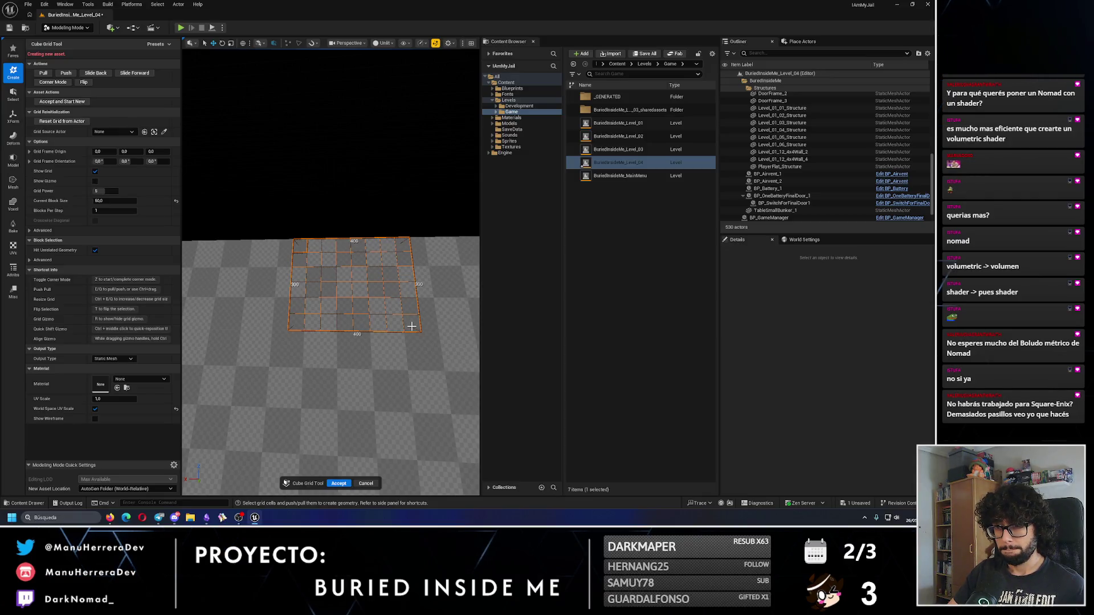
Step: Fly around Level 04 to survey the dark room, corridors and cube grid
mouse_move(411, 326)
left_mouse_down()
mouse_move(398, 319)
mouse_move(322, 397)
mouse_move(342, 370)
mouse_move(335, 337)
left_mouse_up()
mouse_move(292, 286)
left_mouse_down()
mouse_move(312, 303)
mouse_move(309, 295)
left_mouse_up()
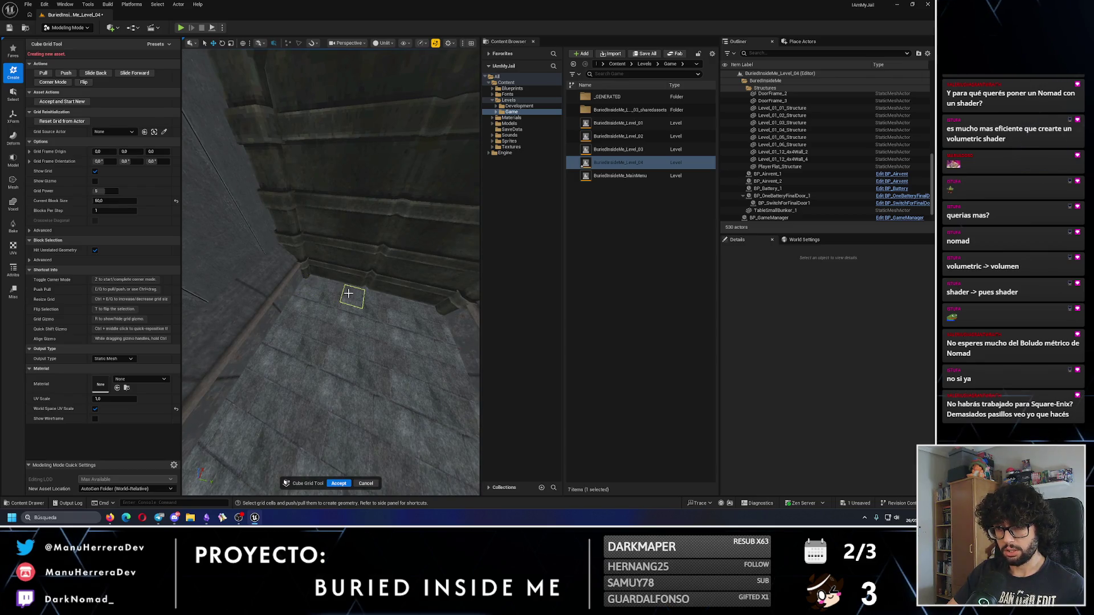
mouse_move(373, 300)
left_mouse_down()
mouse_move(364, 297)
mouse_move(393, 284)
mouse_move(382, 278)
left_mouse_up()
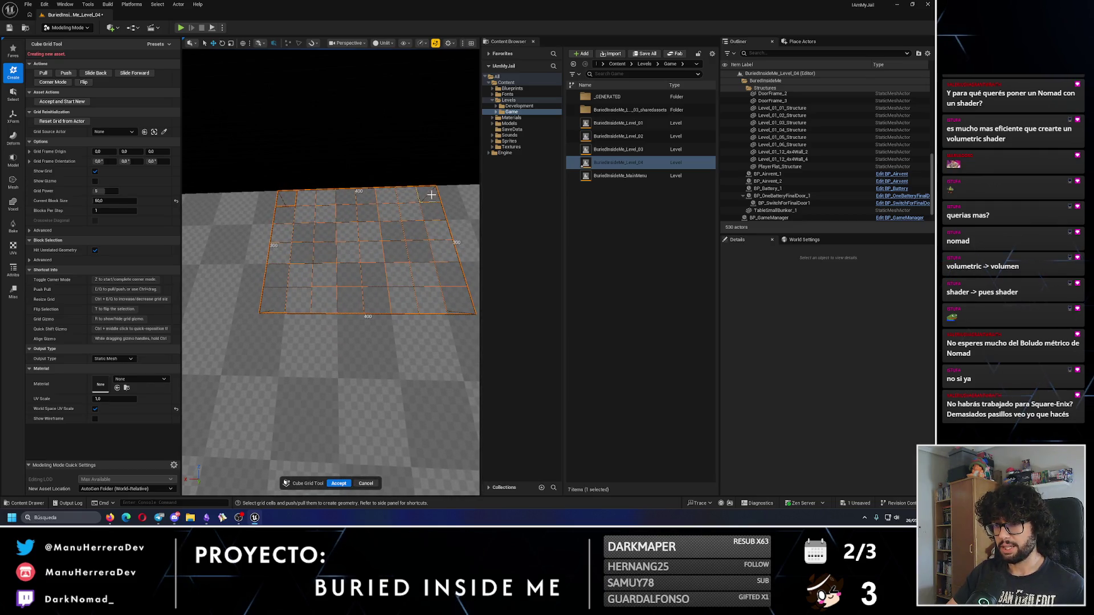
mouse_move(395, 220)
left_mouse_down()
mouse_move(376, 230)
mouse_move(319, 224)
left_mouse_up()
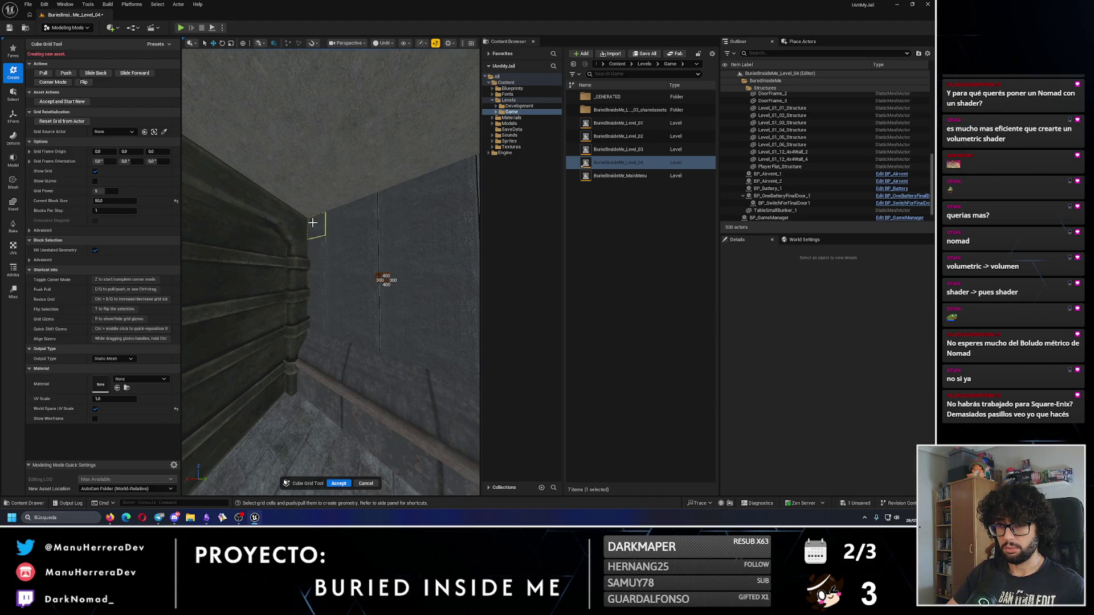
mouse_move(317, 287)
left_mouse_down()
mouse_move(315, 271)
mouse_move(378, 315)
mouse_move(390, 273)
mouse_move(343, 315)
mouse_move(336, 302)
left_mouse_up()
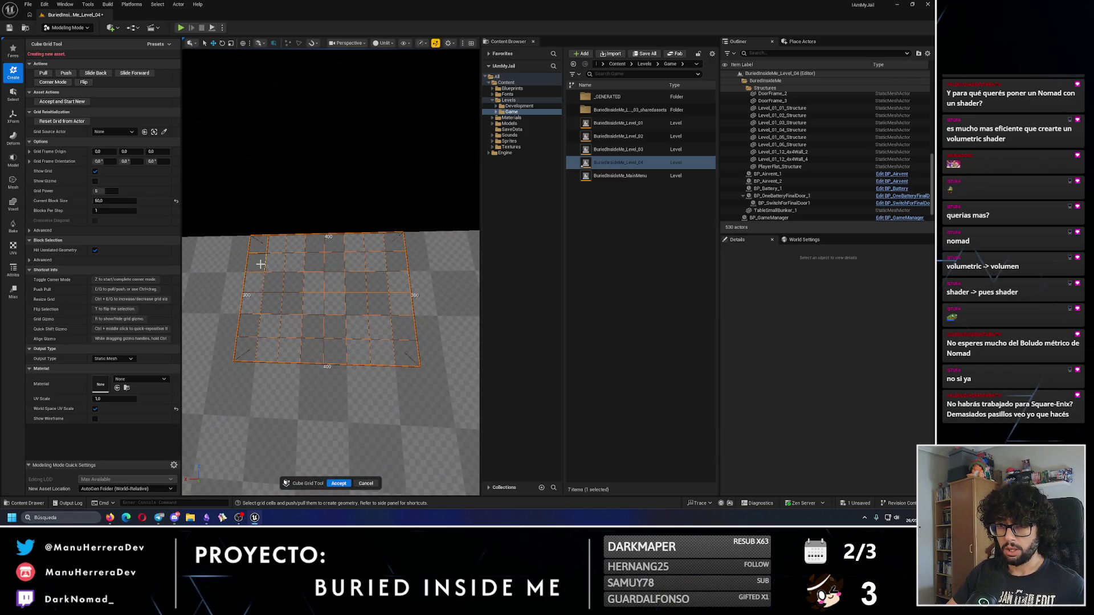
left_click_drag(248, 345, 264, 211)
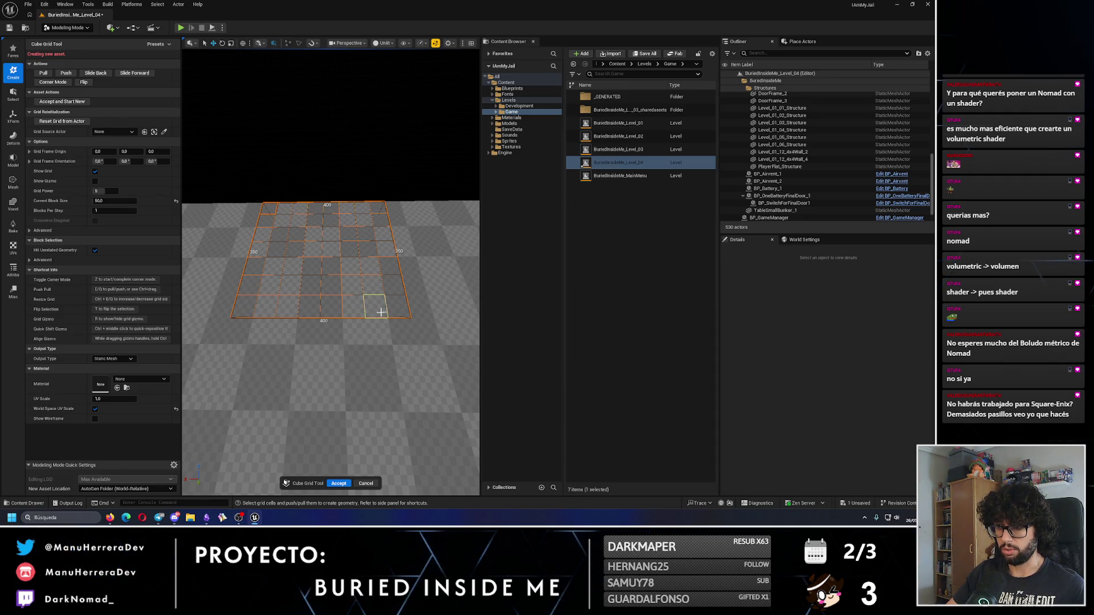
Step: Set the Cube Grid tool's Current Block Size to 100
mouse_move(384, 218)
left_mouse_down()
mouse_move(322, 235)
mouse_move(347, 240)
left_mouse_up()
left_click(113, 200)
mouse_move(320, 256)
left_mouse_down()
mouse_move(342, 251)
mouse_move(354, 264)
mouse_move(264, 204)
mouse_move(325, 254)
mouse_move(268, 234)
mouse_move(274, 274)
mouse_move(282, 236)
left_mouse_up()
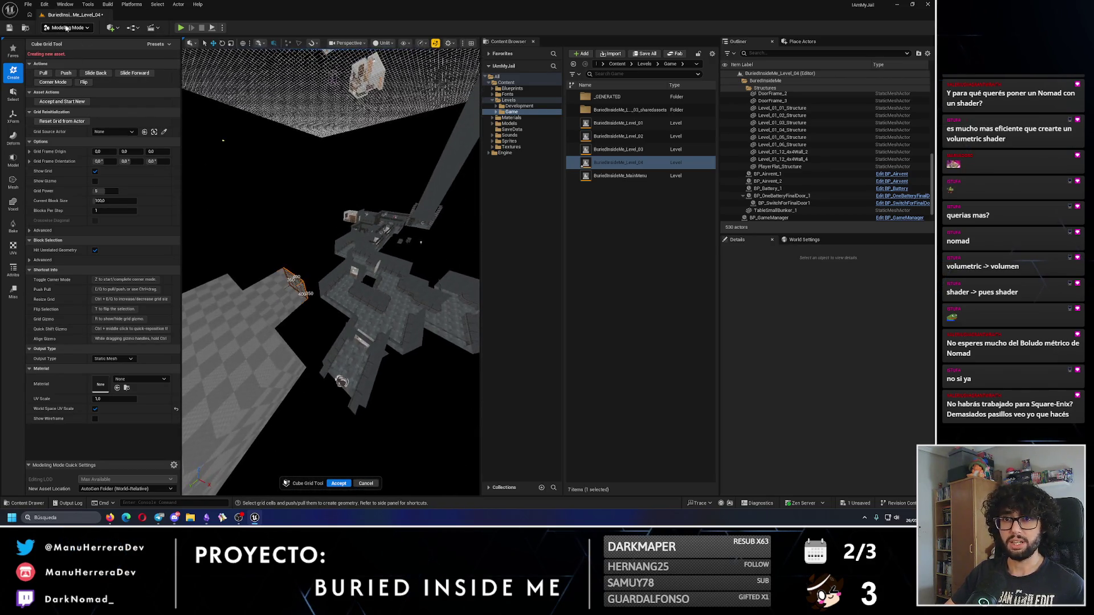
Step: Cancel Cube Grid without accepting changes, return to Modeling mode, and relaunch CubeGrid
key("Escape")
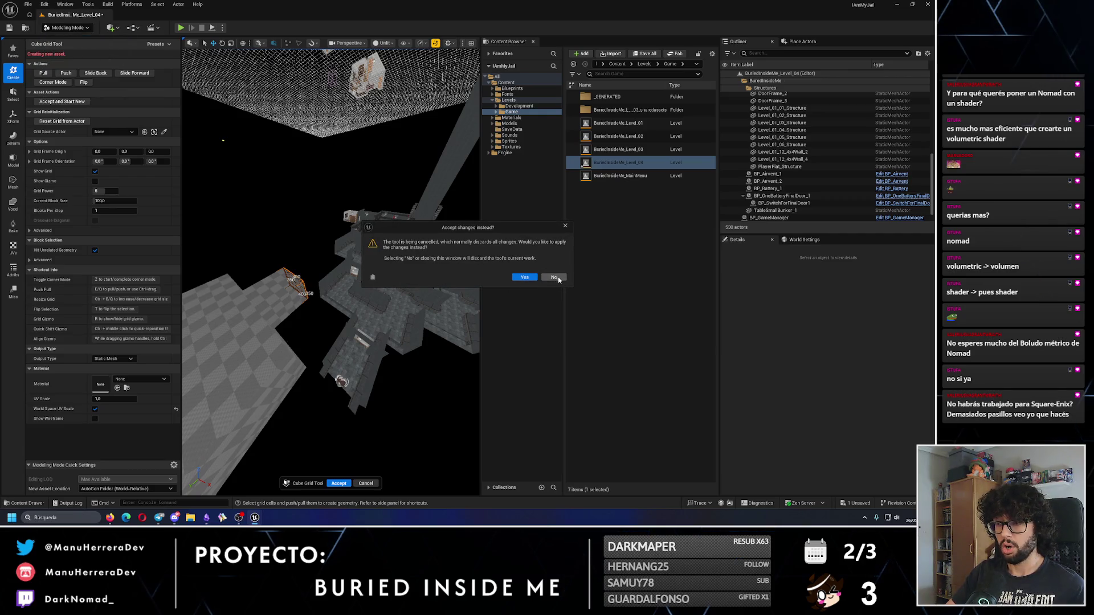
left_click(553, 278)
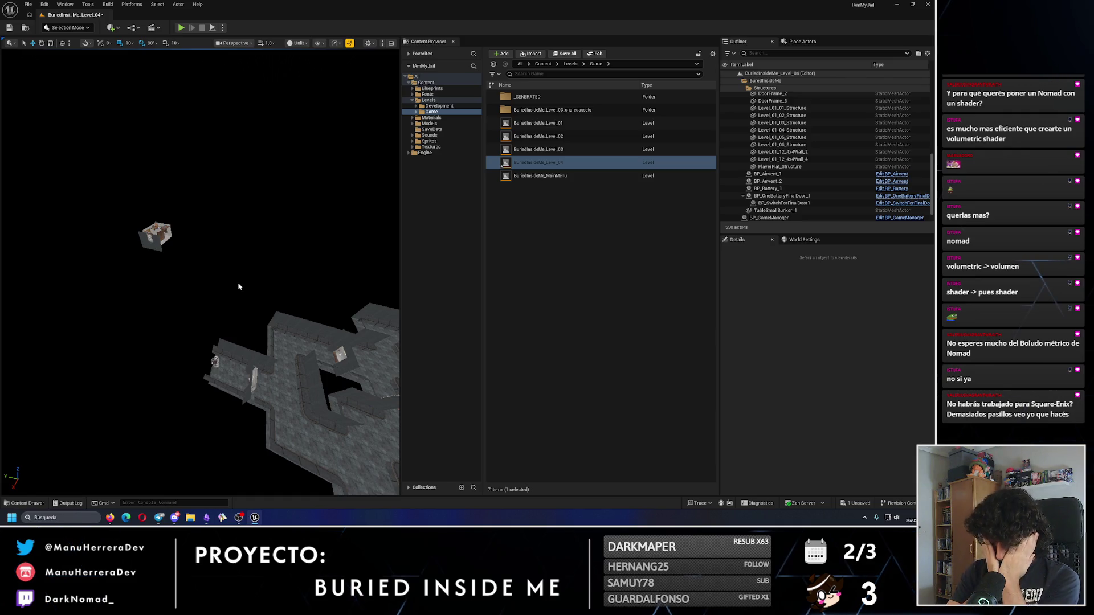
left_click(67, 28)
left_click(63, 69)
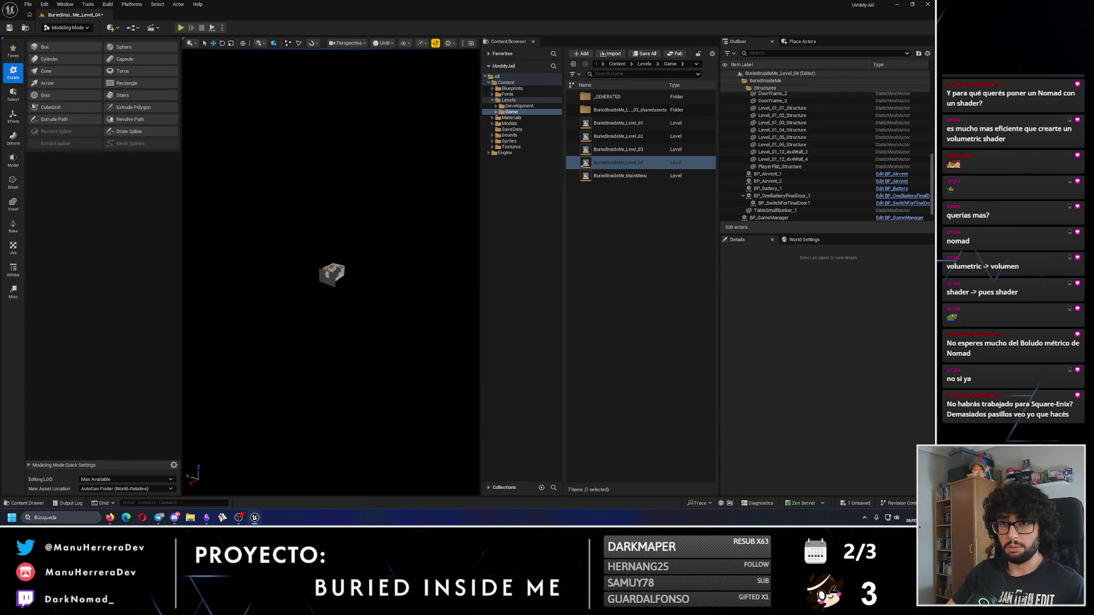
left_click(50, 107)
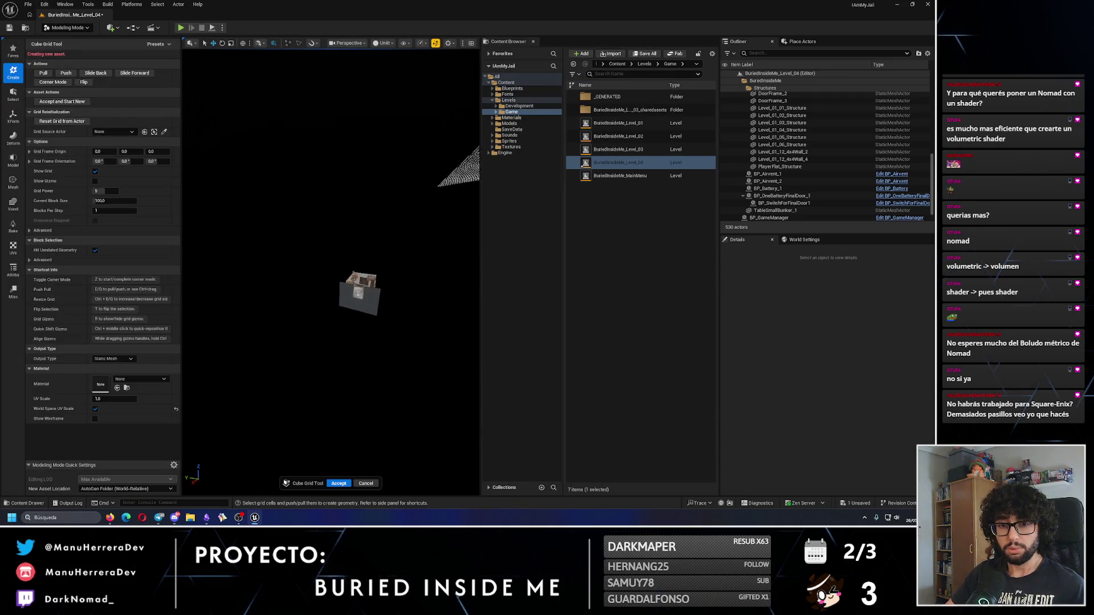
Step: Select a 400 by 300 area of grid cells, undo once, and view the corridor from above
left_click_drag(316, 242, 384, 292)
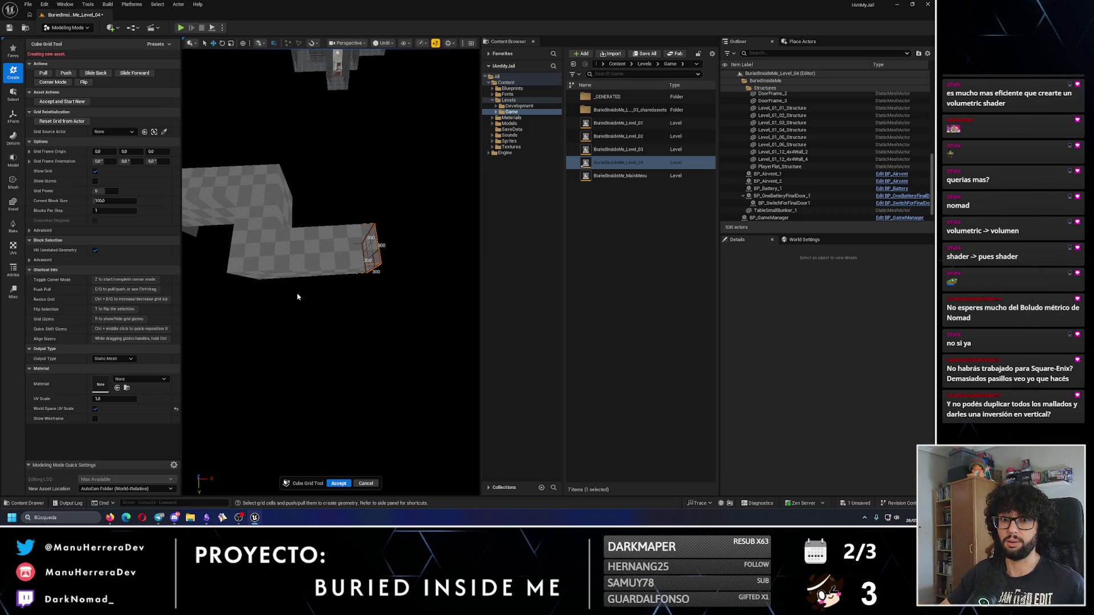
left_click_drag(347, 246, 285, 203)
key("ctrl+z")
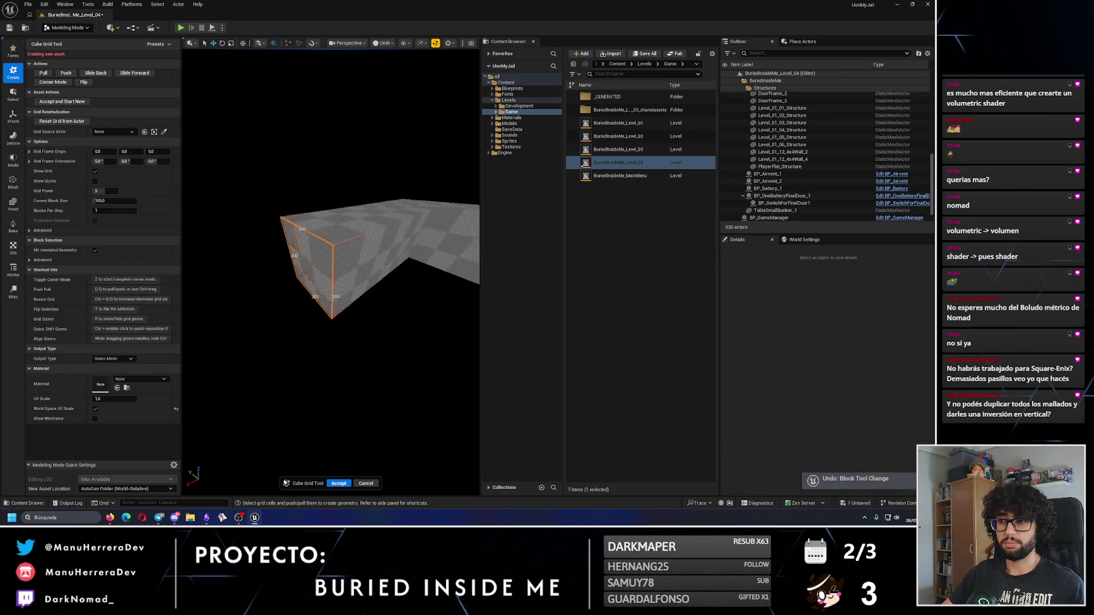
left_click_drag(355, 234, 288, 248)
mouse_move(362, 290)
left_mouse_down()
mouse_move(333, 235)
mouse_move(319, 280)
mouse_move(293, 241)
left_mouse_up()
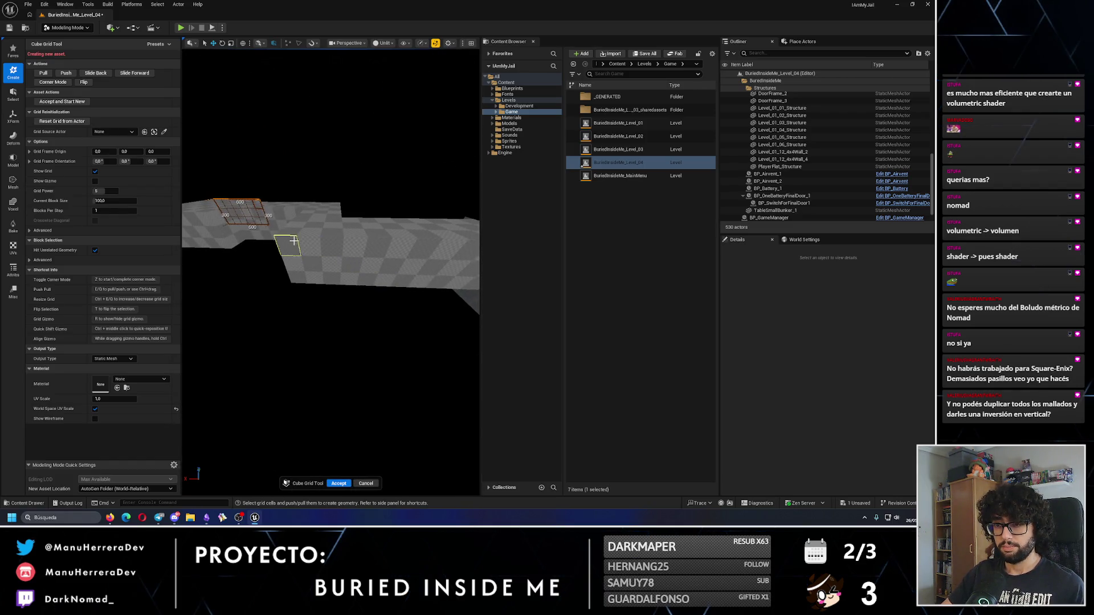
mouse_move(336, 270)
left_mouse_down()
mouse_move(331, 283)
mouse_move(322, 279)
mouse_move(316, 257)
mouse_move(338, 275)
mouse_move(415, 274)
left_mouse_up()
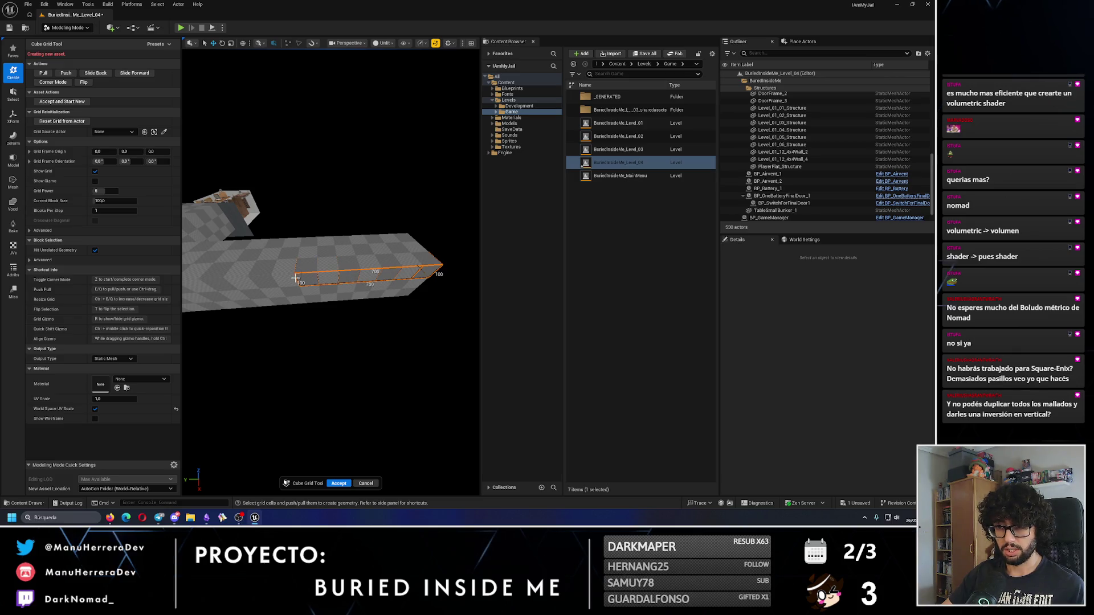
left_click_drag(255, 301, 327, 289)
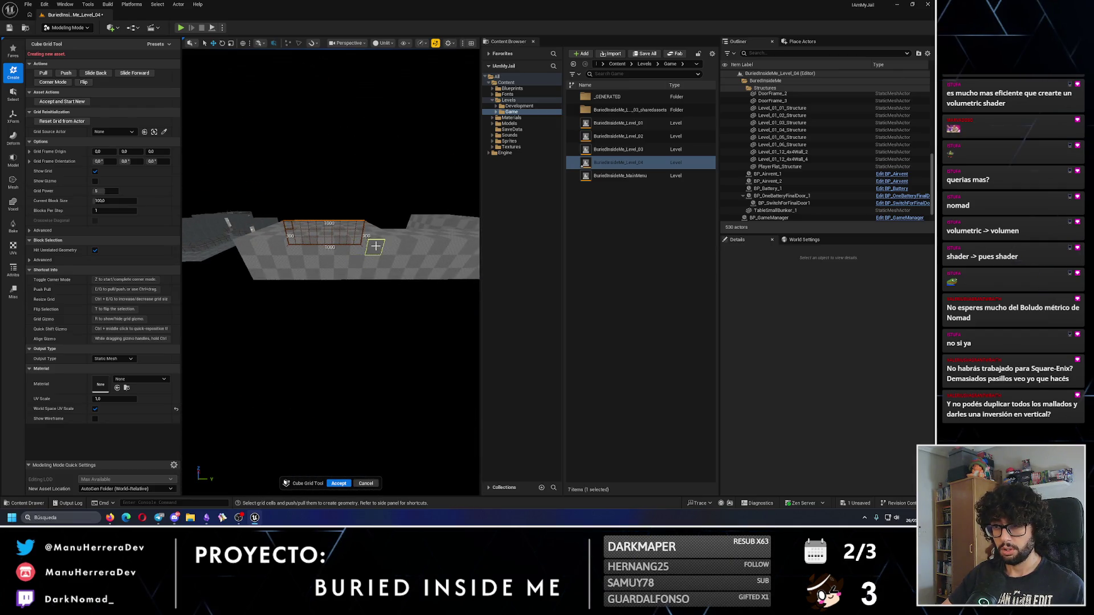
mouse_move(253, 271)
left_mouse_down()
mouse_move(288, 245)
mouse_move(367, 262)
mouse_move(350, 266)
left_mouse_up()
Step: Undo the last Block Tool Change and inspect the 300 by 300 area on the floor slab
key("ctrl+z")
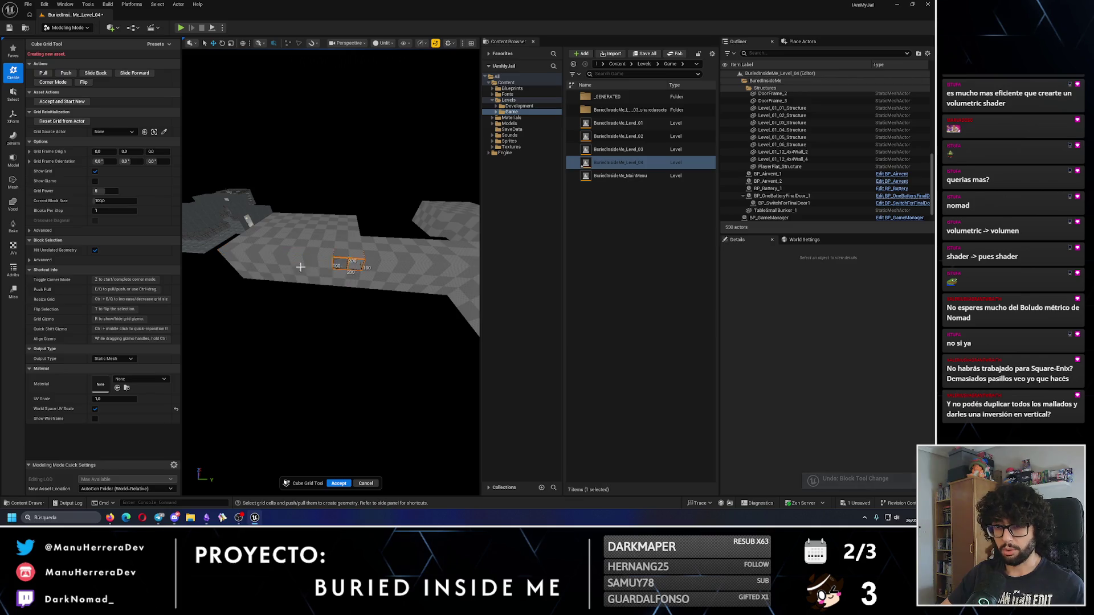
left_click_drag(248, 274, 280, 269)
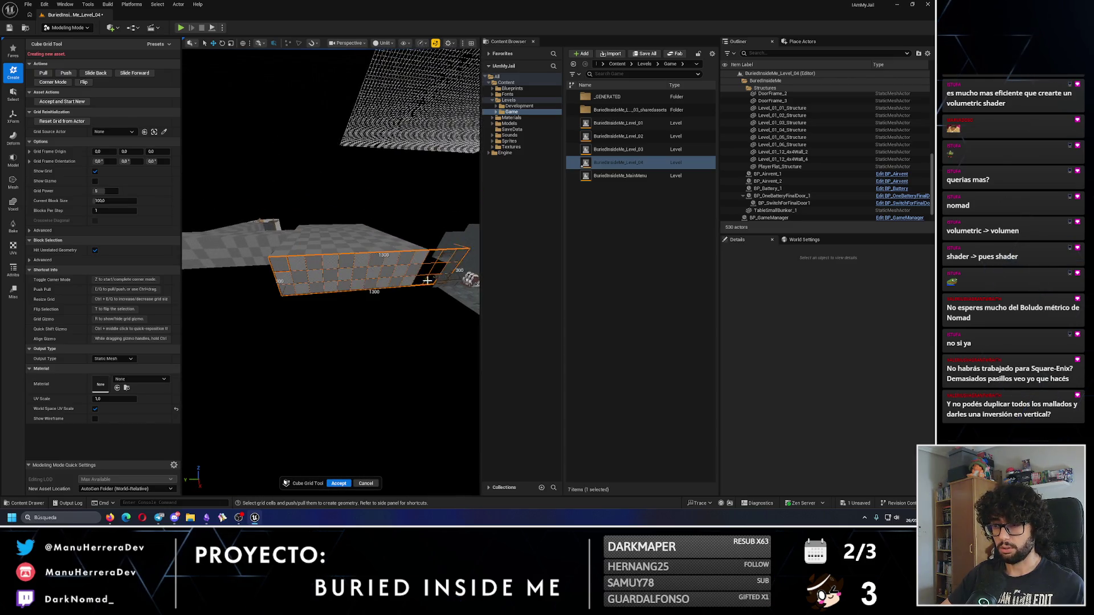
mouse_move(410, 278)
left_mouse_down()
mouse_move(376, 283)
mouse_move(313, 254)
left_mouse_up()
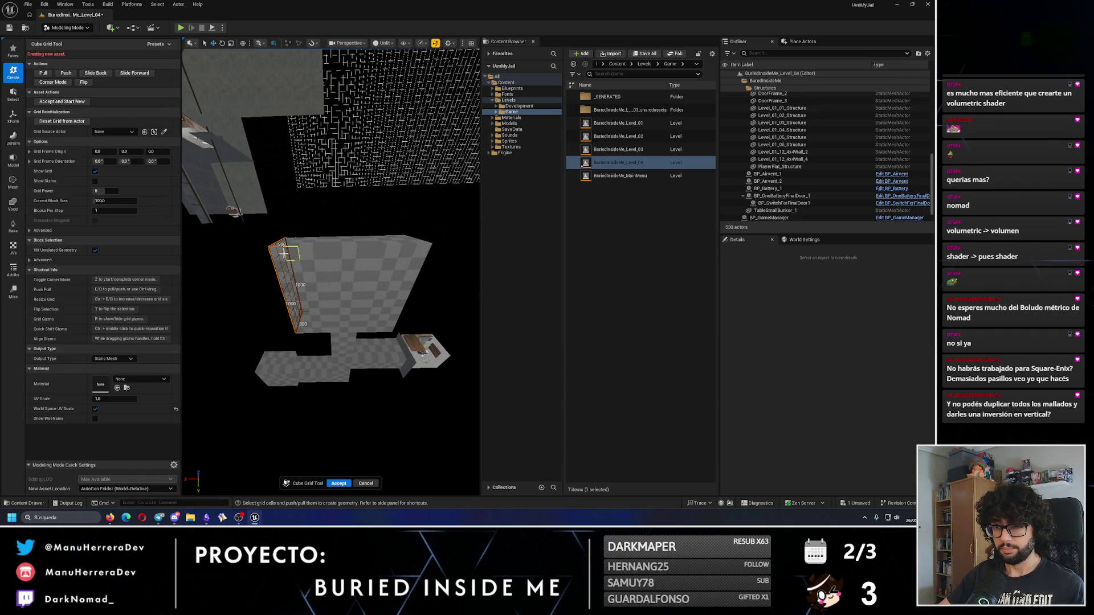
scroll(388, 327, "up", 10)
left_click_drag(330, 267, 307, 280)
left_click_drag(340, 313, 341, 312)
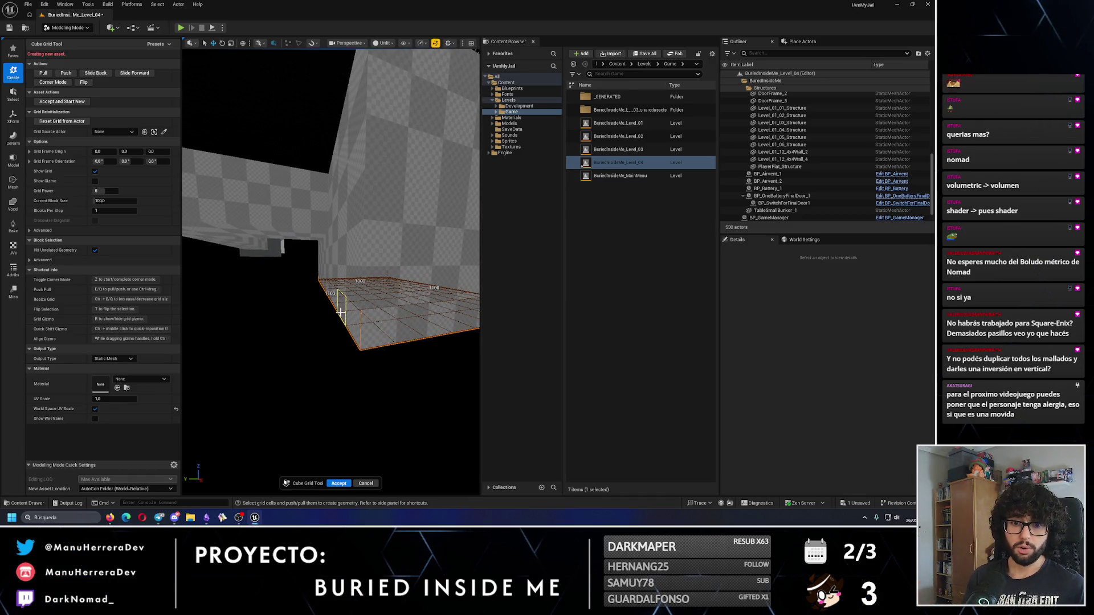
mouse_move(340, 312)
left_mouse_down()
mouse_move(339, 347)
mouse_move(372, 352)
left_mouse_up()
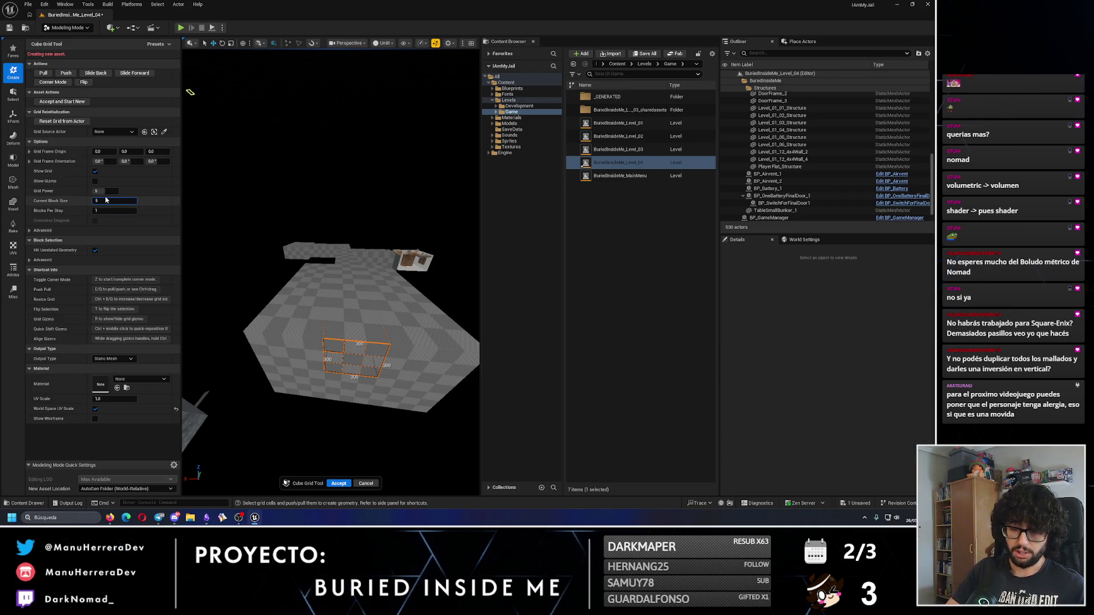
Step: Fly through the level past the wall and doorway toward the grid cells
left_click_drag(417, 341, 417, 342)
left_click_drag(355, 313, 354, 314)
left_click_drag(364, 241, 364, 241)
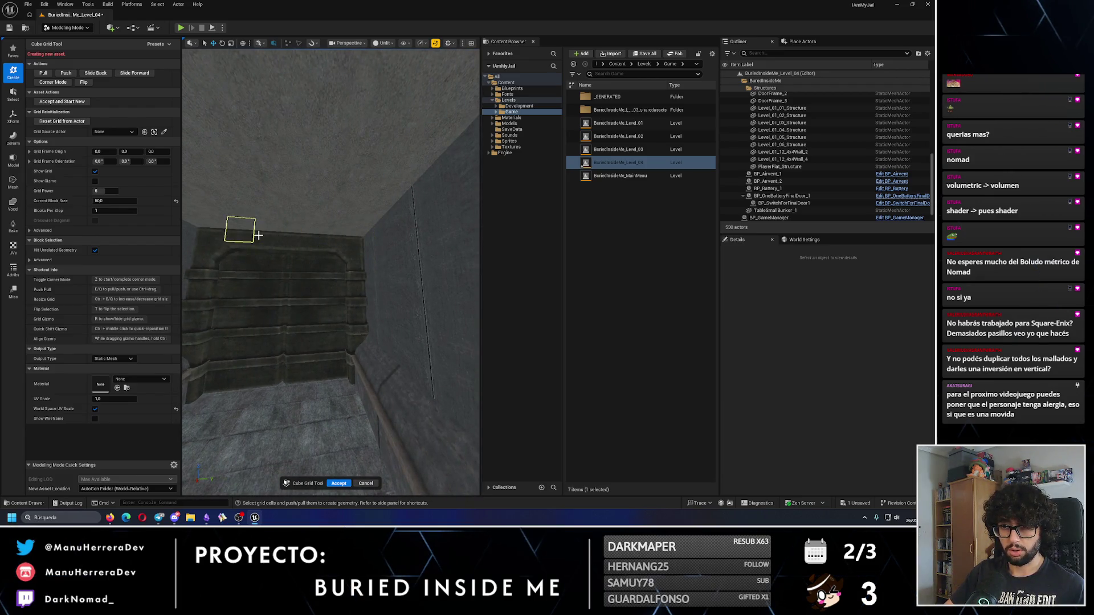
left_click_drag(216, 235, 216, 235)
key("w")
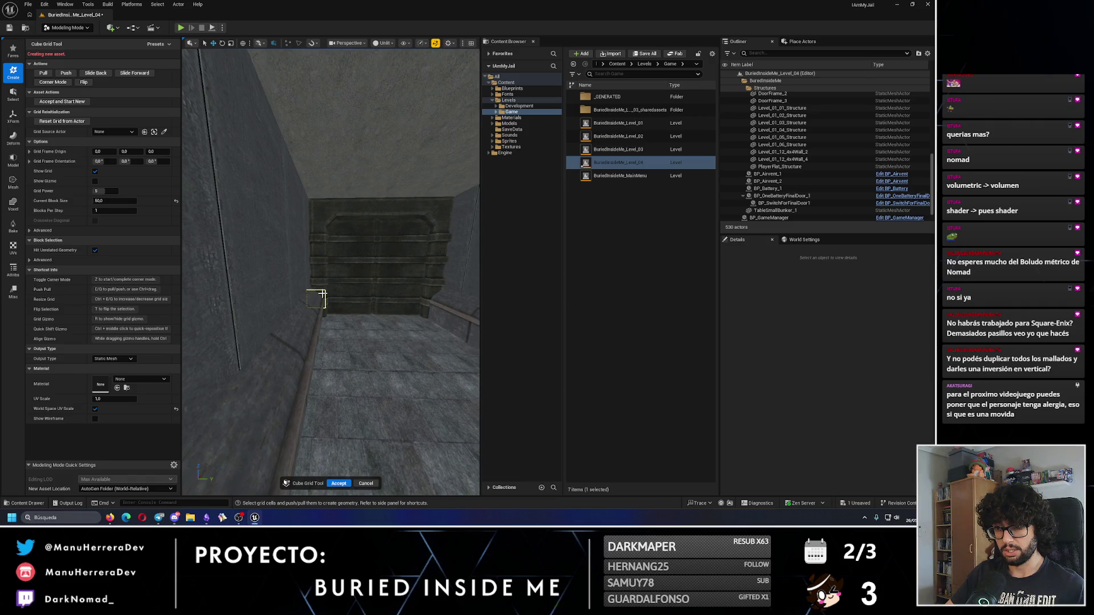
key("s")
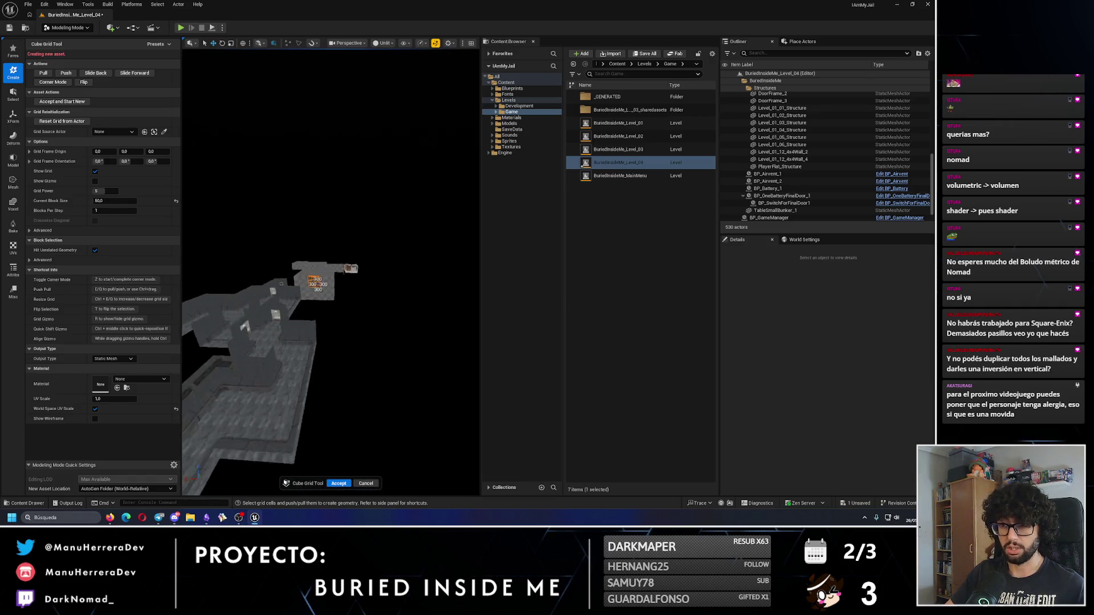
key("w")
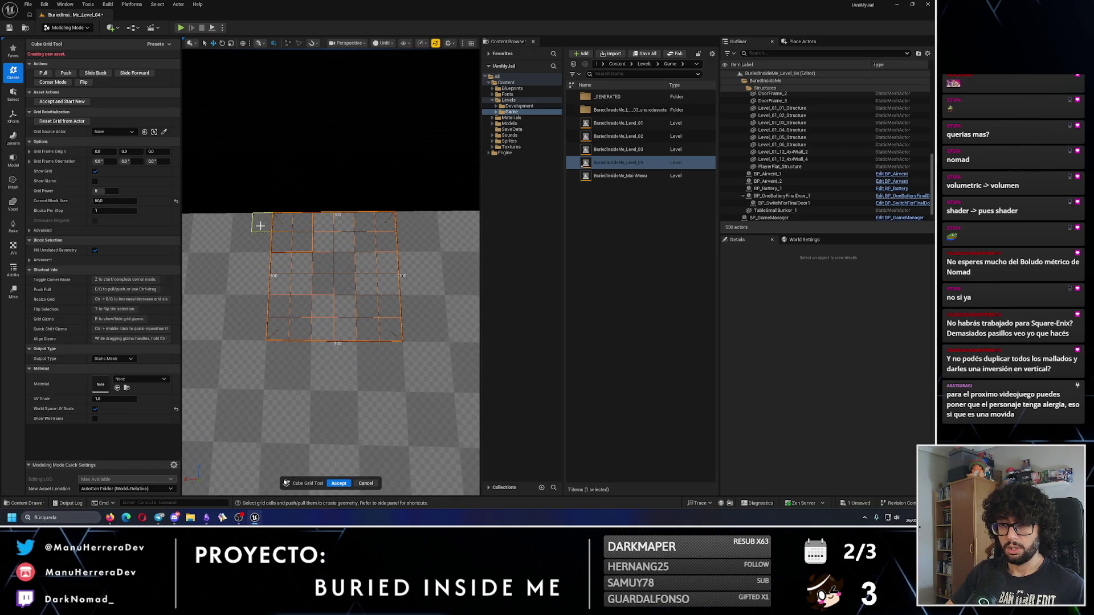
Step: Narrow the selection to a one-row 350 by 50 strip along the slab's edge
left_click_drag(260, 226, 389, 225)
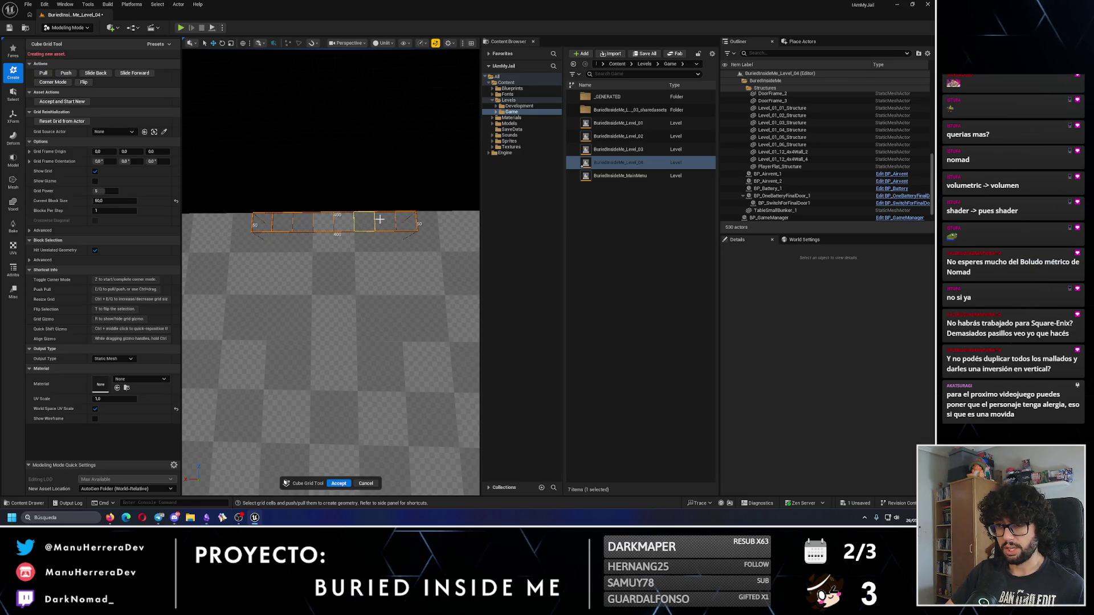
mouse_move(410, 224)
left_mouse_down()
mouse_move(348, 288)
mouse_move(410, 224)
mouse_move(366, 261)
mouse_move(345, 332)
mouse_move(302, 323)
mouse_move(352, 244)
left_mouse_up()
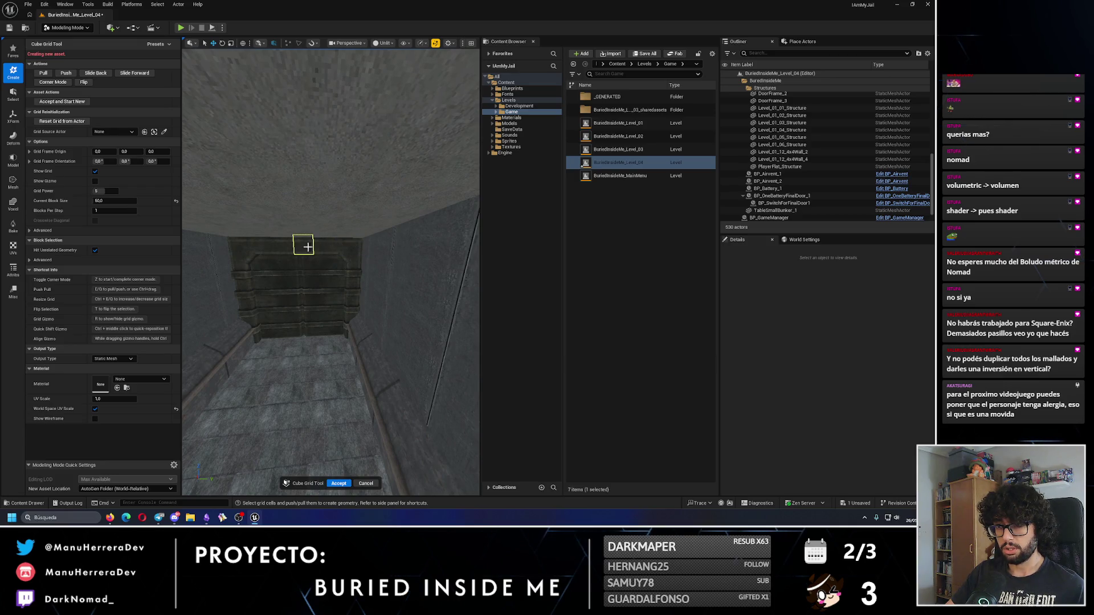
left_click_drag(242, 244, 313, 236)
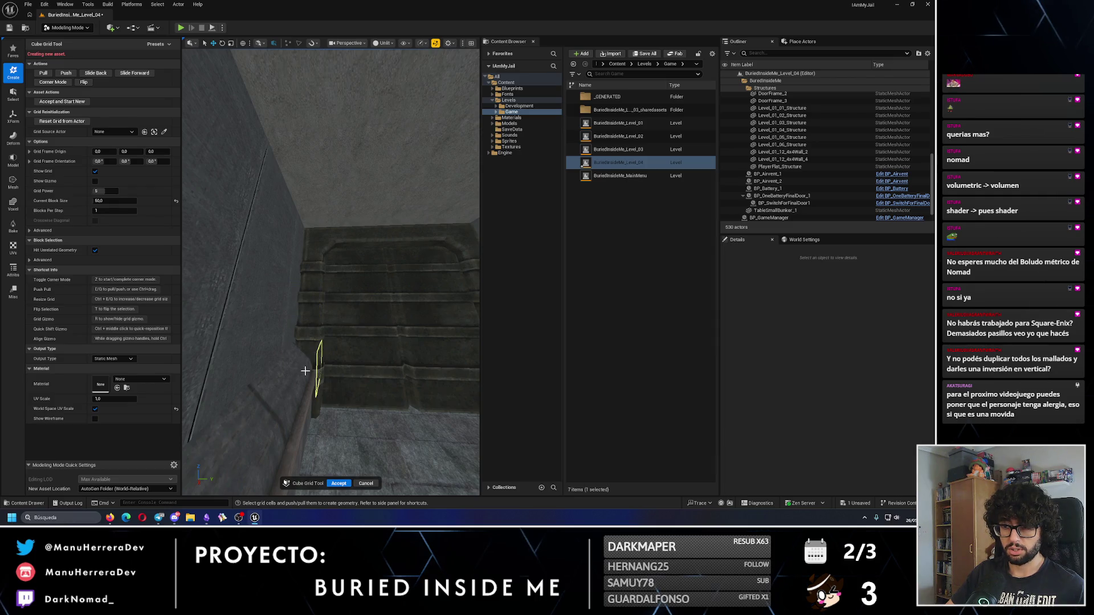
mouse_move(304, 385)
left_mouse_down()
mouse_move(383, 325)
mouse_move(380, 313)
mouse_move(304, 407)
left_mouse_up()
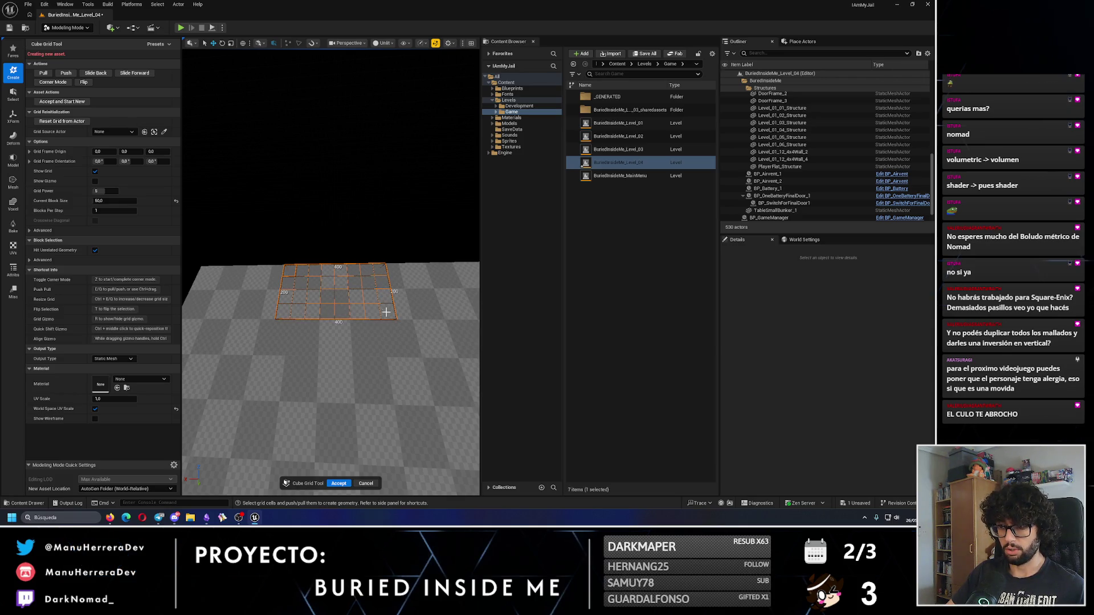
mouse_move(390, 363)
left_mouse_down()
mouse_move(365, 336)
mouse_move(371, 349)
mouse_move(321, 330)
left_mouse_up()
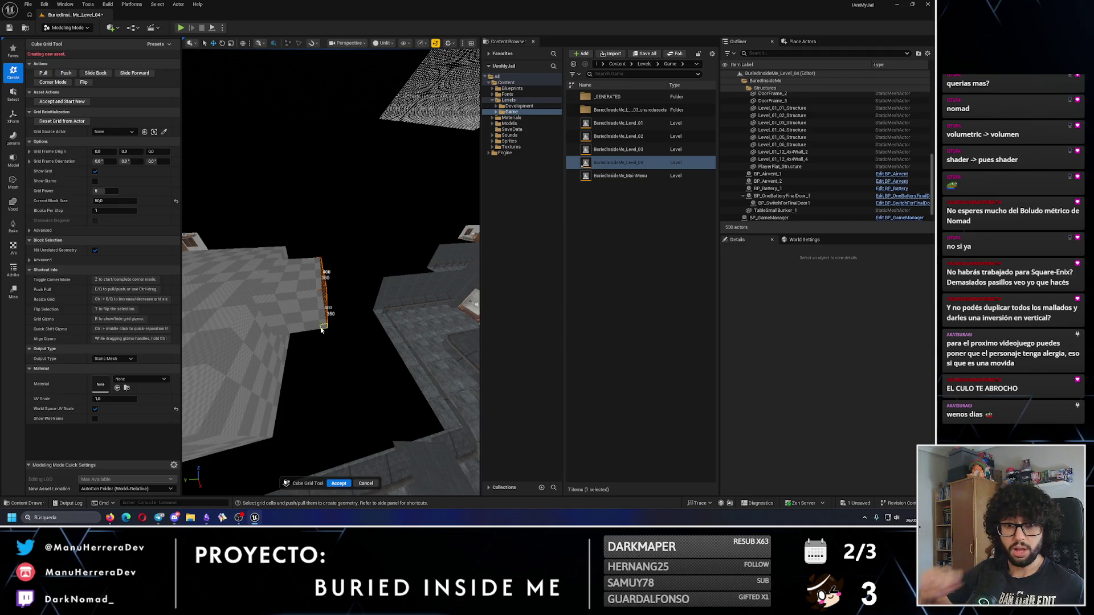
left_click_drag(336, 275, 332, 224)
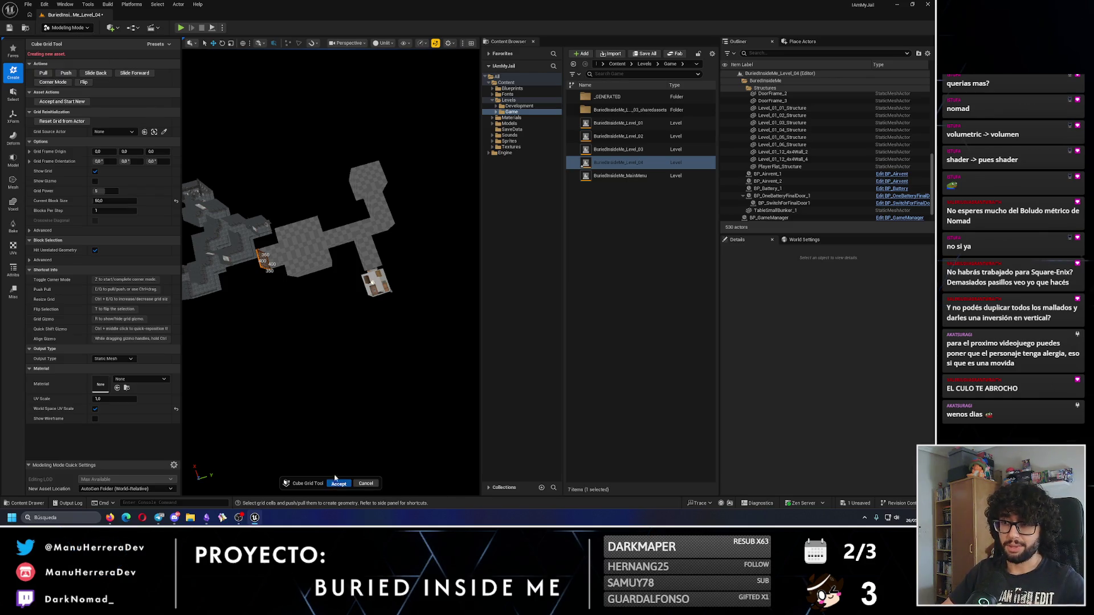
Step: Accept the cube grid as a mesh and inspect the player room in the four-view layout
key("Return")
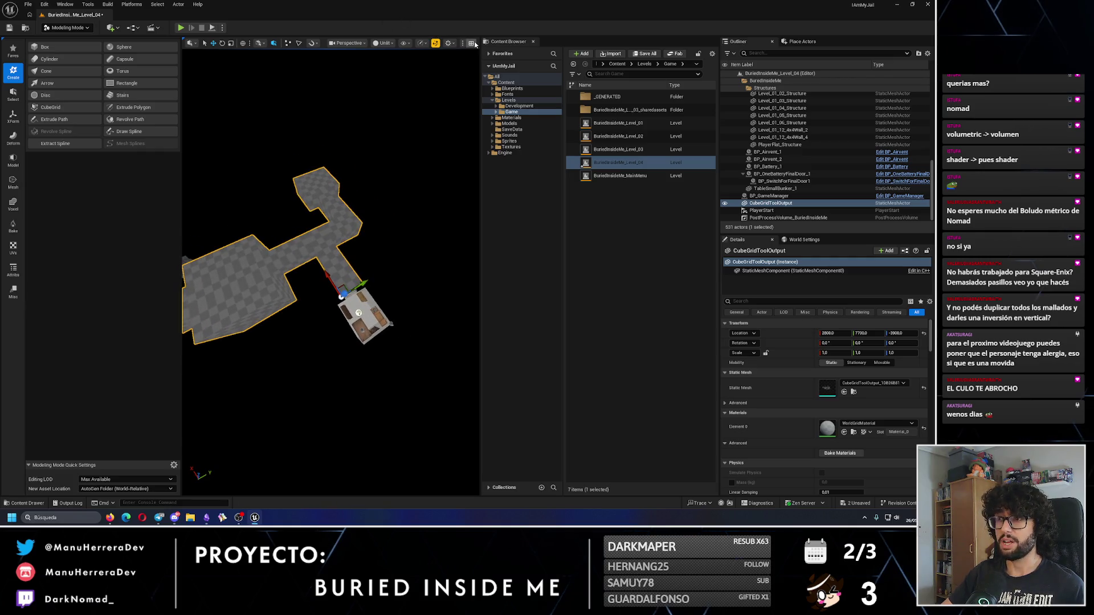
left_click(474, 45)
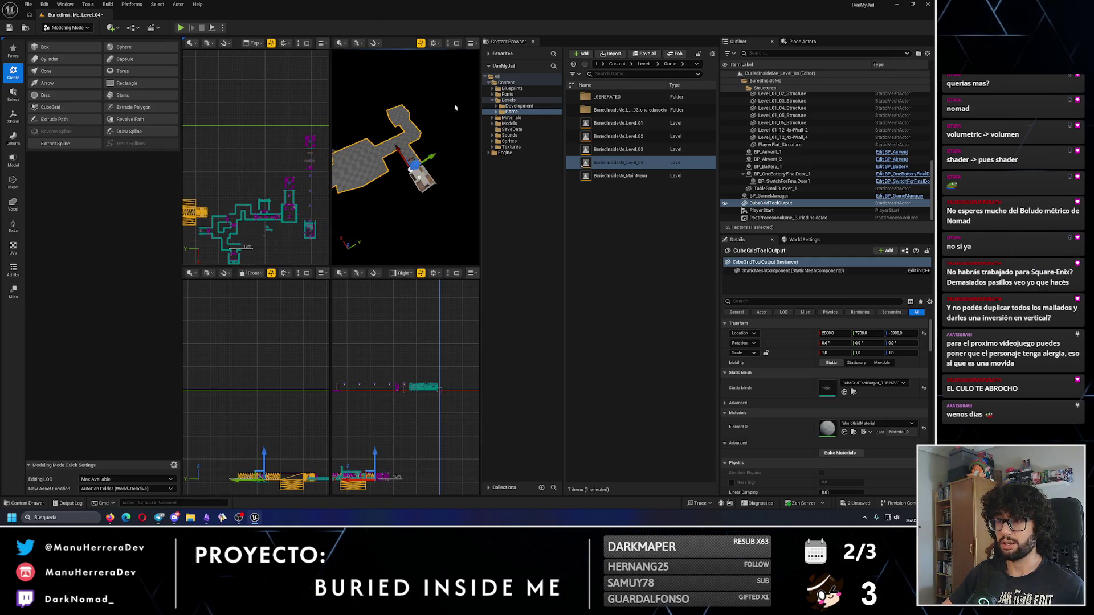
scroll(281, 184, "up", 3)
mouse_move(258, 148)
left_mouse_down()
mouse_move(231, 178)
mouse_move(183, 149)
left_mouse_up()
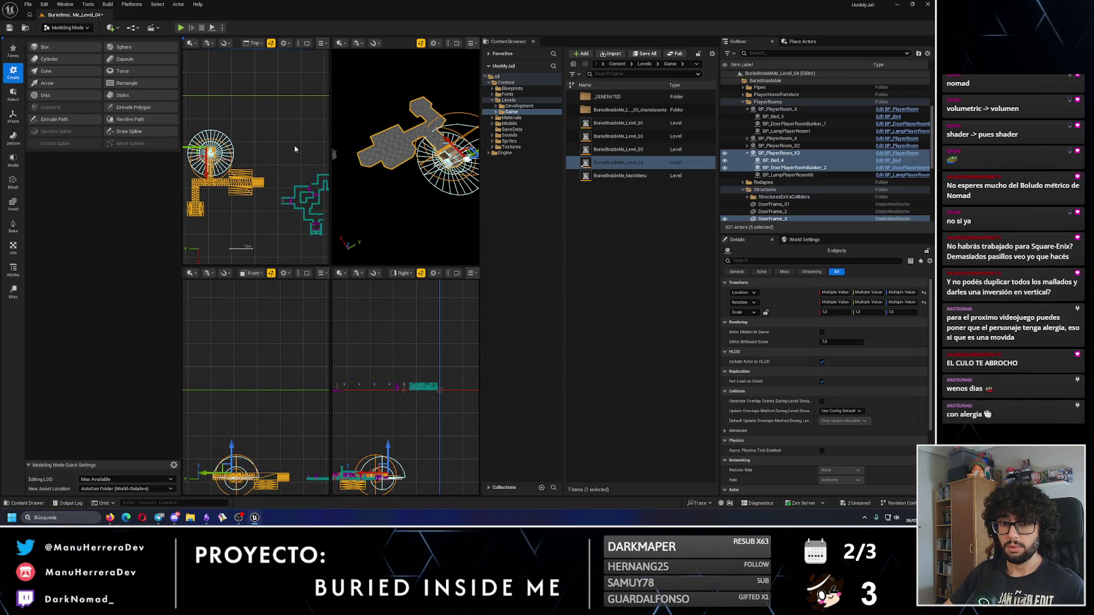
mouse_move(434, 171)
left_mouse_down()
mouse_move(367, 179)
mouse_move(376, 165)
left_mouse_up()
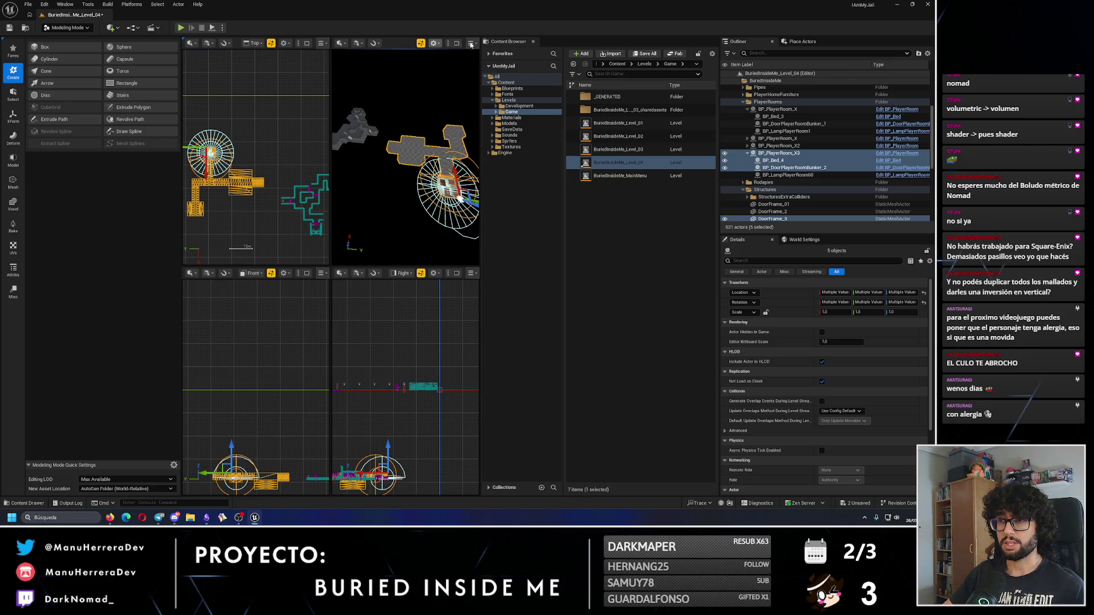
left_click(457, 44)
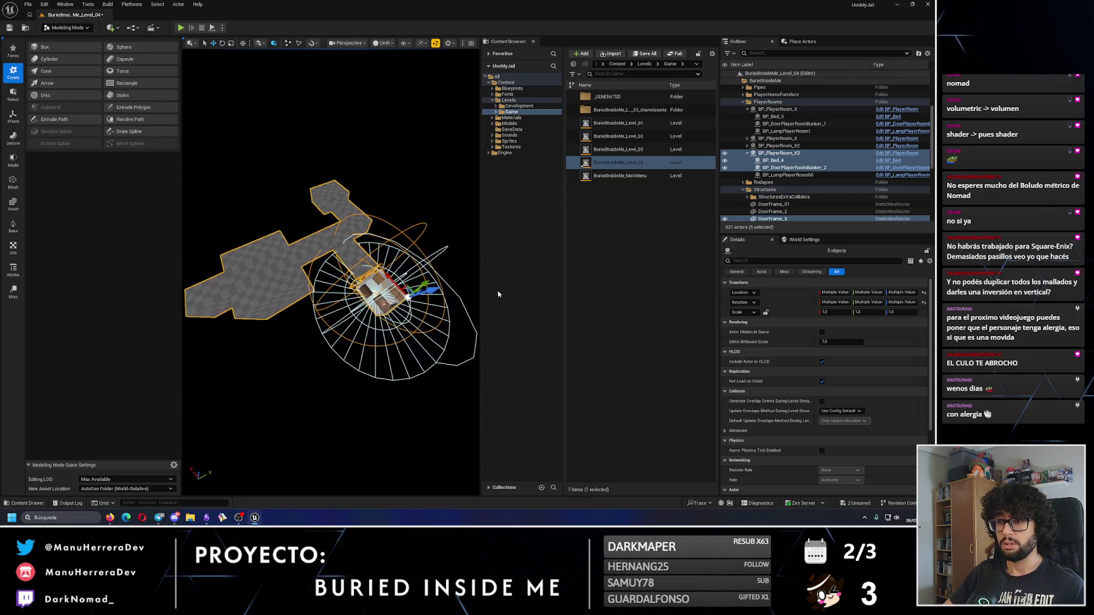
scroll(330, 273, "up", 5)
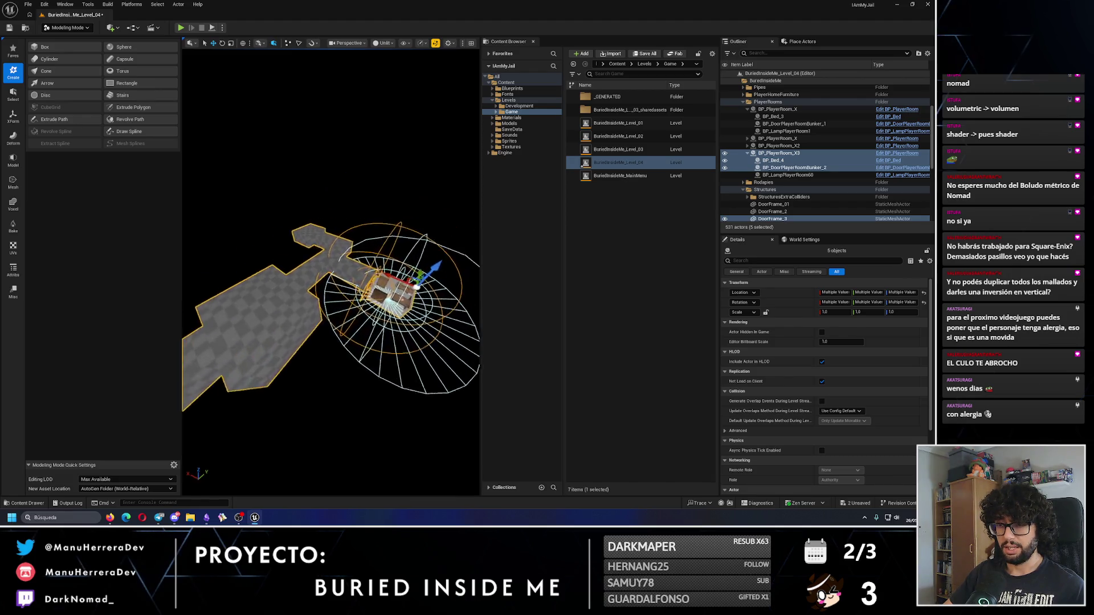
left_click_drag(313, 64, 316, 64)
Step: Switch to Selection mode to look over the selected room, then back to Modeling mode
left_click(76, 29)
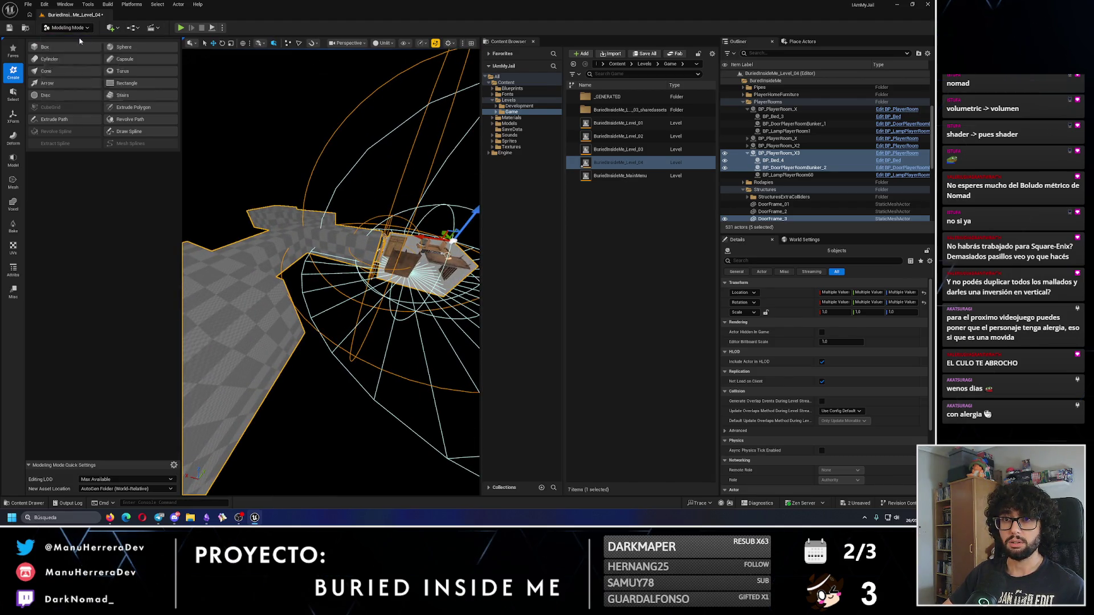
left_click(78, 38)
left_click_drag(293, 177, 301, 160)
left_click_drag(242, 199, 242, 200)
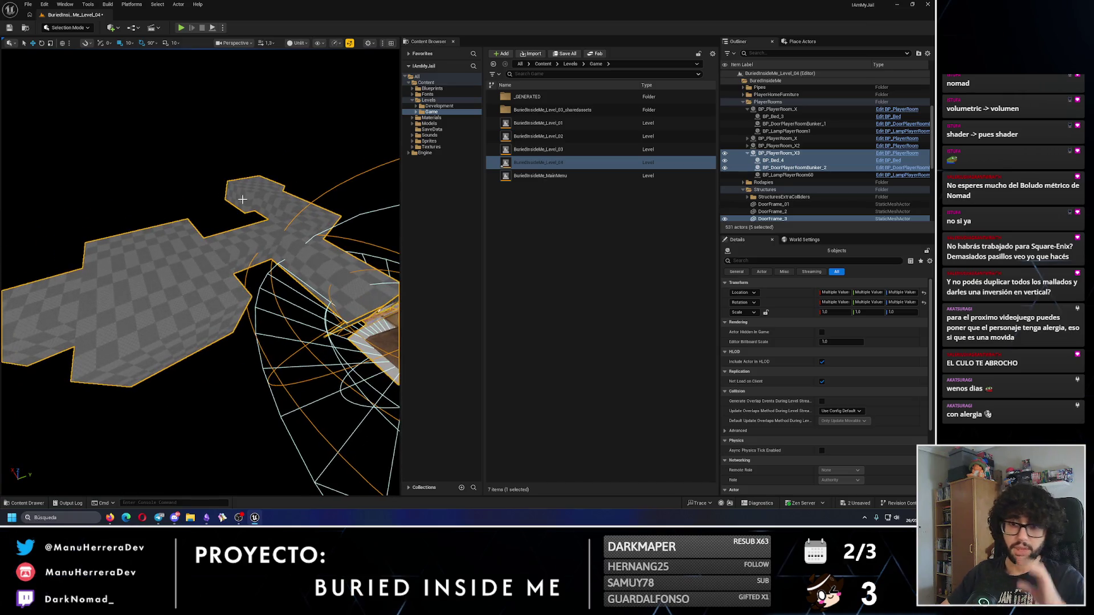
left_click(84, 28)
left_click(73, 70)
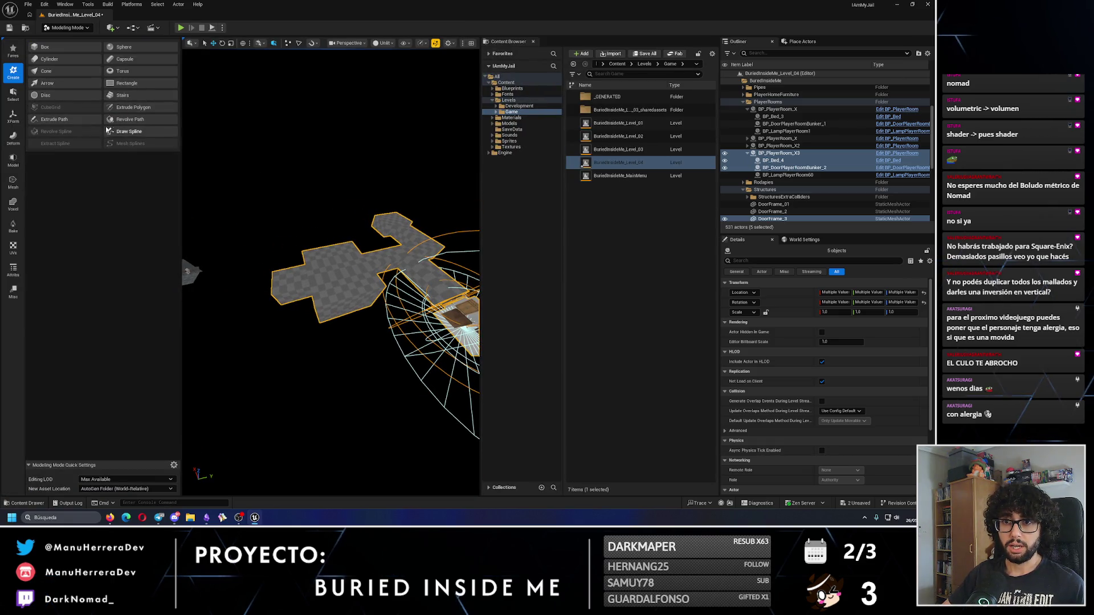
Step: Select the CubeGridToolOutput floor mesh and open PolyGroup Edit on it
left_click(12, 160)
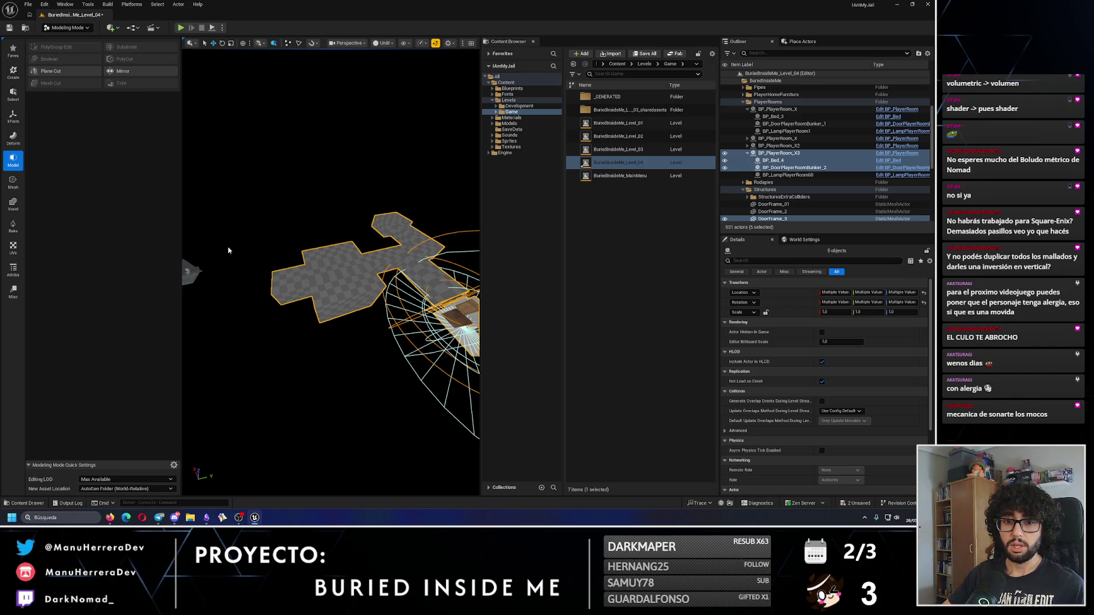
left_click(248, 238)
left_click(376, 274)
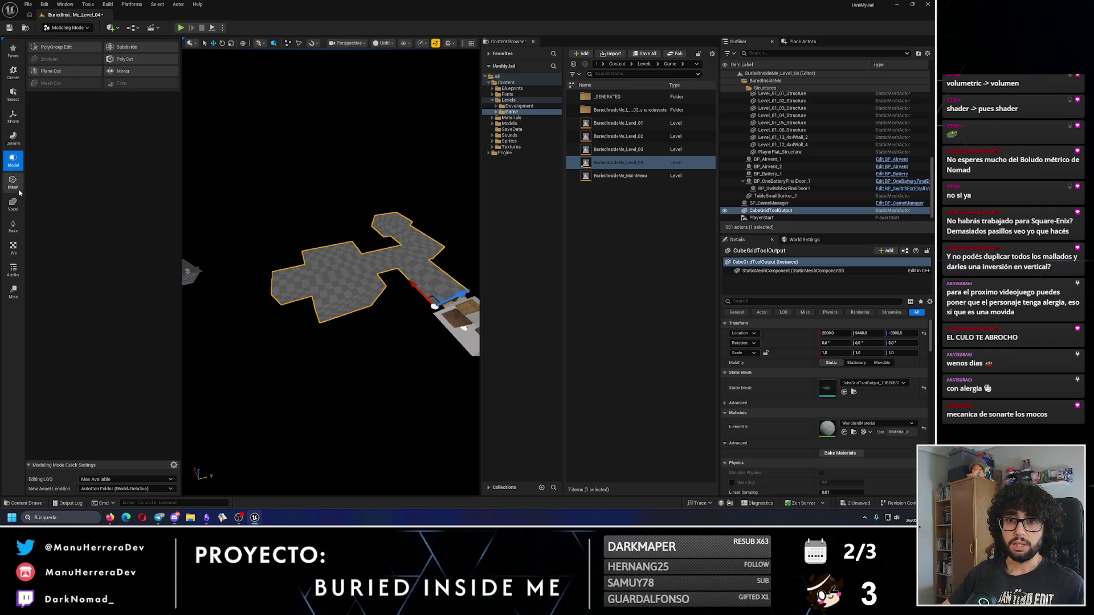
left_click(76, 45)
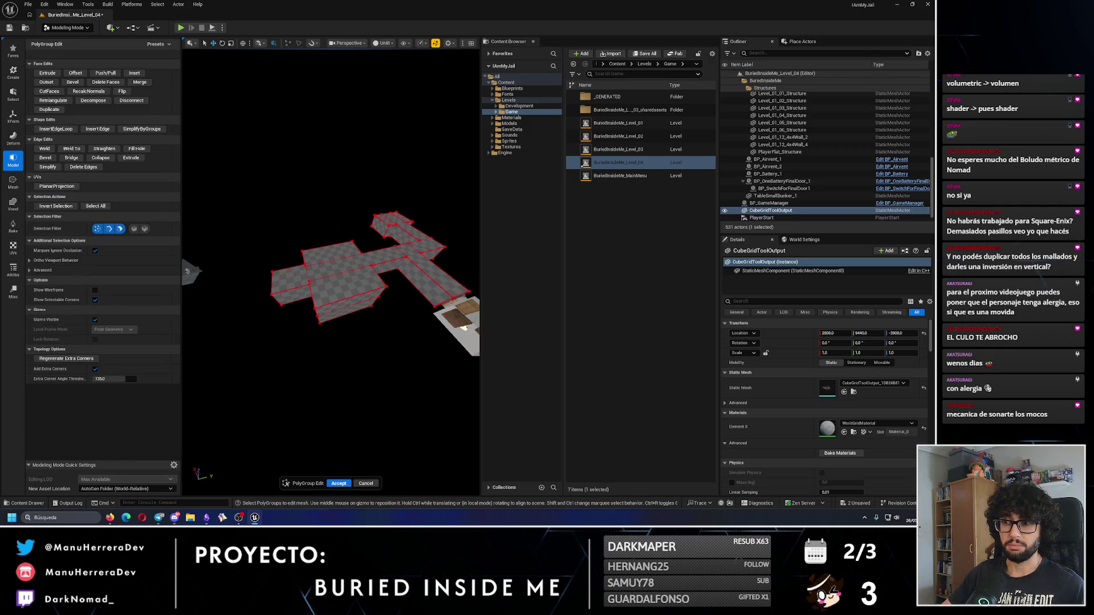
Step: Select the corridor floor mesh's faces in PolyGroup Edit and accept the edit
mouse_move(227, 192)
left_mouse_down()
mouse_move(461, 393)
mouse_move(423, 377)
left_mouse_up()
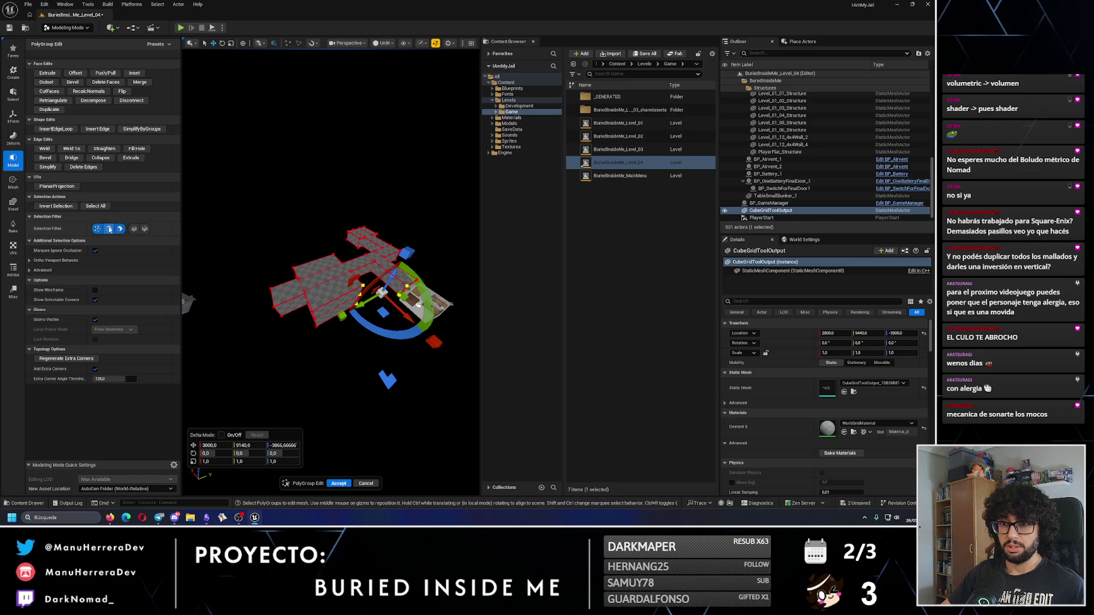
left_click(98, 228)
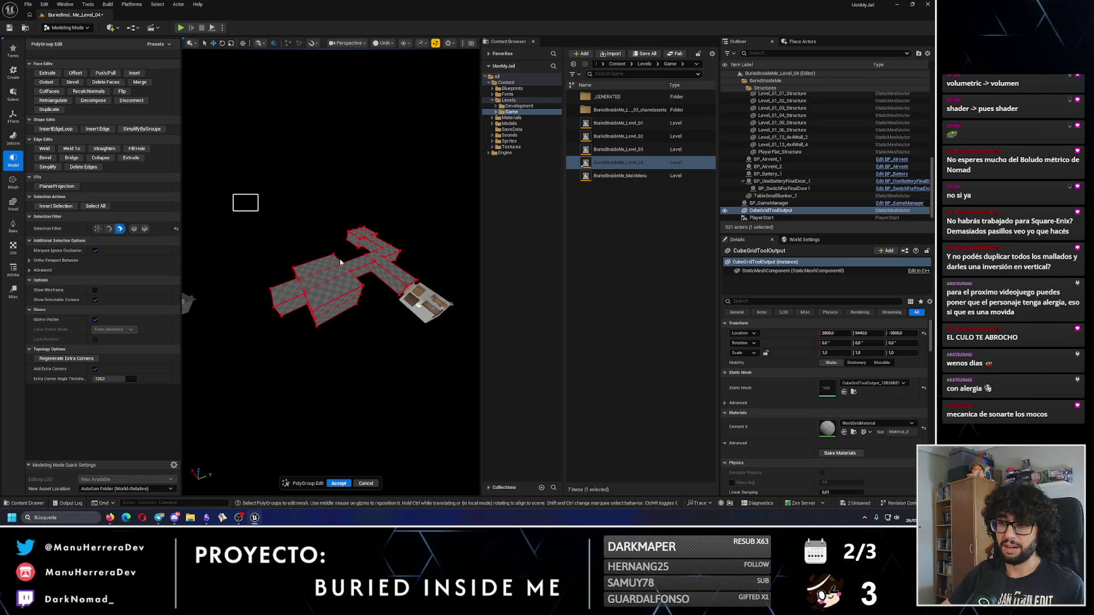
left_click_drag(314, 246, 464, 379)
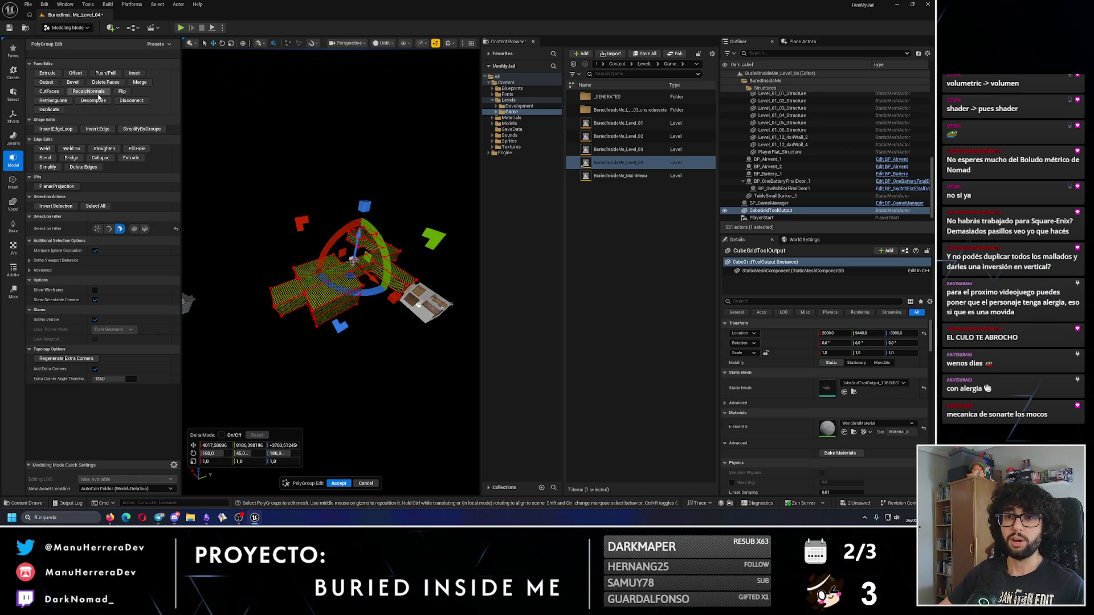
left_click(339, 484)
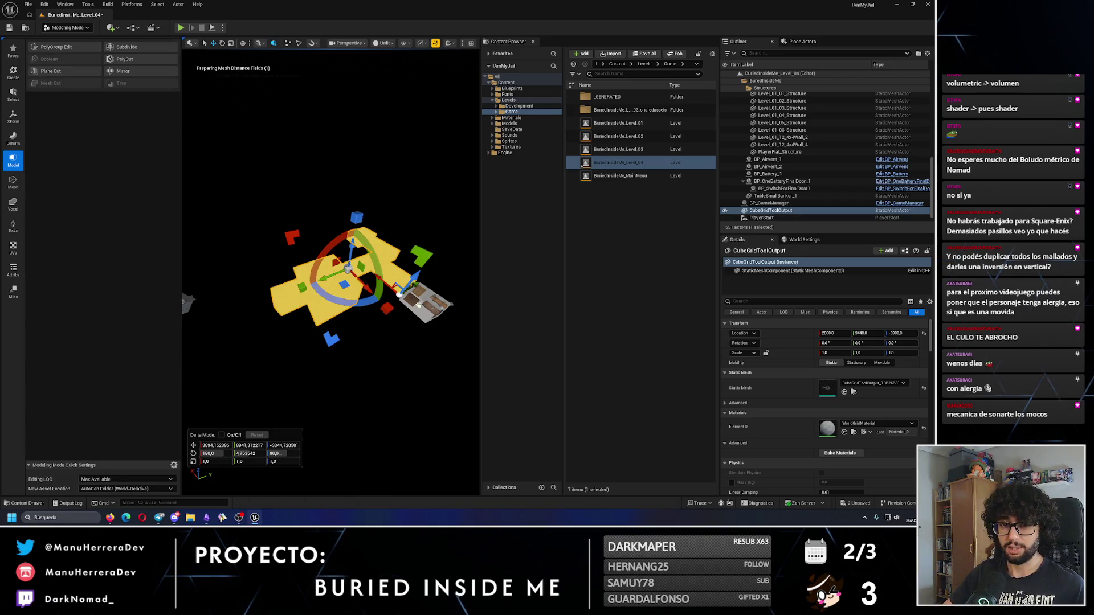
Step: Rotate BP_OneBatteryFinalDoor_2 to zero yaw and slide it along the corridor to Y 8050
mouse_move(331, 390)
left_mouse_down()
mouse_move(331, 307)
mouse_move(351, 364)
mouse_move(350, 342)
mouse_move(316, 296)
mouse_move(403, 305)
mouse_move(275, 326)
mouse_move(313, 282)
mouse_move(297, 247)
left_mouse_up()
left_click(297, 287)
key("e")
key("w")
key("e")
mouse_move(313, 286)
left_mouse_down()
mouse_move(319, 268)
mouse_move(370, 245)
mouse_move(353, 285)
mouse_move(448, 425)
mouse_move(313, 236)
mouse_move(288, 165)
mouse_move(298, 176)
mouse_move(354, 102)
mouse_move(337, 137)
mouse_move(320, 140)
left_mouse_up()
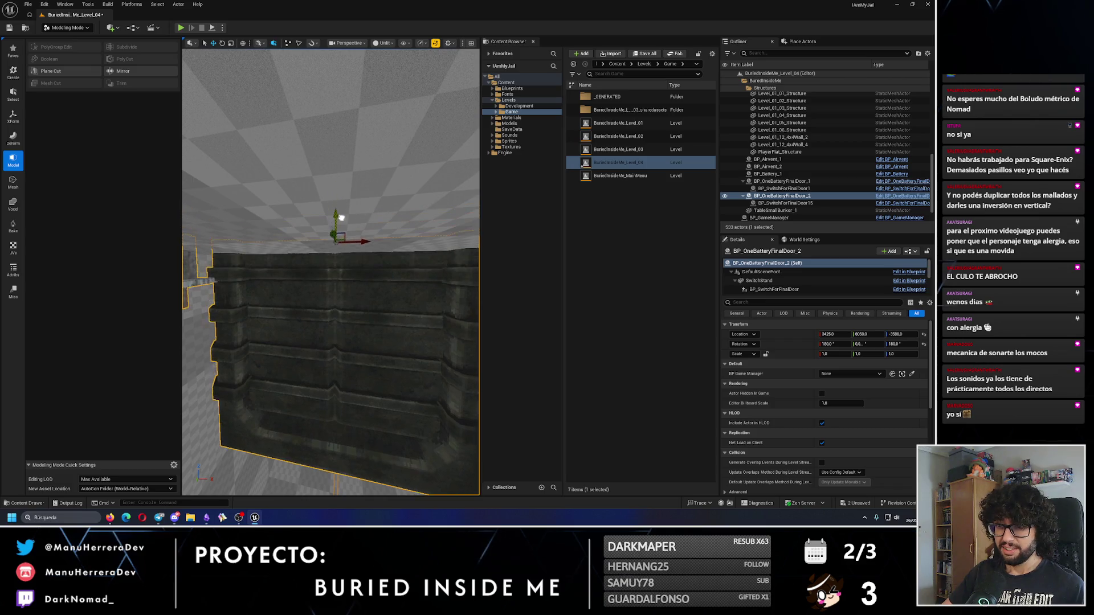
Step: Lower the battery door to Z -3610 and nudge it to Y 7760
left_click_drag(336, 233, 343, 230)
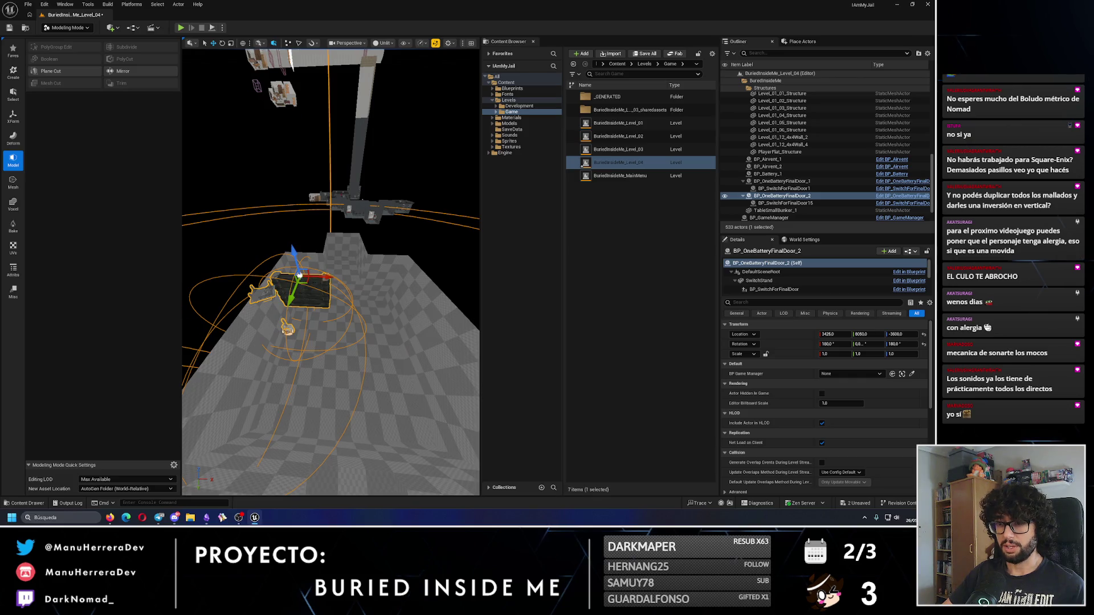
left_click_drag(320, 280, 319, 281)
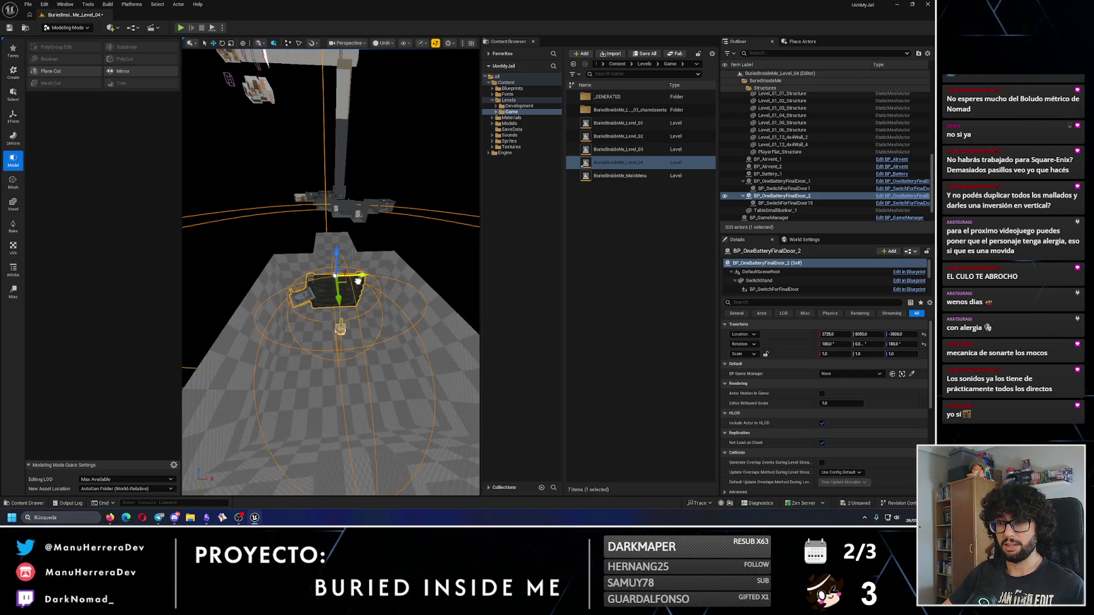
key("f")
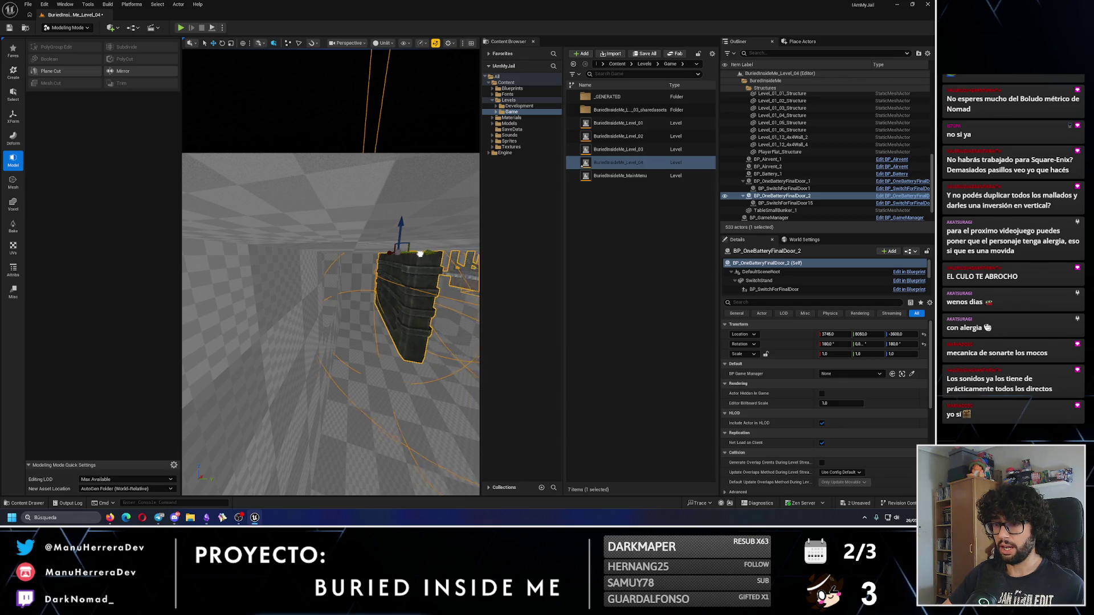
mouse_move(363, 260)
left_mouse_down()
mouse_move(298, 292)
mouse_move(361, 261)
mouse_move(336, 290)
mouse_move(385, 267)
mouse_move(405, 274)
mouse_move(409, 228)
left_mouse_up()
mouse_move(454, 179)
left_mouse_down()
mouse_move(403, 176)
mouse_move(359, 206)
mouse_move(385, 238)
left_mouse_up()
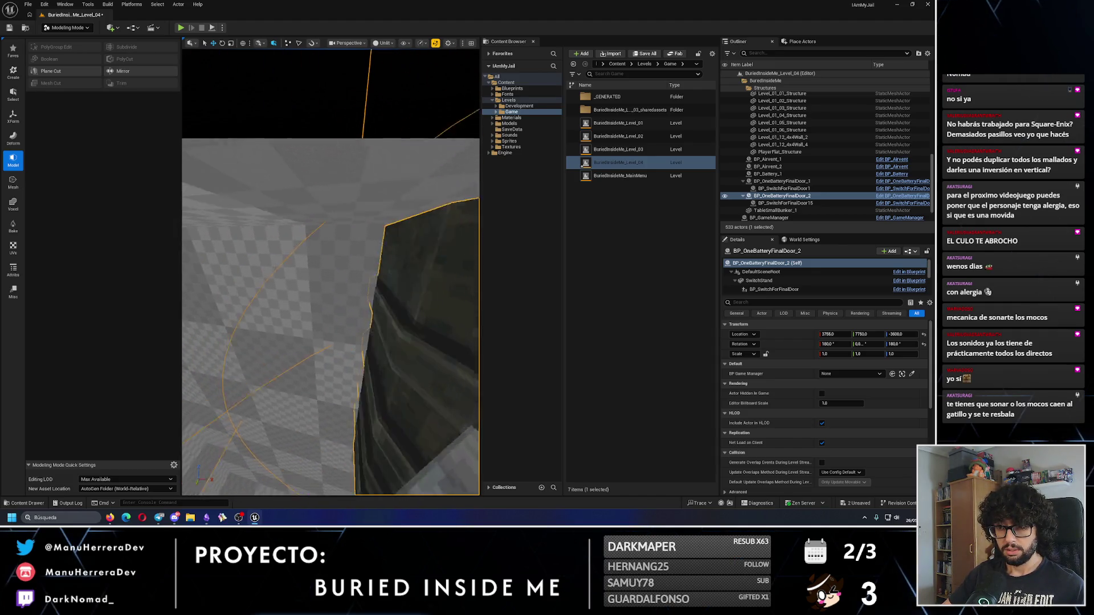
left_click_drag(385, 238, 395, 240)
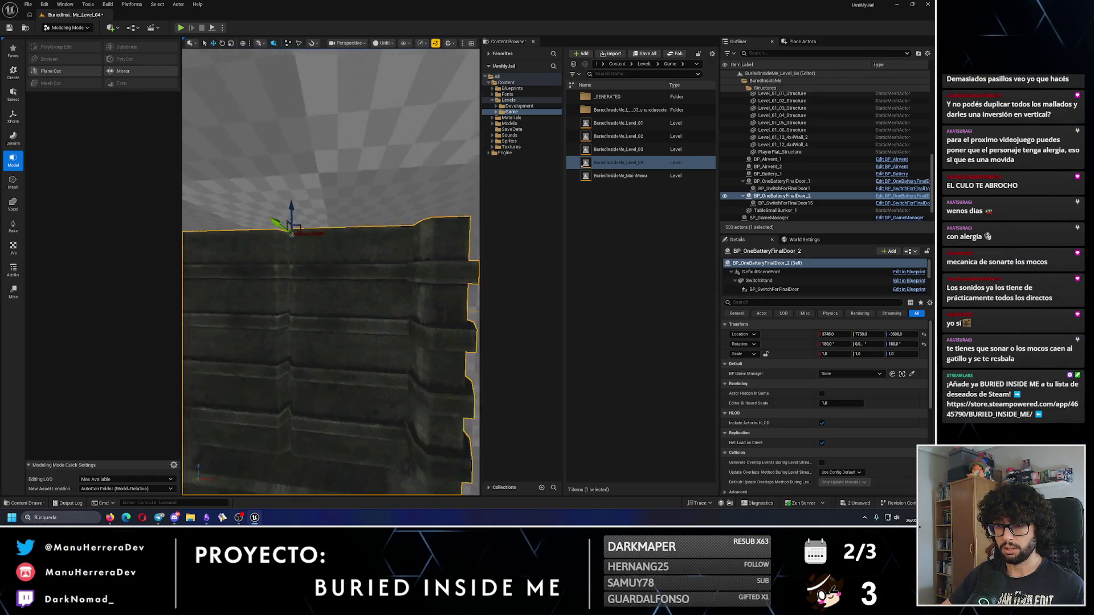
left_click_drag(183, 223, 273, 302)
mouse_move(330, 268)
left_mouse_down()
mouse_move(285, 268)
mouse_move(376, 273)
mouse_move(134, 20)
left_mouse_up()
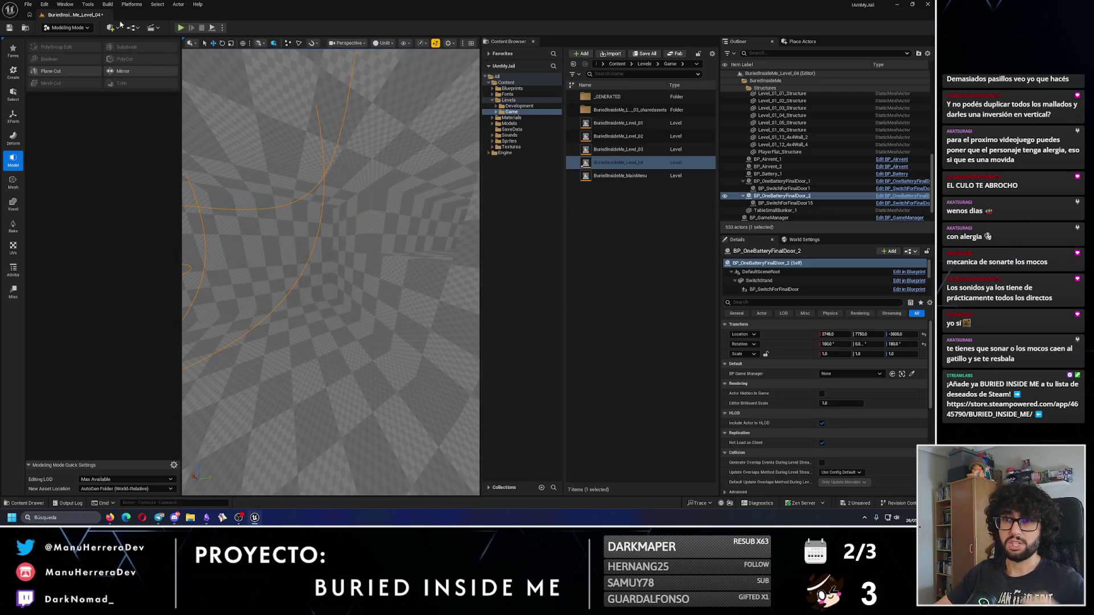
Step: Save the level with Save All and reframe the battery door
left_click(10, 28)
left_click_drag(272, 272, 302, 274)
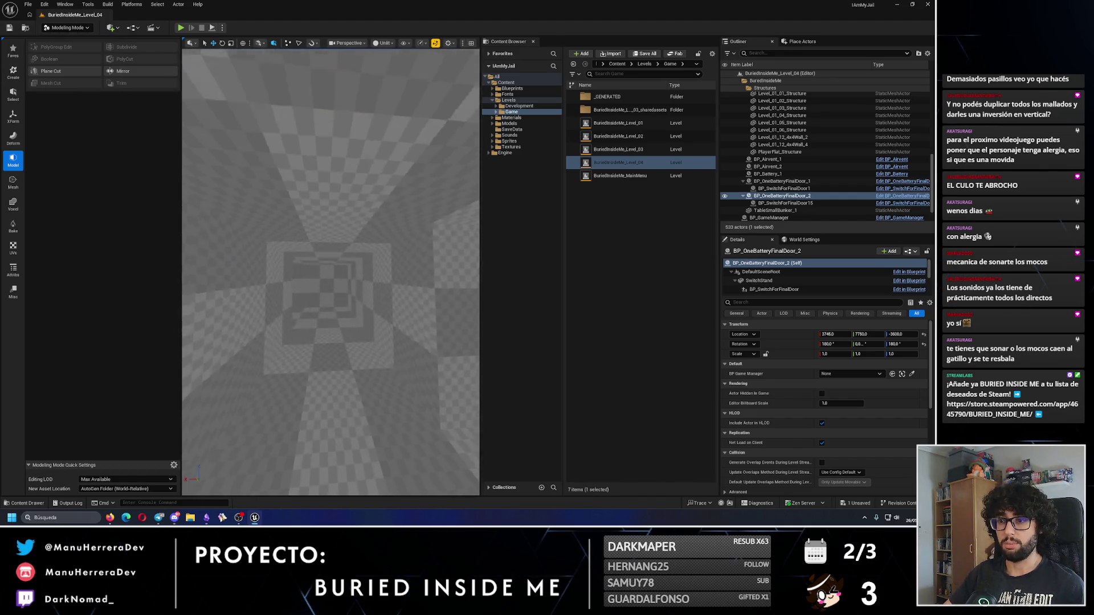
key("f")
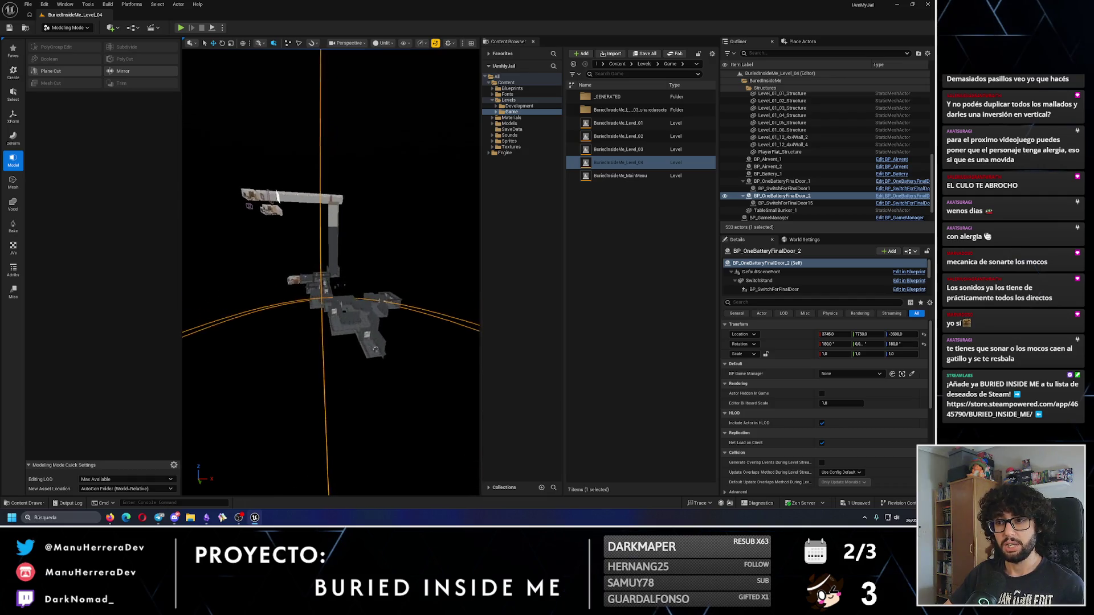
left_click_drag(302, 275, 314, 273)
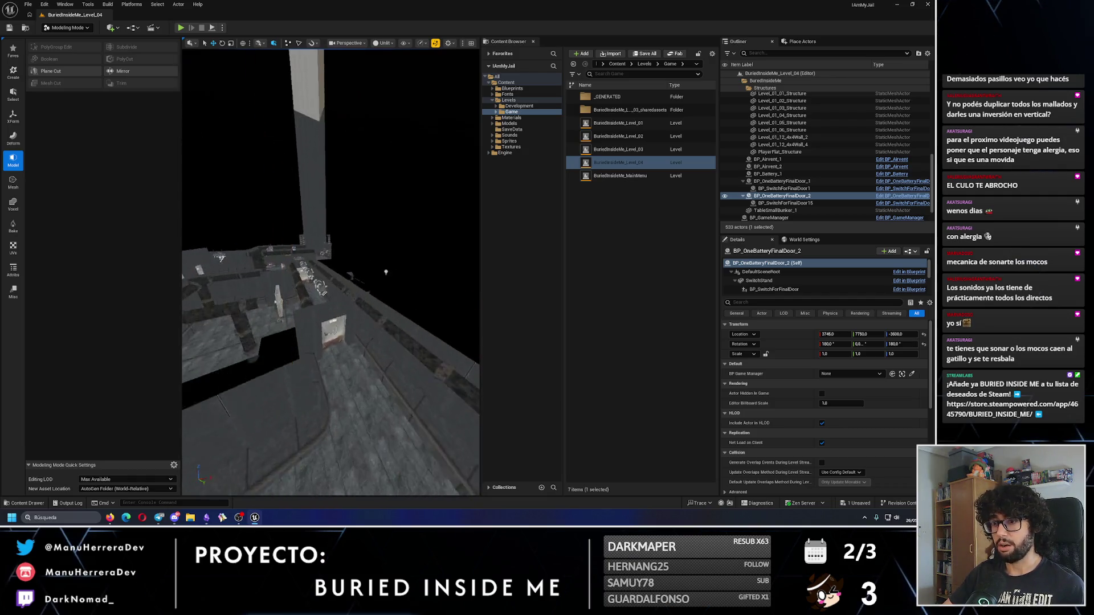
Step: Duplicate ceiling lamp BP_LampRoof_12 as BP_LampRoof_14 and shift the copy along the corridor
left_click(315, 302)
key("f")
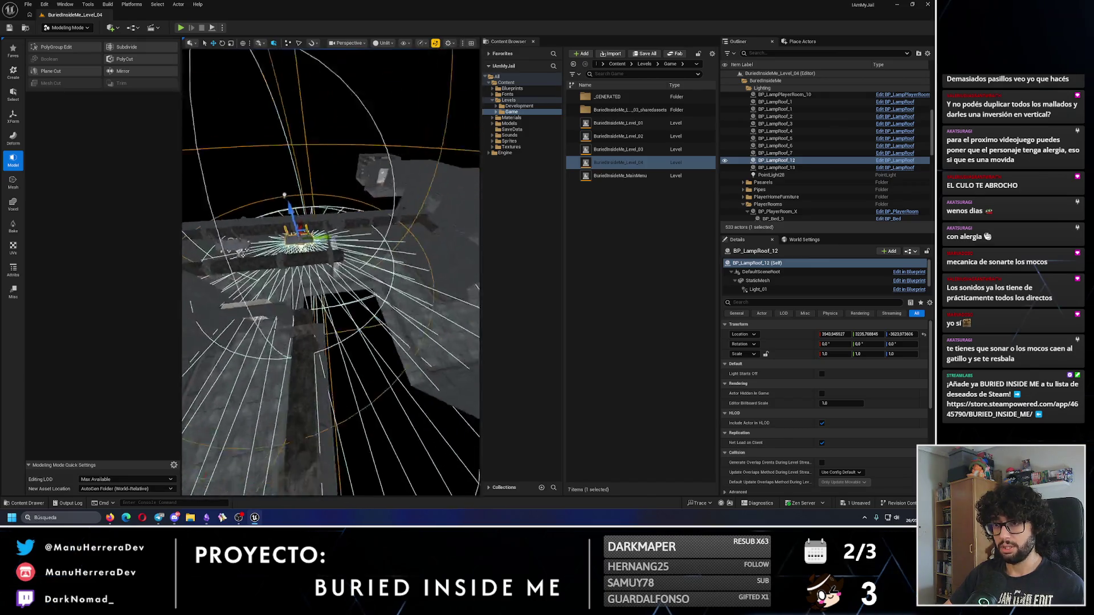
key("ctrl+d")
key("f")
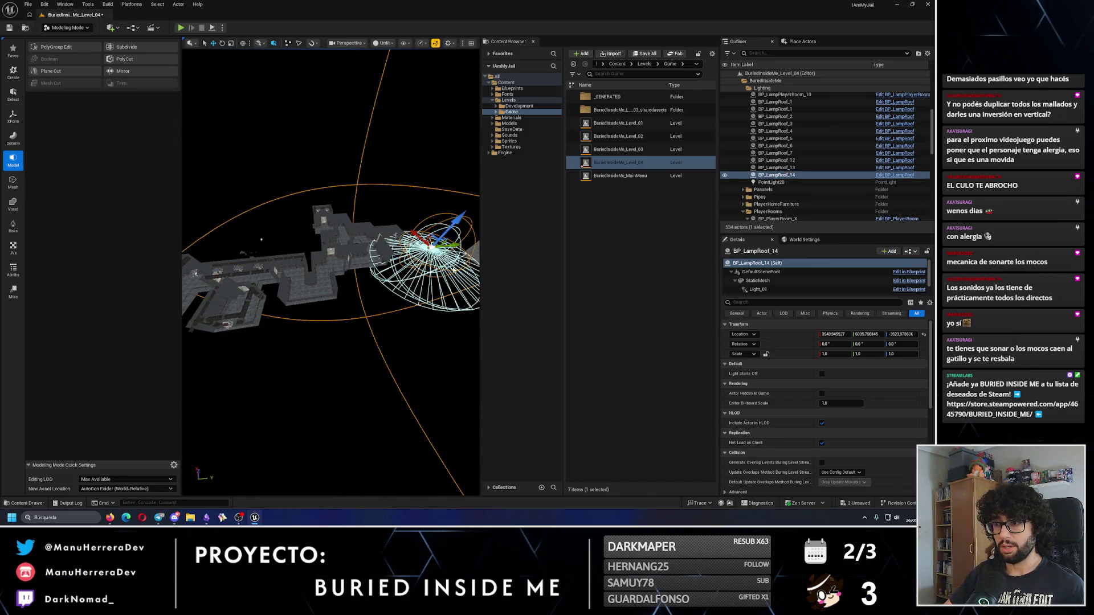
mouse_move(330, 274)
left_mouse_down()
mouse_move(269, 279)
mouse_move(282, 301)
left_mouse_up()
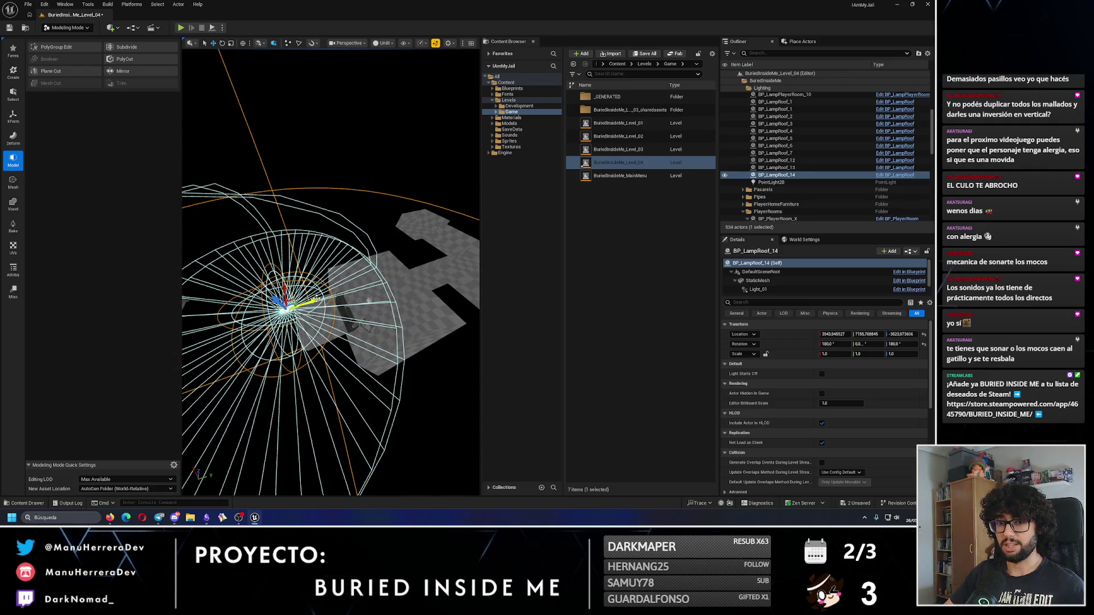
key("f")
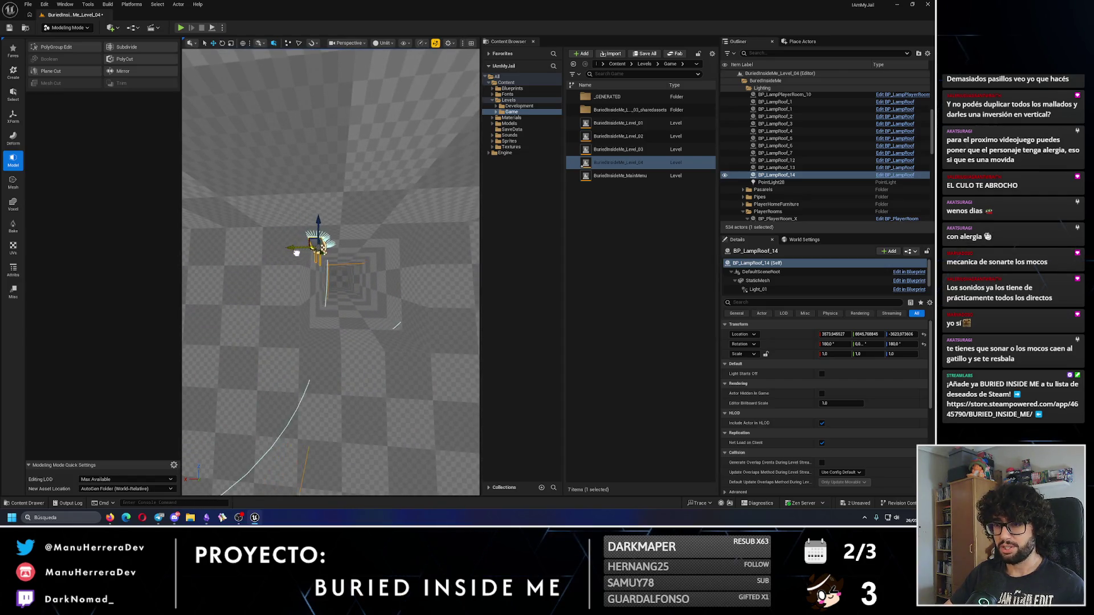
mouse_move(332, 252)
left_mouse_down()
mouse_move(331, 227)
mouse_move(324, 305)
mouse_move(339, 250)
mouse_move(288, 278)
left_mouse_up()
left_click(319, 307)
Step: Set CubeGridToolOutput's Collision Complexity to Use Complex Collision As Simple and close the mesh editor
left_click(852, 393)
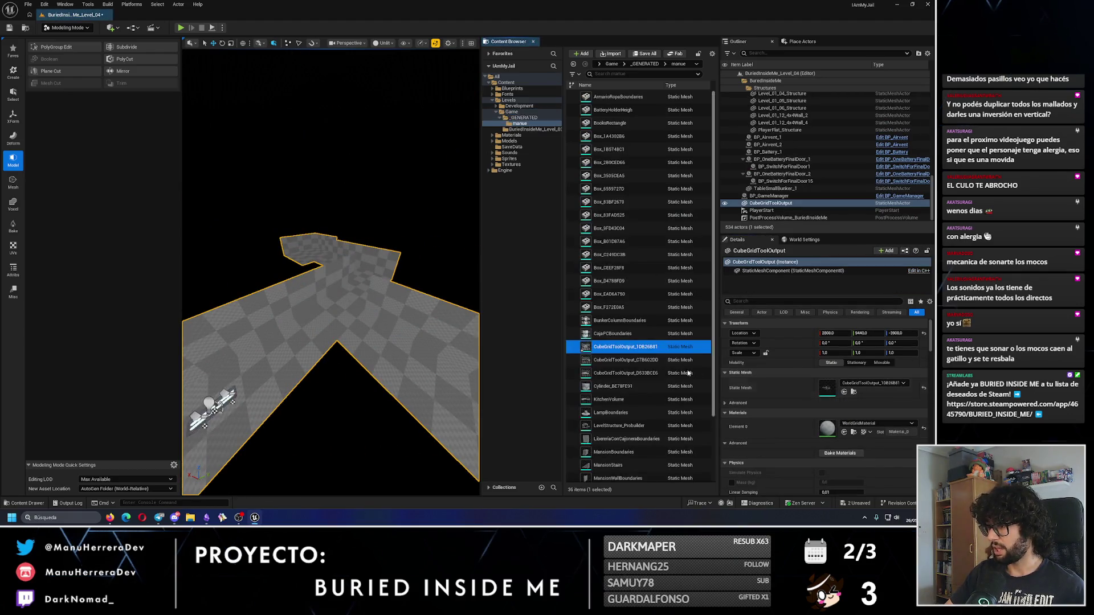
double_click(638, 349)
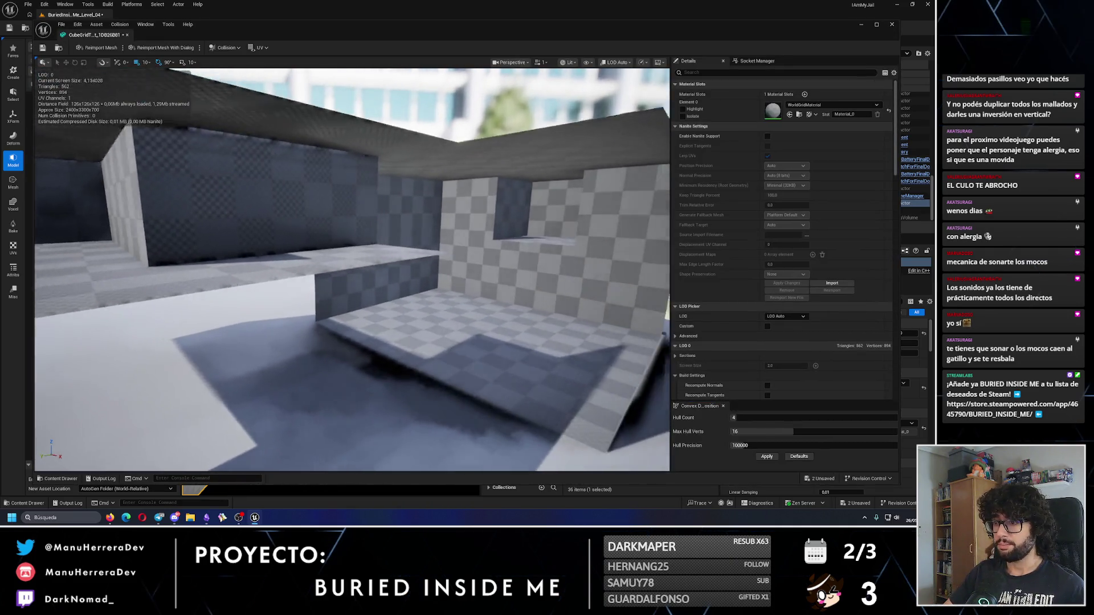
scroll(813, 321, "down", 5)
scroll(813, 322, "down", 10)
scroll(830, 335, "down", 2)
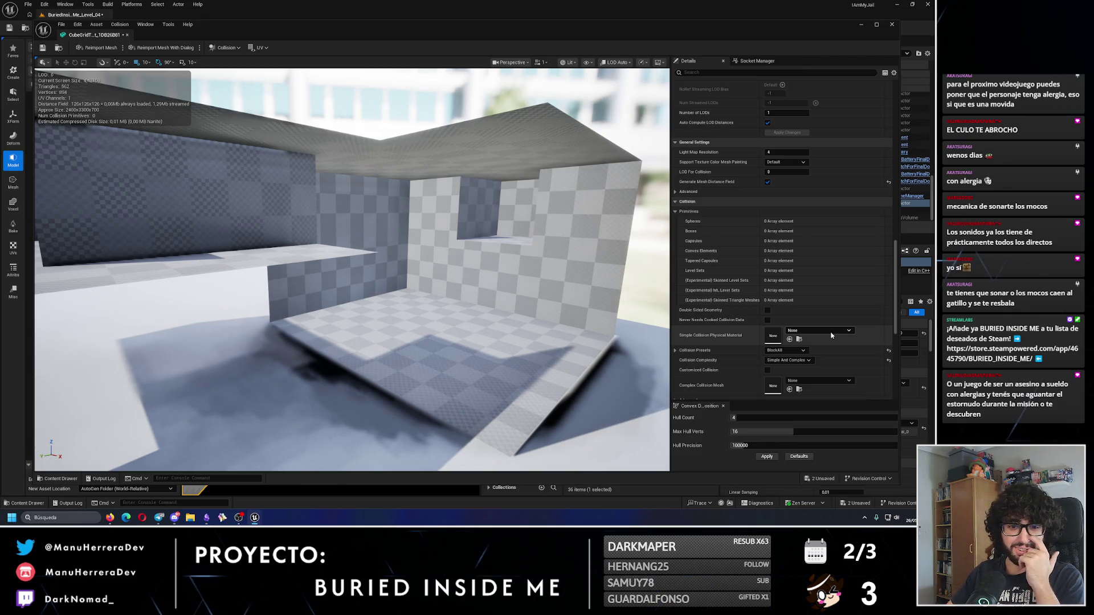
scroll(831, 335, "down", 3)
left_click(794, 291)
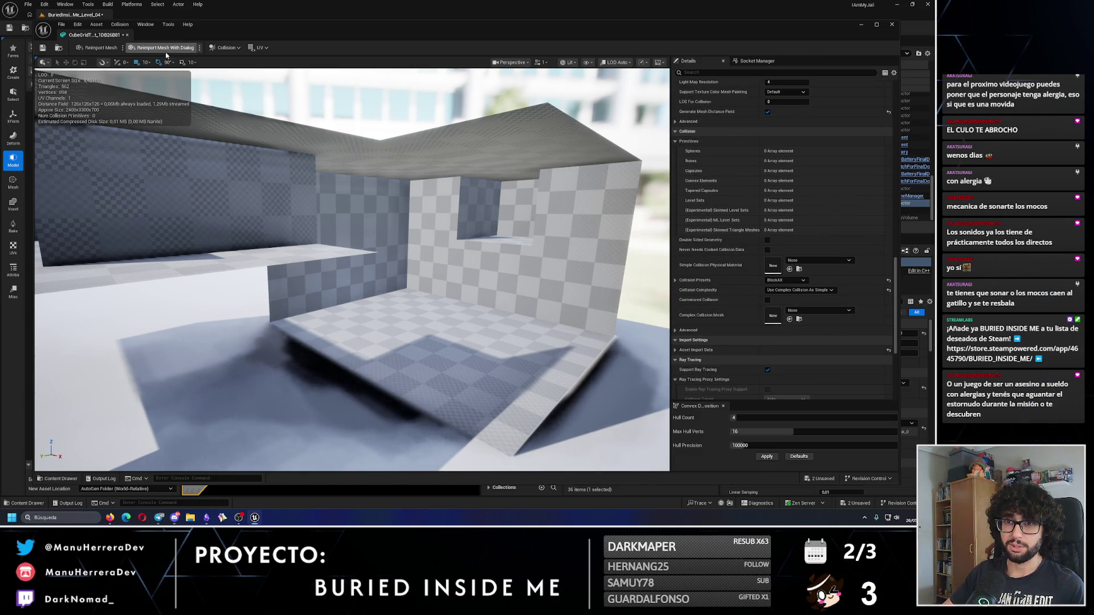
left_click(891, 25)
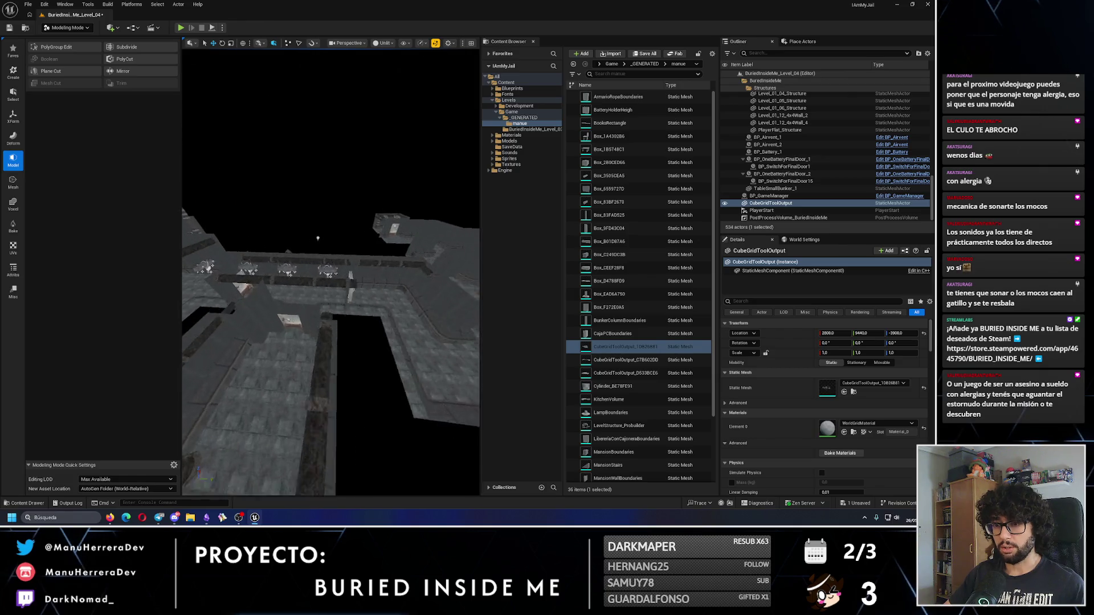
Step: Alt-drag a copy of BP_BunkerDoorWithArc_3 along the corridor and turn it 180°
left_click(275, 311)
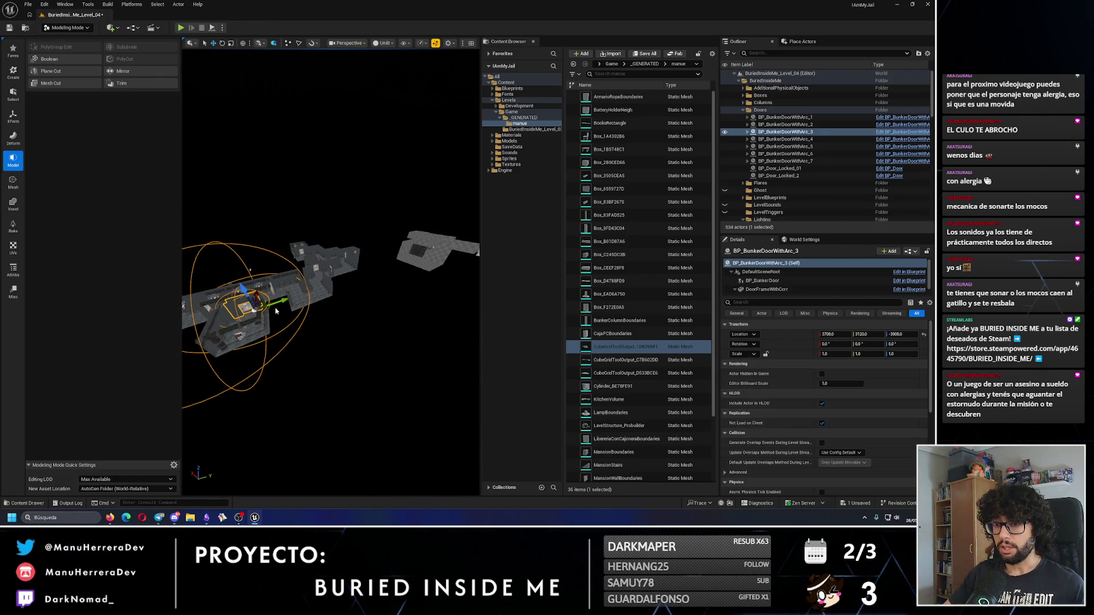
left_click_drag(277, 300, 398, 257)
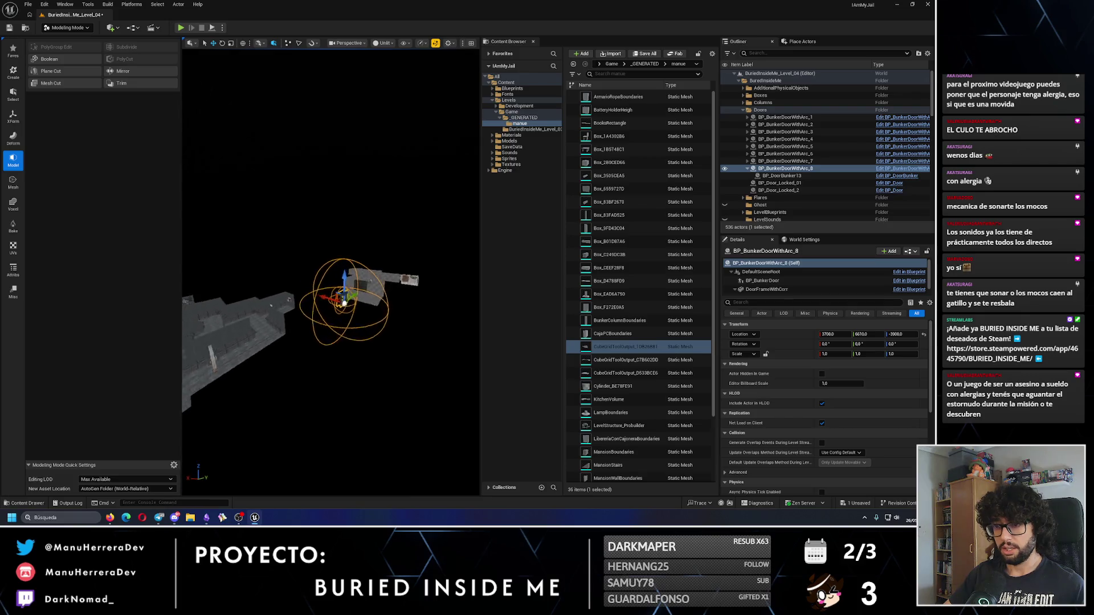
key("e")
left_click_drag(395, 261, 373, 268)
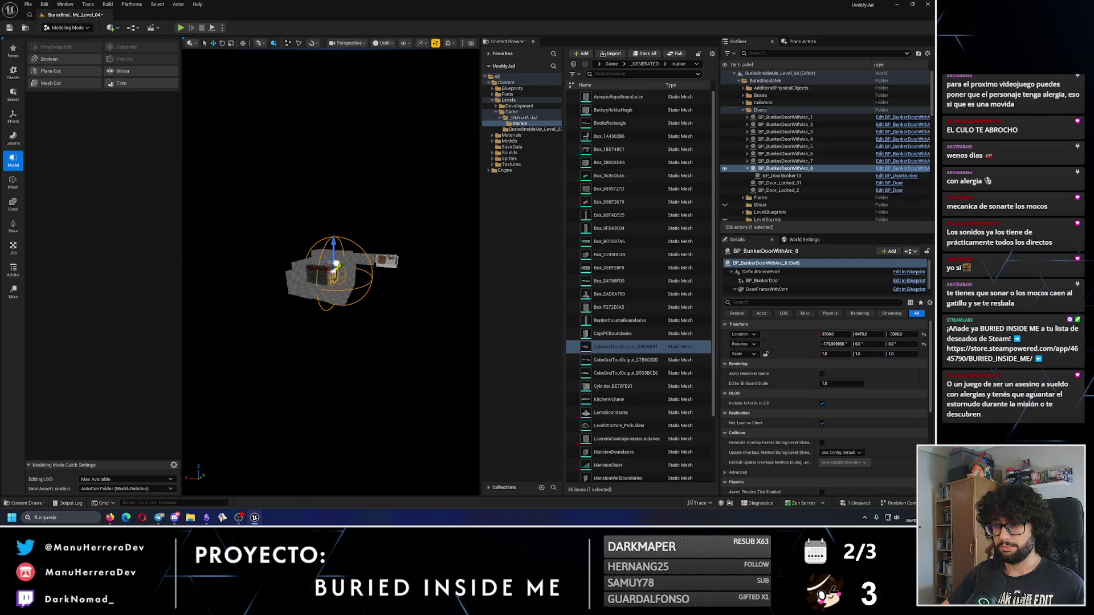
Step: Turn the copy a quarter turn and move it to Z -3720, X 3680, then select BP_LampRoof_14
mouse_move(331, 293)
left_mouse_down()
mouse_move(324, 331)
mouse_move(259, 345)
left_mouse_up()
left_click_drag(271, 383, 263, 393)
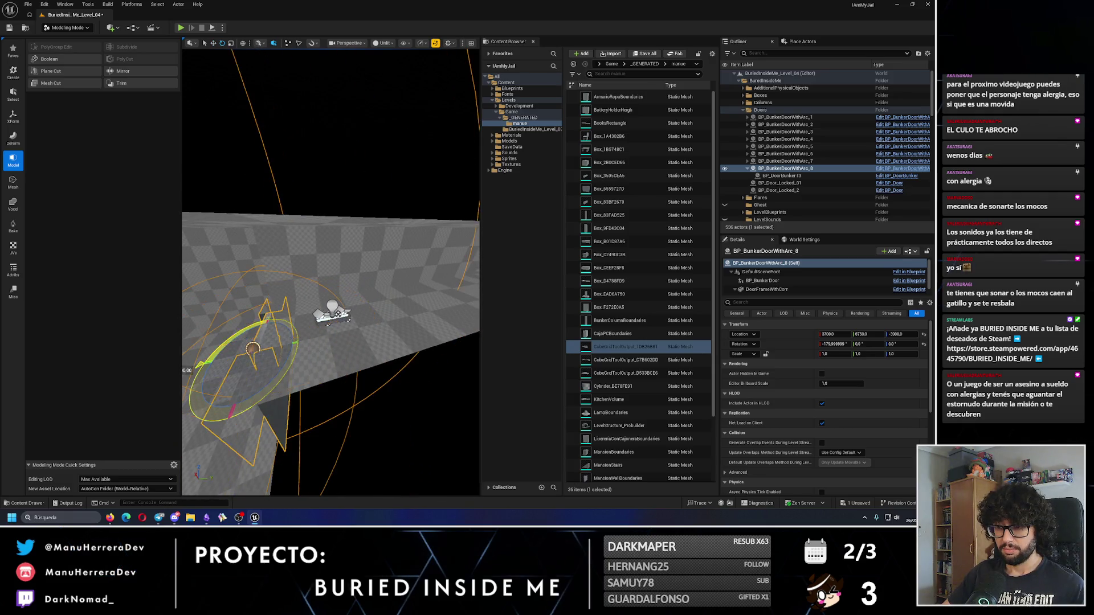
mouse_move(247, 340)
left_mouse_down()
mouse_move(244, 322)
mouse_move(246, 339)
left_mouse_up()
mouse_move(318, 251)
left_mouse_down()
mouse_move(342, 183)
mouse_move(319, 302)
mouse_move(404, 291)
mouse_move(413, 230)
mouse_move(391, 244)
mouse_move(399, 297)
mouse_move(447, 313)
mouse_move(387, 221)
mouse_move(398, 244)
mouse_move(319, 227)
mouse_move(299, 127)
left_mouse_up()
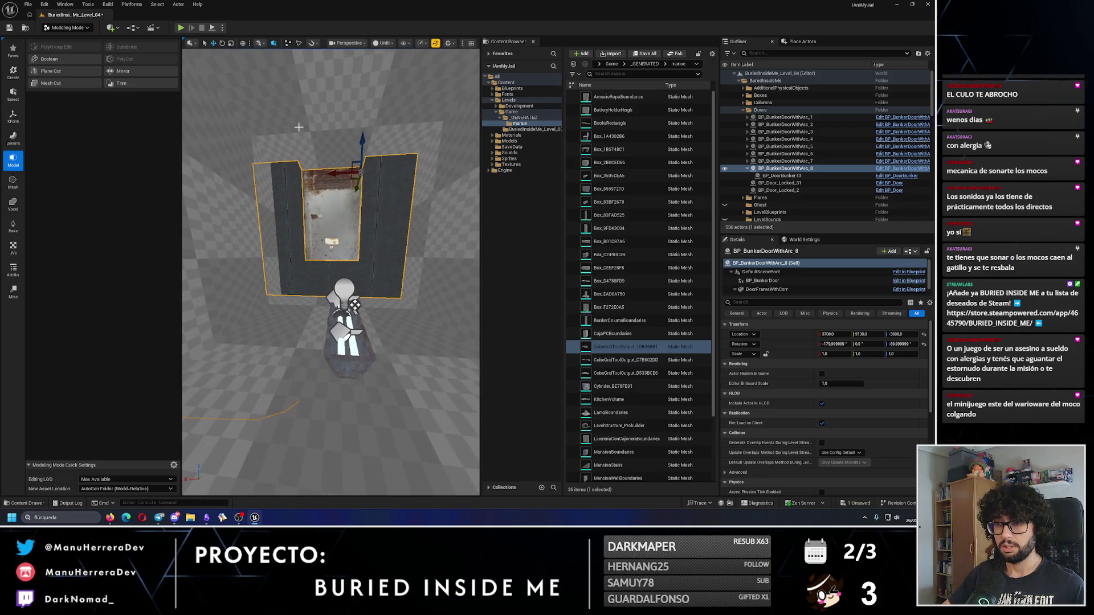
mouse_move(355, 176)
left_mouse_down()
mouse_move(344, 178)
mouse_move(358, 172)
left_mouse_up()
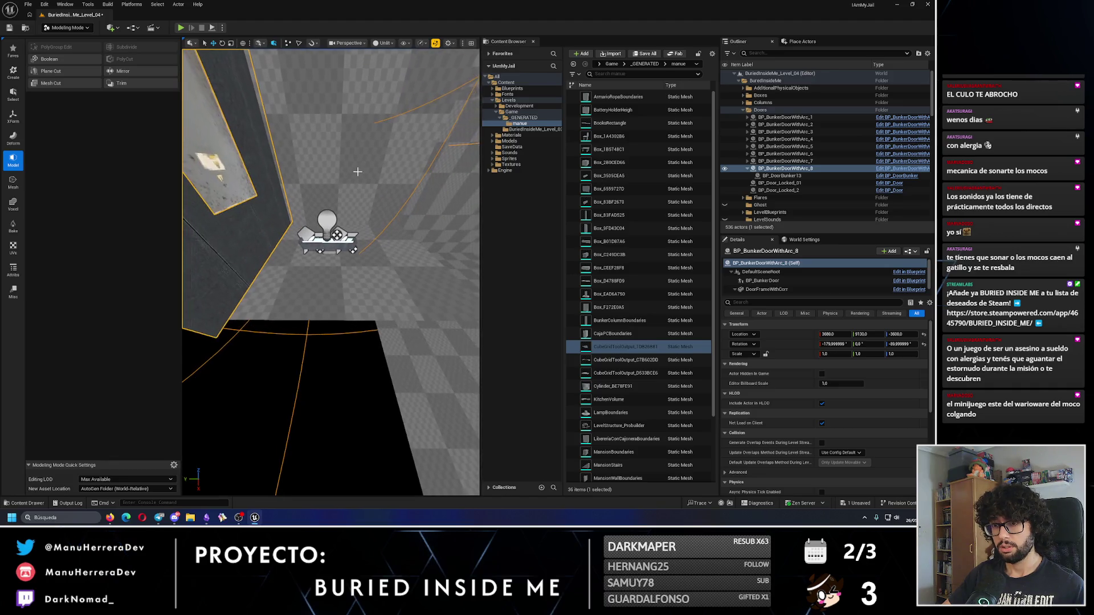
left_click(329, 240)
left_click_drag(330, 240, 371, 265)
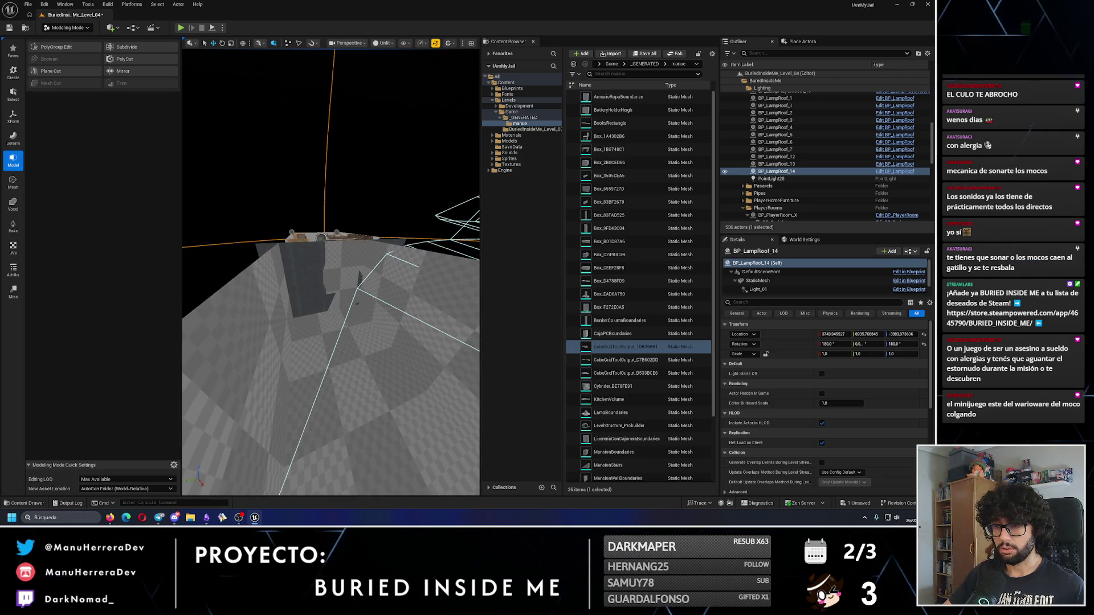
Step: Select the corridor floor mesh and start PolyGroup Edit on it
left_click(369, 394)
left_click(63, 27)
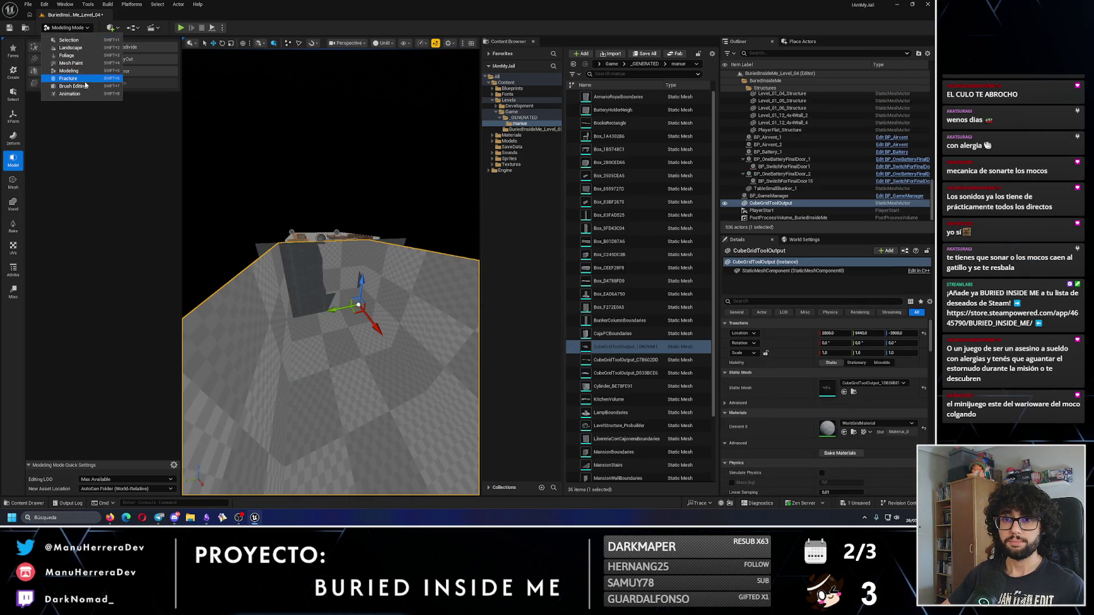
left_click(101, 100)
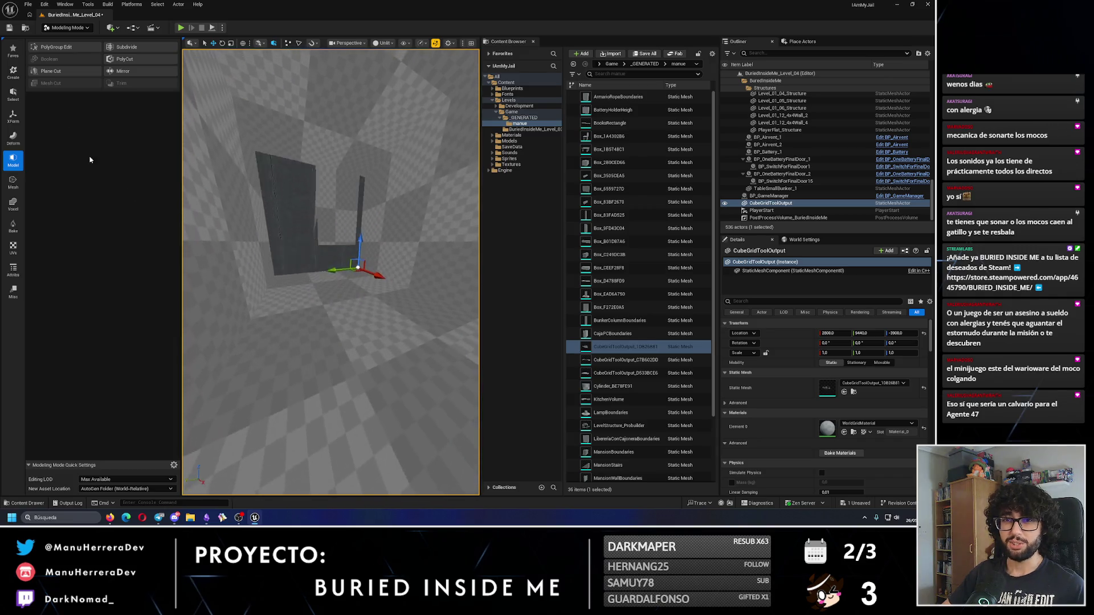
left_click(51, 47)
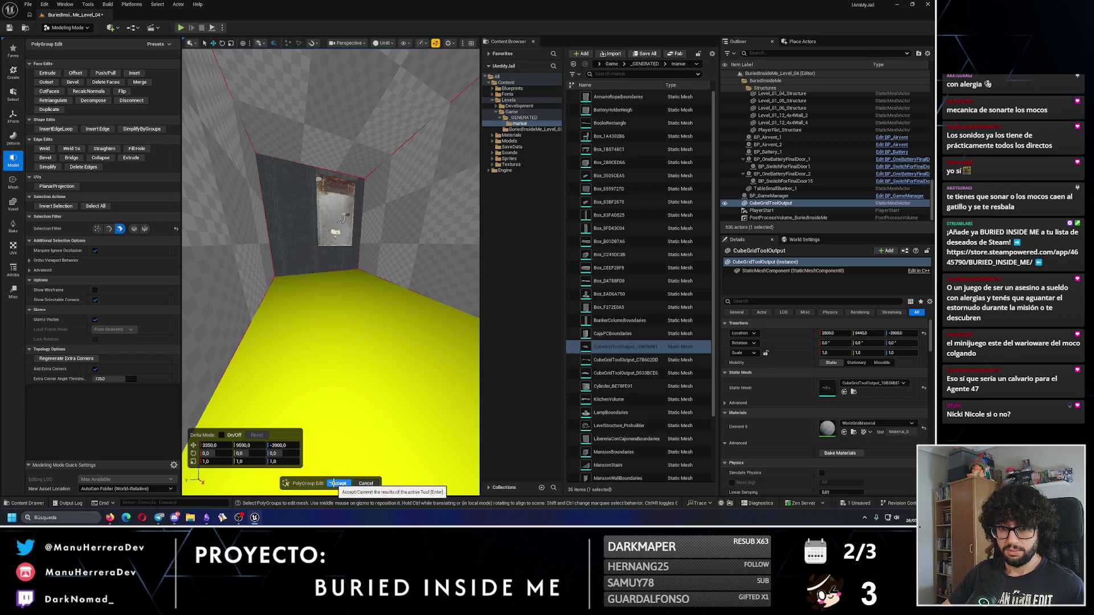
Step: Accept the polygroup edit and select the player room door with BP_Bed_4
left_click(338, 483)
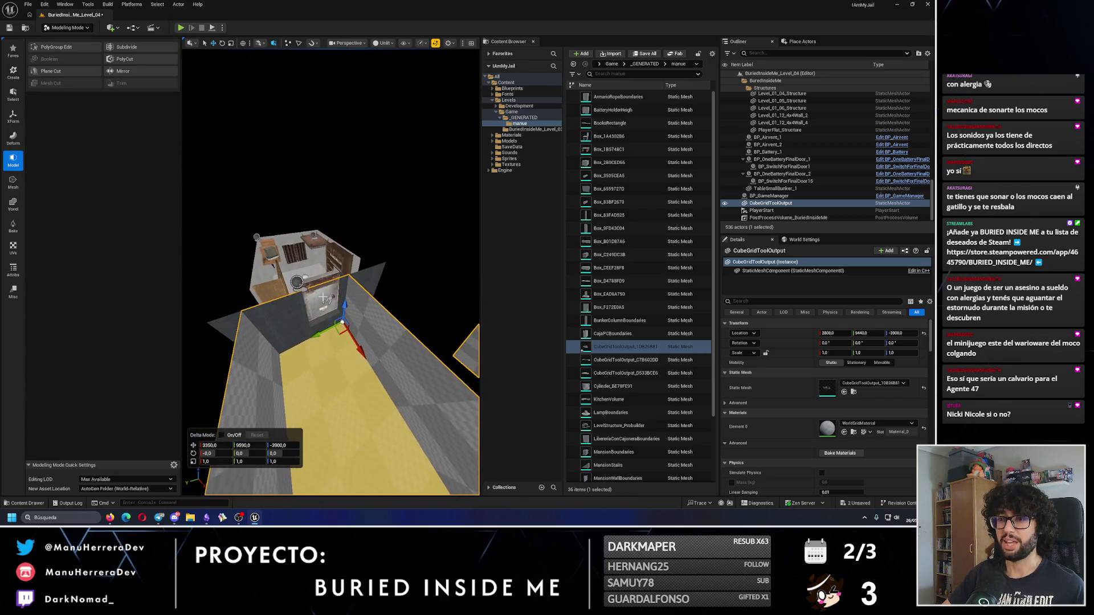
left_click(307, 268)
left_click(369, 242, "ctrl")
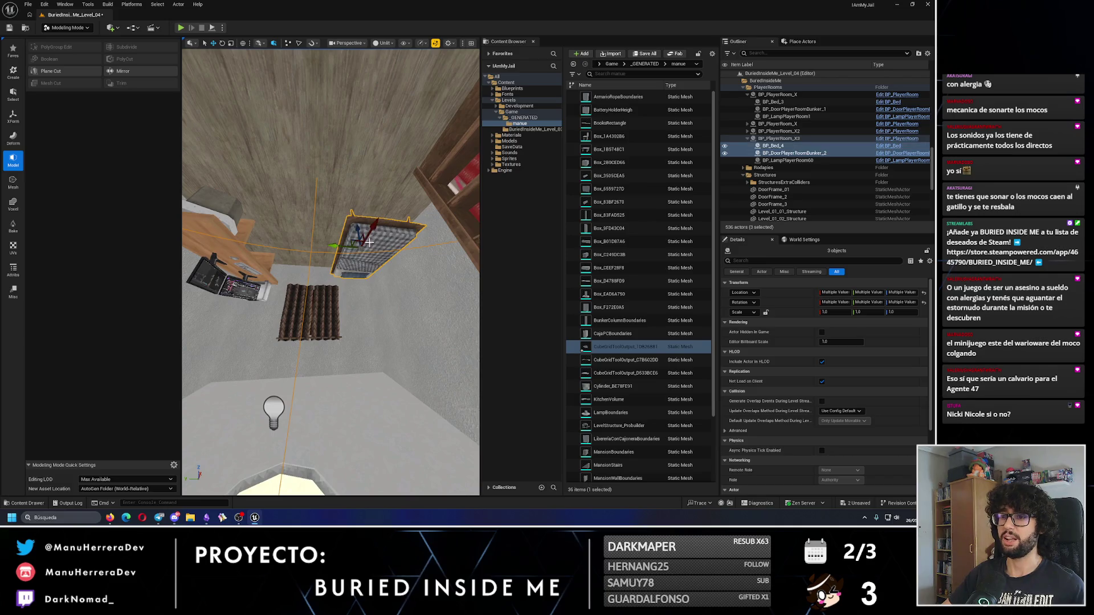
Step: Add BP_PlayerRoom_X3 to the selection, undo the accidental move, and frame the room
left_click(317, 203, "ctrl")
key("f")
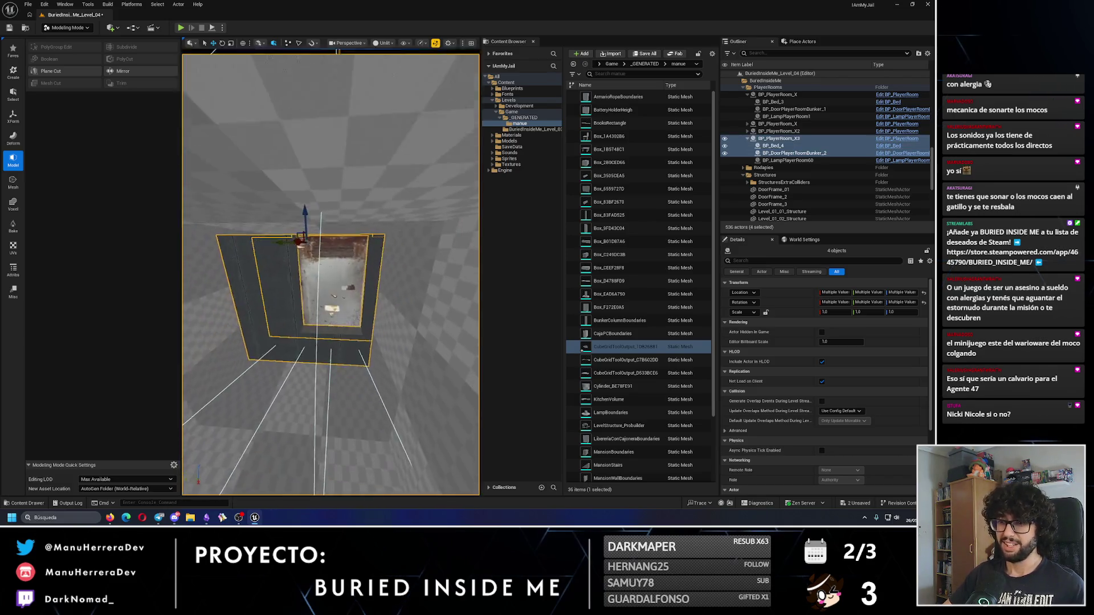
left_click_drag(284, 246, 274, 249)
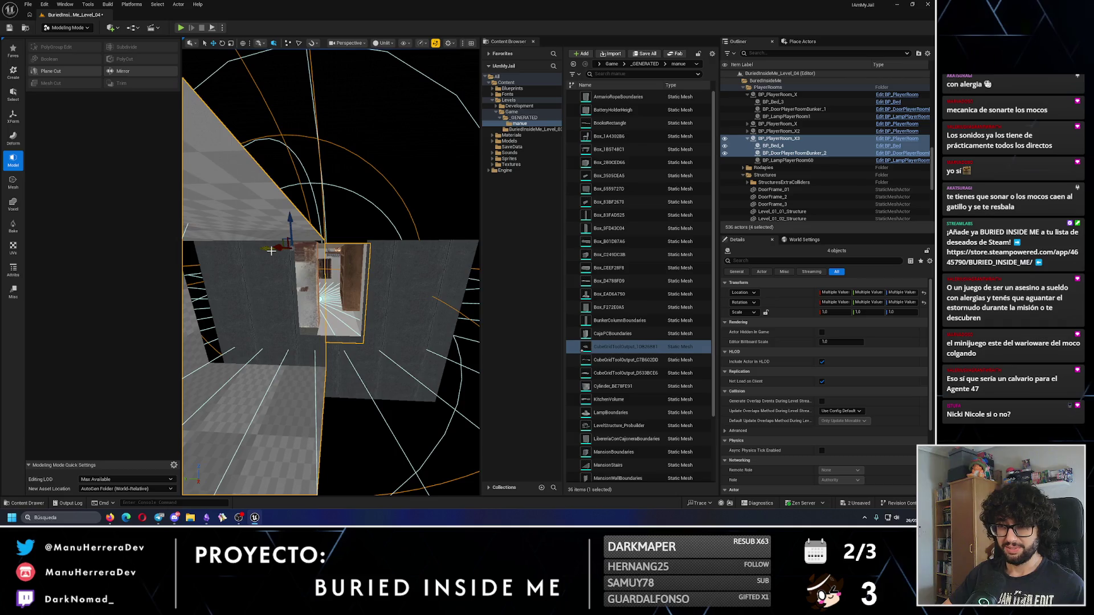
key("ctrl+z")
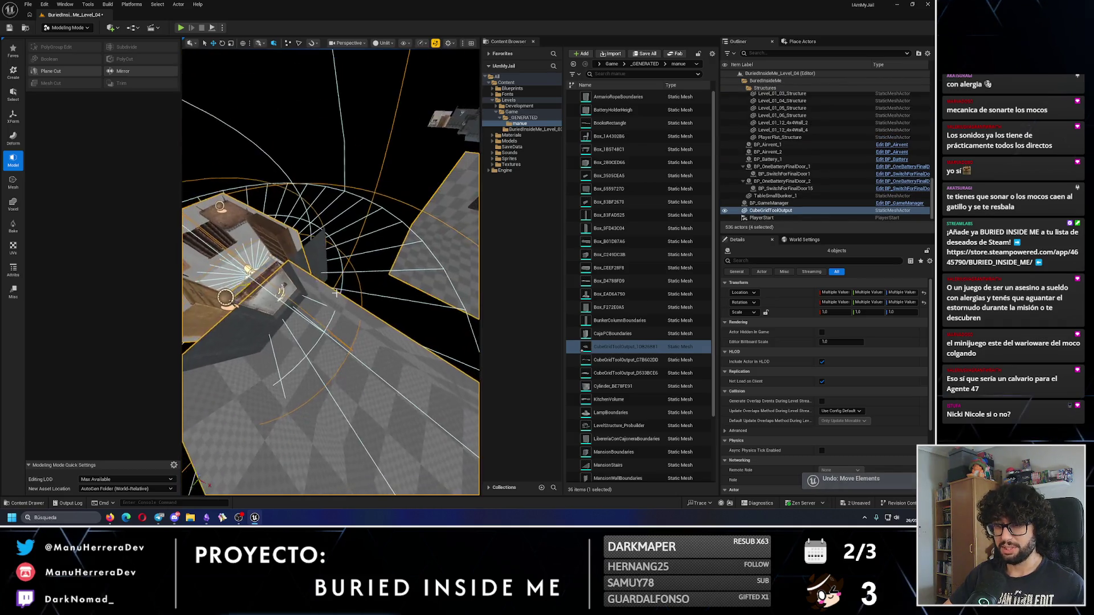
key("ctrl+z")
key("f")
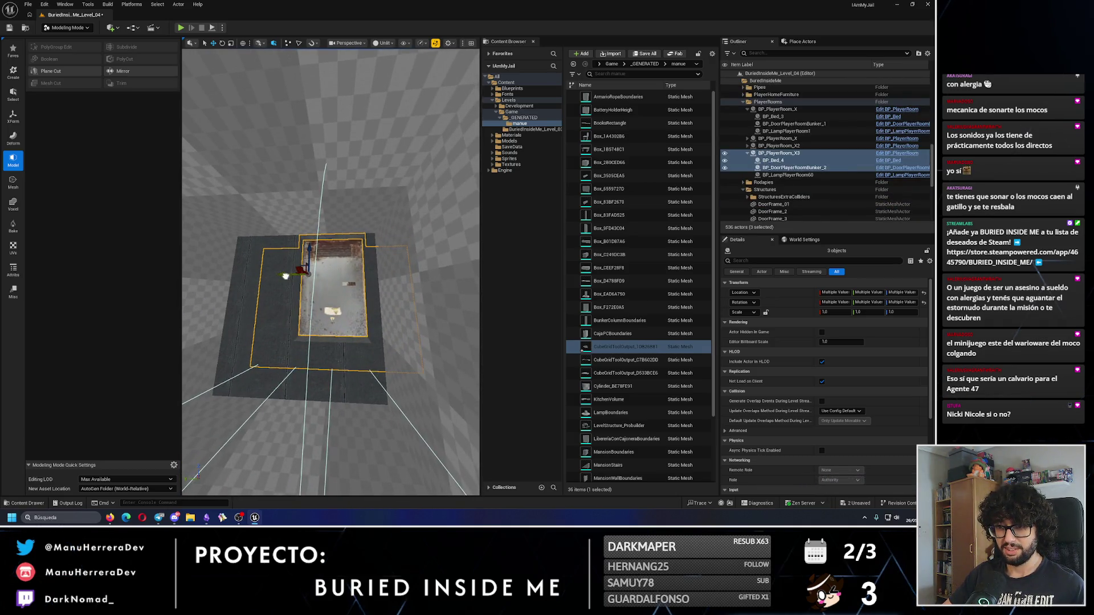
key("ctrl+z")
Step: Look around the selected player room, then switch to the browser
left_click_drag(311, 260, 270, 260)
scroll(269, 260, "up", 5)
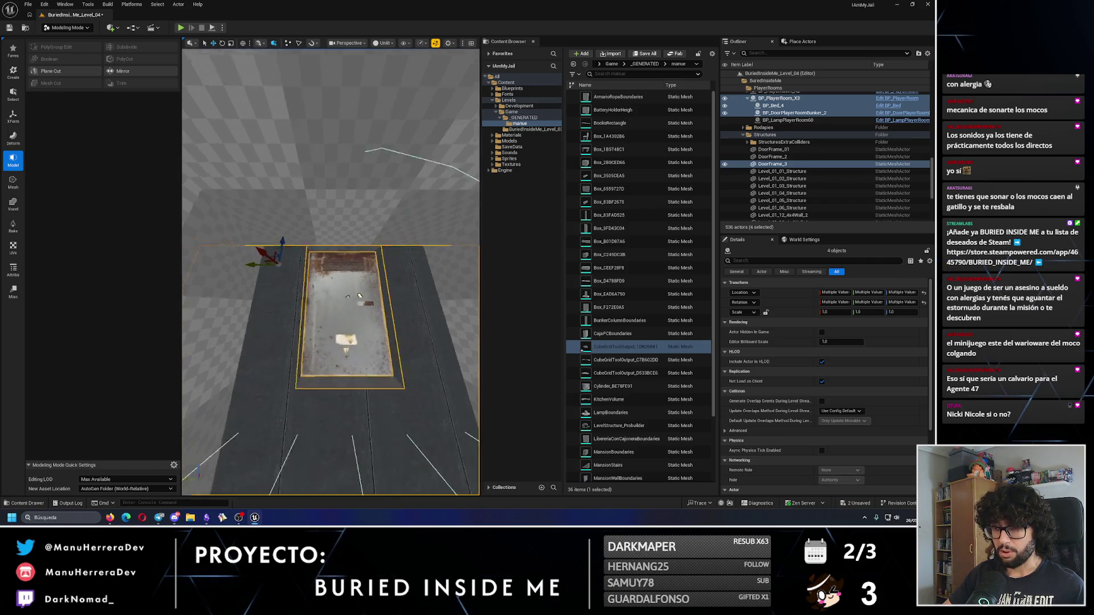
scroll(269, 261, "down", 3)
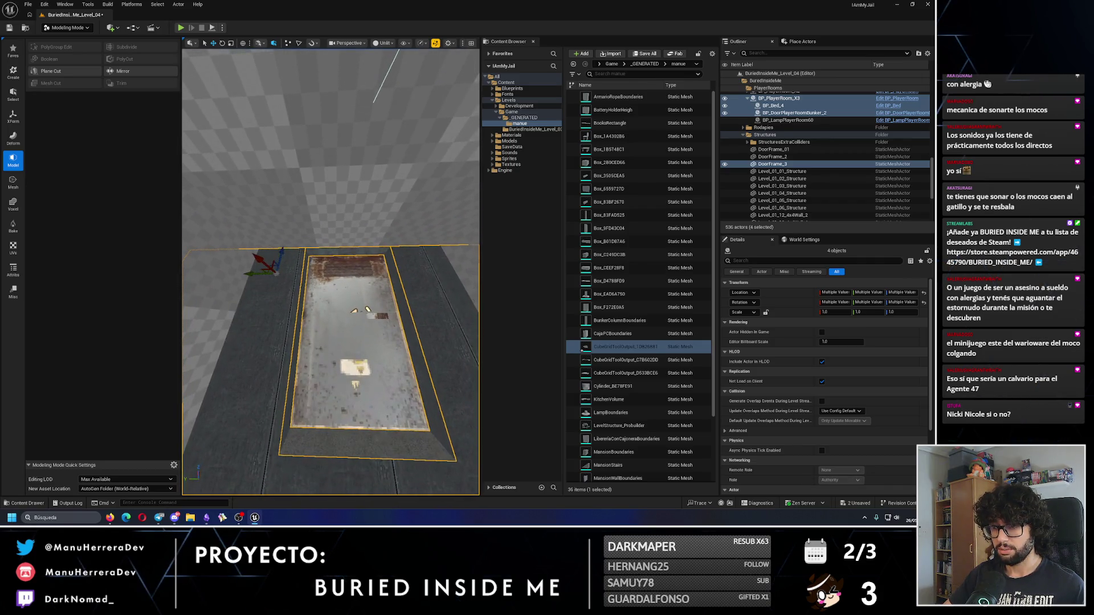
scroll(269, 260, "up", 3)
scroll(269, 260, "down", 5)
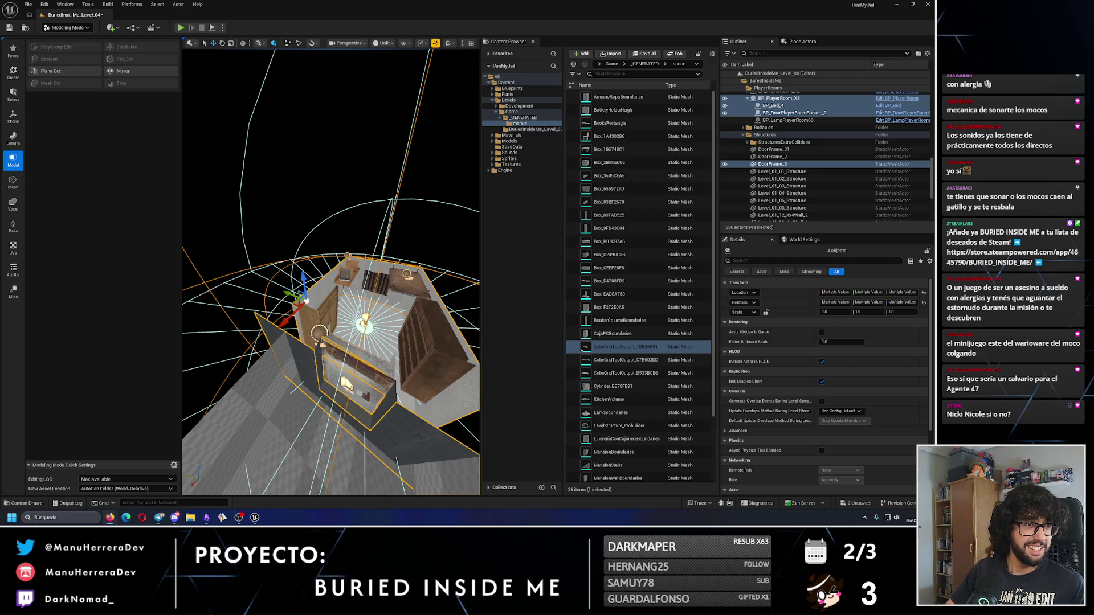
key("alt+Tab")
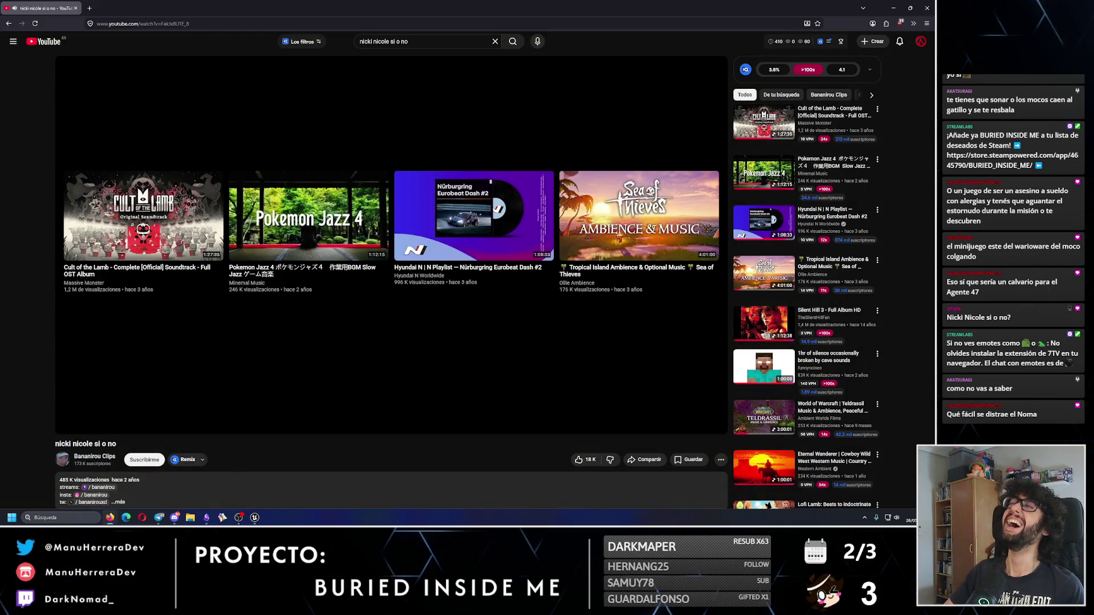
Step: Replay 'nicki nicole si o no' from 0:00, pause it a few seconds in, and close it
left_click(599, 412)
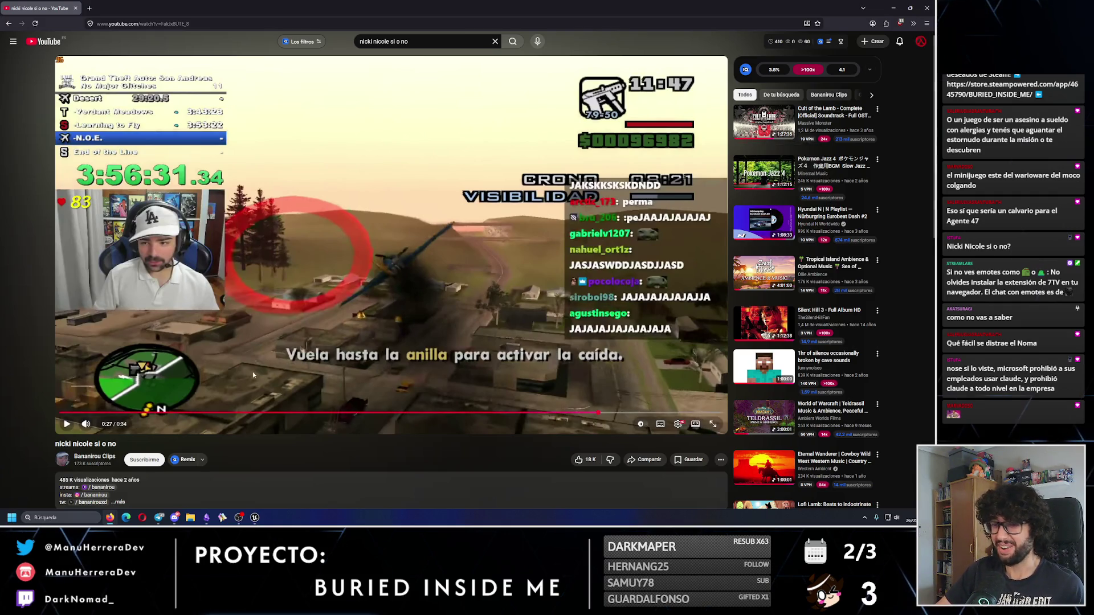
left_click(84, 412)
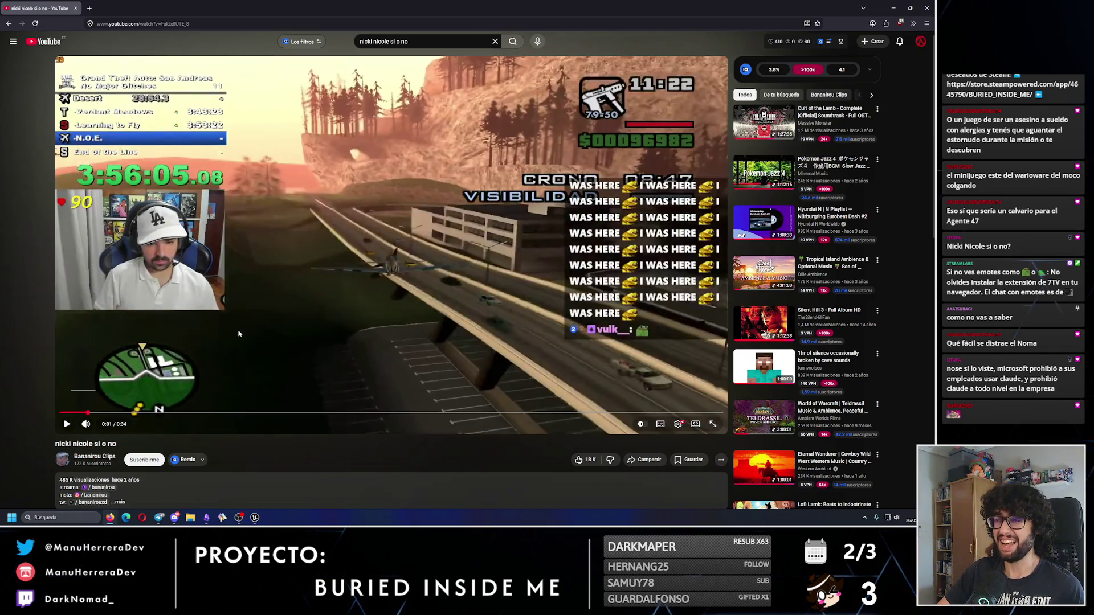
left_click(68, 413)
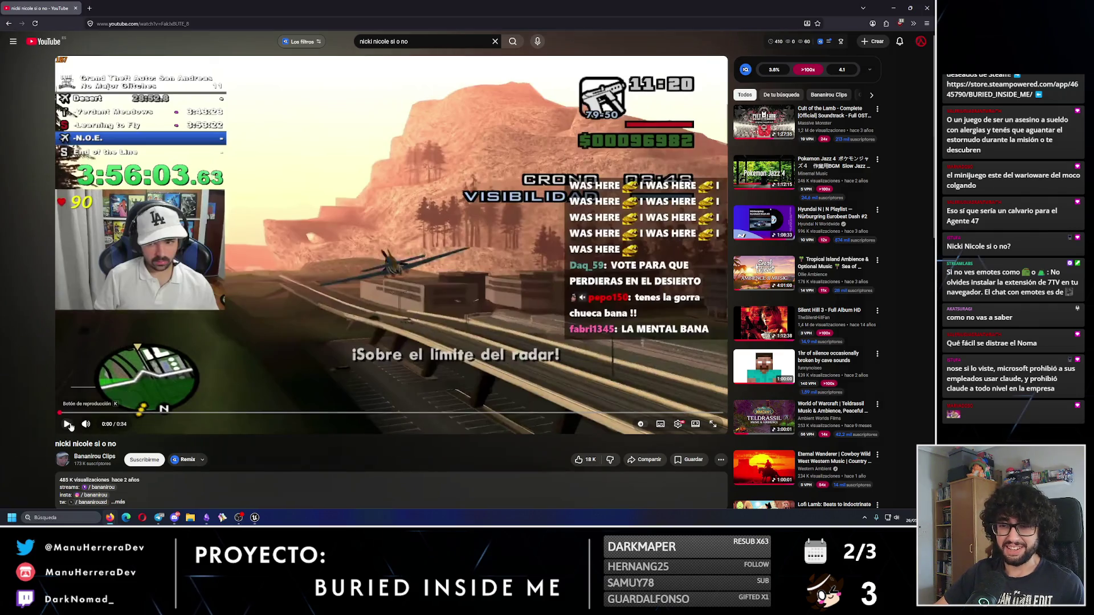
left_click(67, 424)
left_click(67, 424)
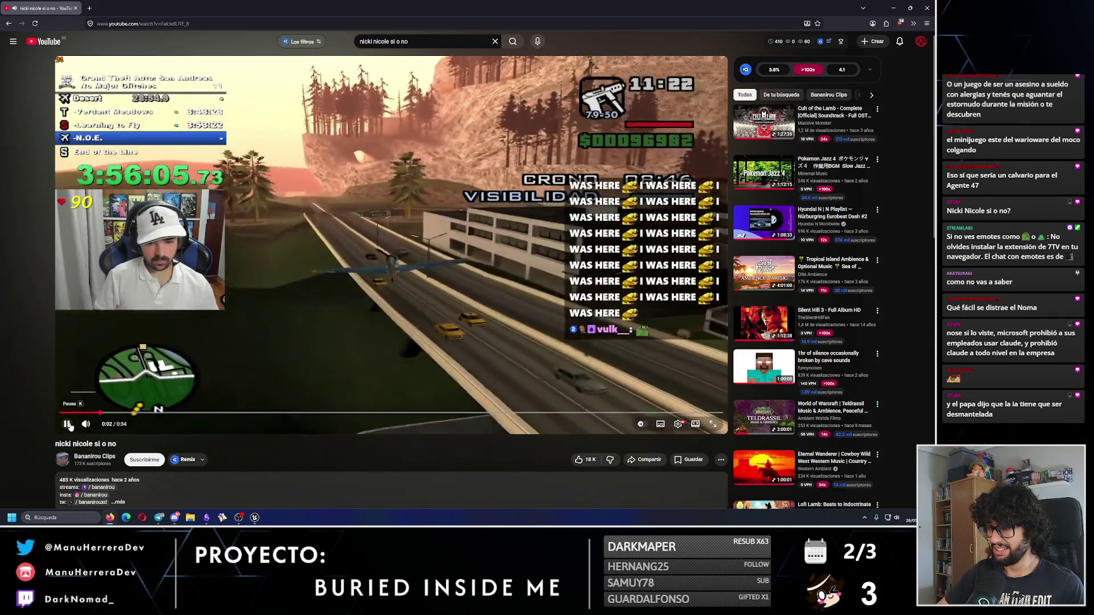
left_click(660, 324)
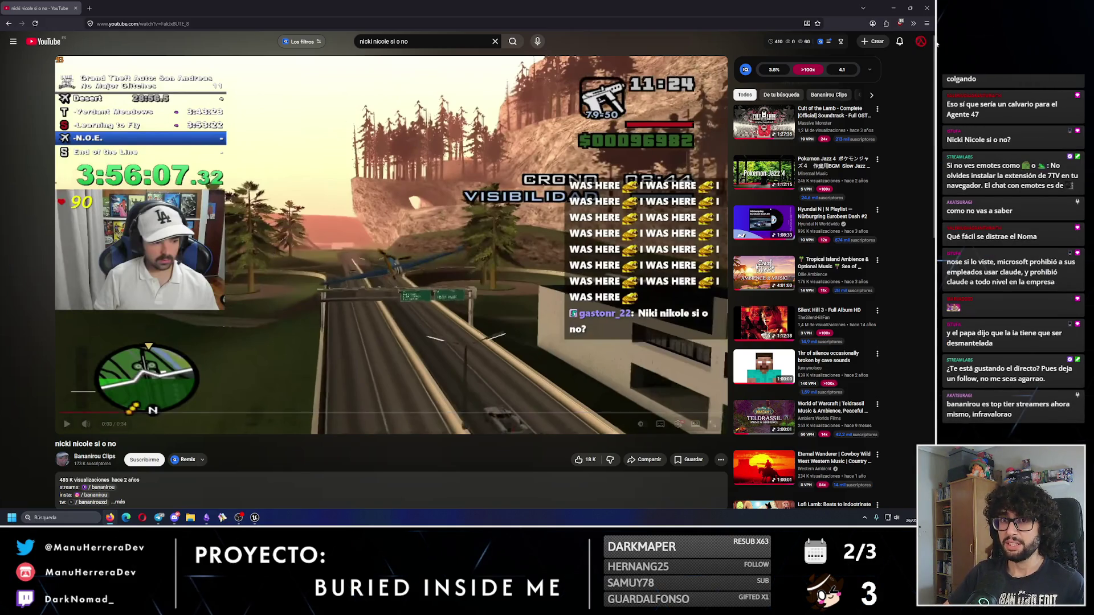
left_click(926, 7)
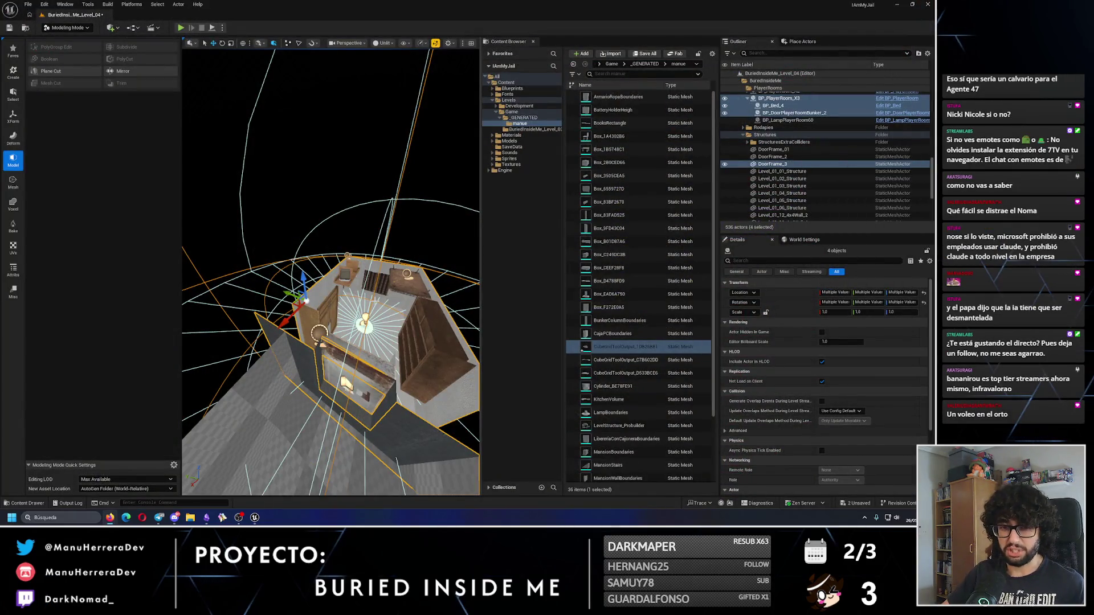
Step: Frame the door frame, select CubeGridToolOutput, and start Edit Materials from the Attribs tools
key("f")
scroll(301, 244, "up", 1)
left_click_drag(236, 203, 339, 232)
left_click(296, 222)
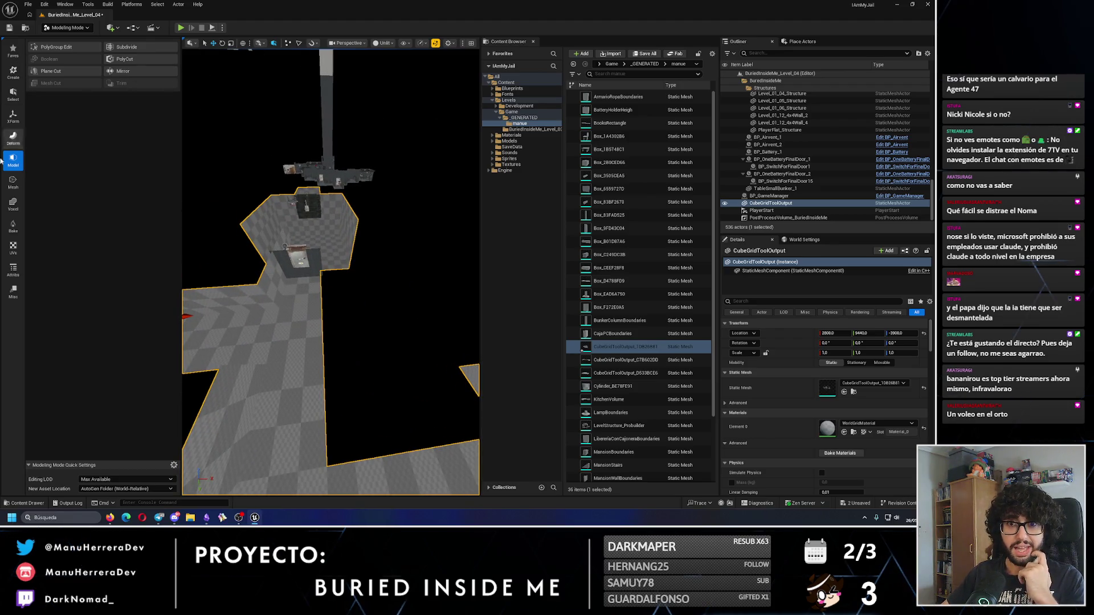
left_click(10, 268)
left_click(137, 85)
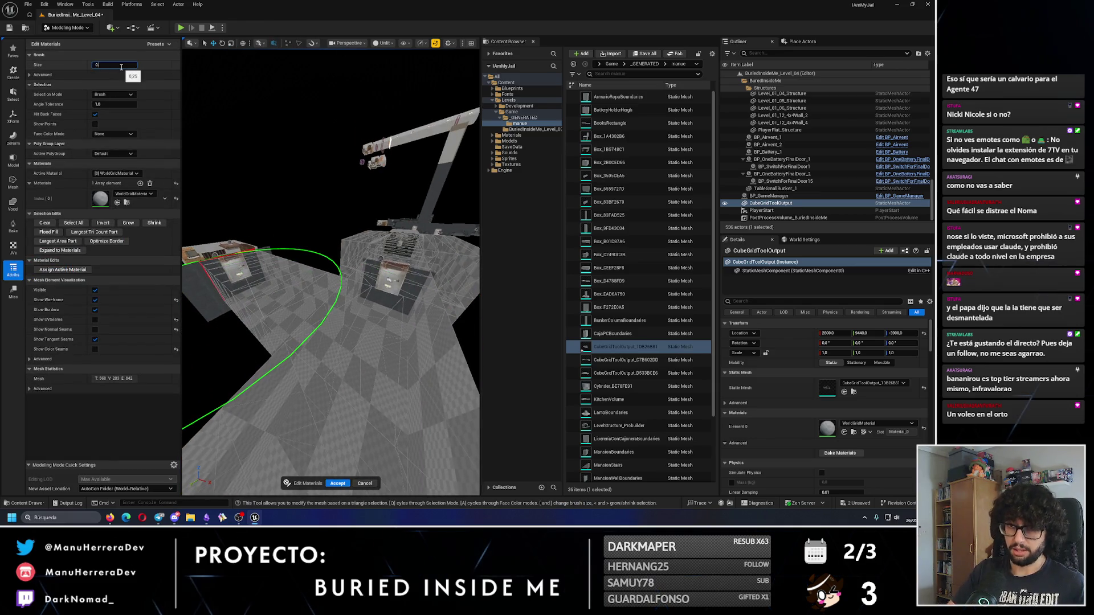
Step: Paint the remaining grey corridor floor triangles into the selection and add a material slot
key("f")
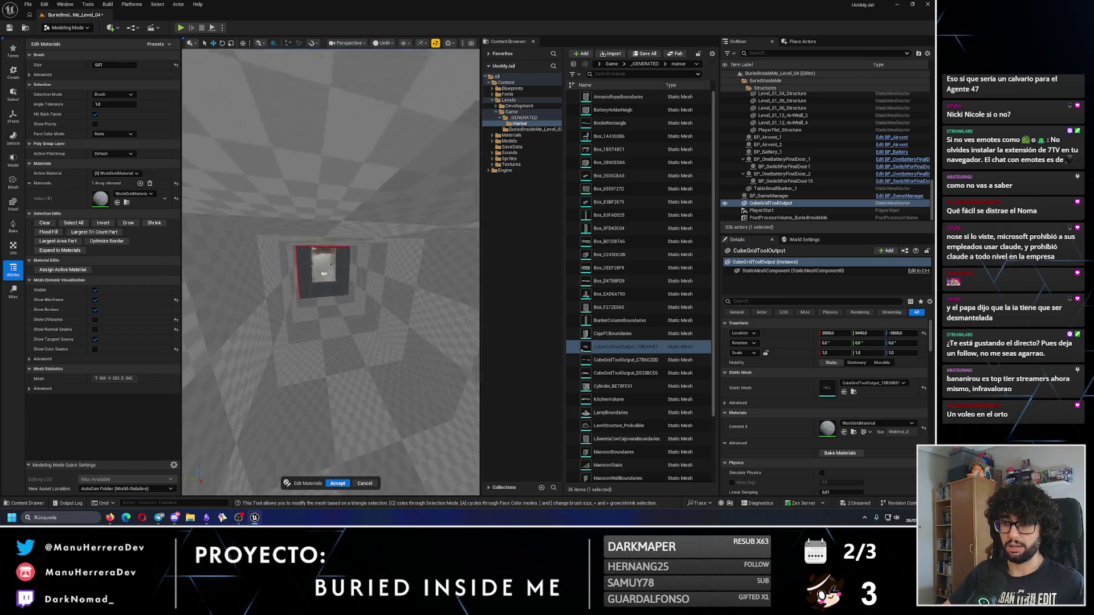
mouse_move(308, 279)
left_mouse_down()
mouse_move(310, 306)
mouse_move(366, 312)
mouse_move(393, 285)
mouse_move(376, 298)
mouse_move(403, 439)
mouse_move(382, 296)
left_mouse_up()
mouse_move(259, 301)
left_mouse_down()
mouse_move(293, 364)
mouse_move(276, 300)
mouse_move(297, 284)
left_mouse_up()
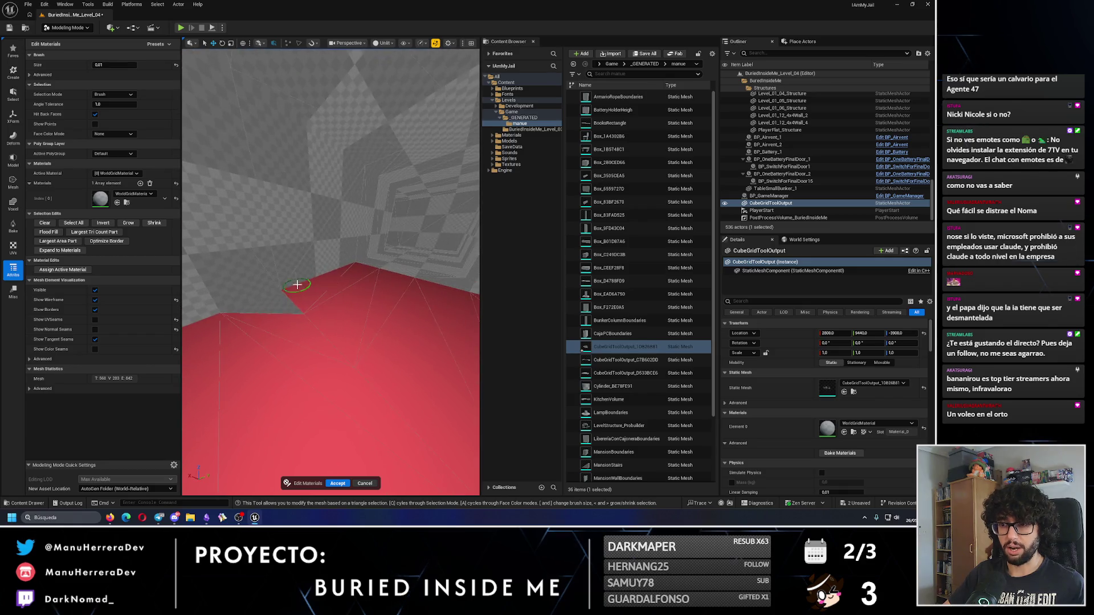
left_click_drag(412, 259, 408, 333)
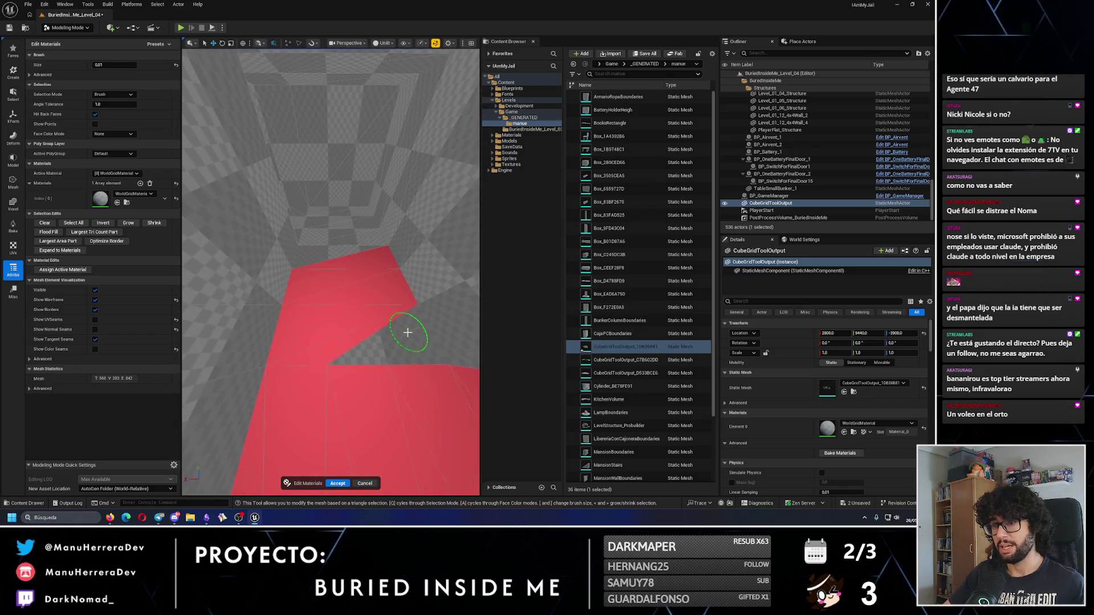
left_click_drag(326, 209, 308, 254)
mouse_move(313, 211)
left_mouse_down()
mouse_move(316, 224)
mouse_move(367, 137)
mouse_move(329, 77)
mouse_move(279, 73)
mouse_move(272, 104)
left_mouse_up()
mouse_move(318, 189)
left_mouse_down()
mouse_move(305, 176)
mouse_move(337, 195)
mouse_move(353, 91)
left_mouse_up()
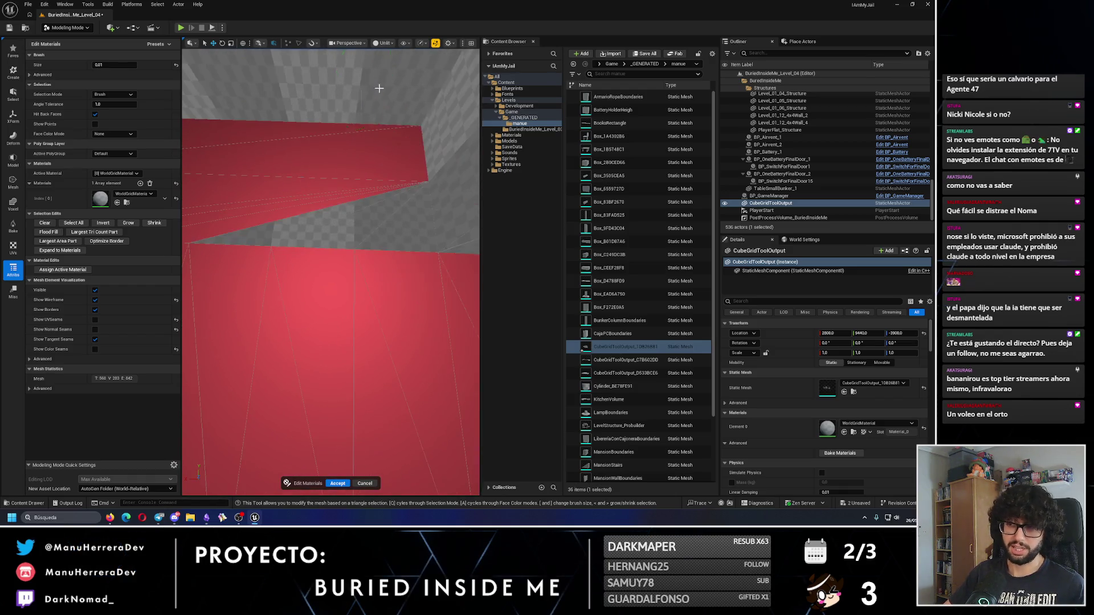
left_click_drag(381, 186, 395, 221)
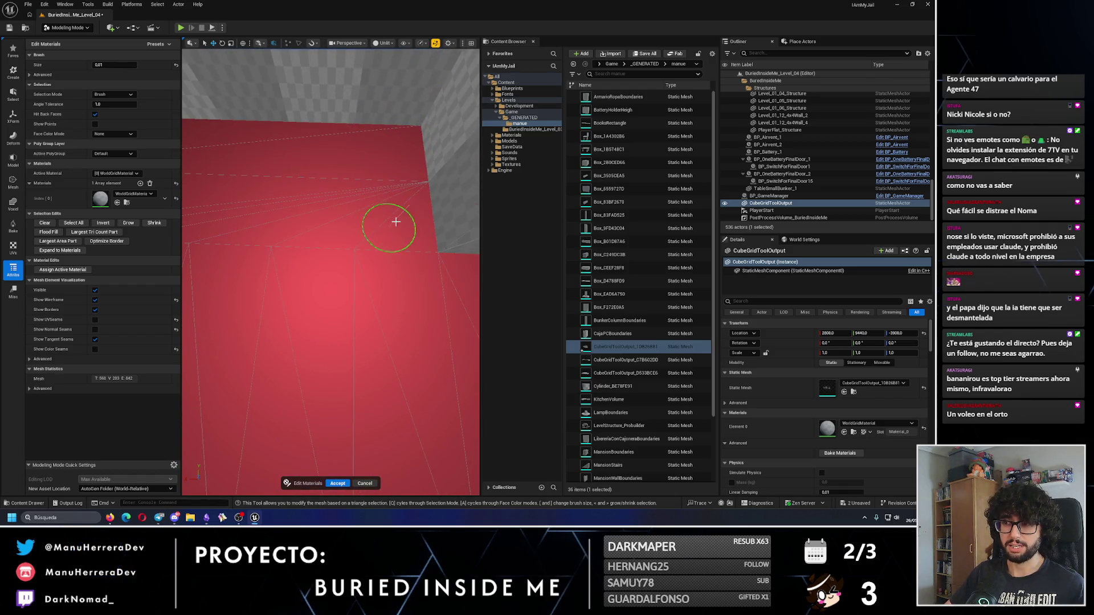
left_click(140, 185)
Step: Set slots 2–4 to MI_Concrete01, MI_GreenBlueVerticalTiles and MI_RectangleTiles, then apply the concrete
left_click(139, 185)
left_click(139, 186)
left_click(140, 185)
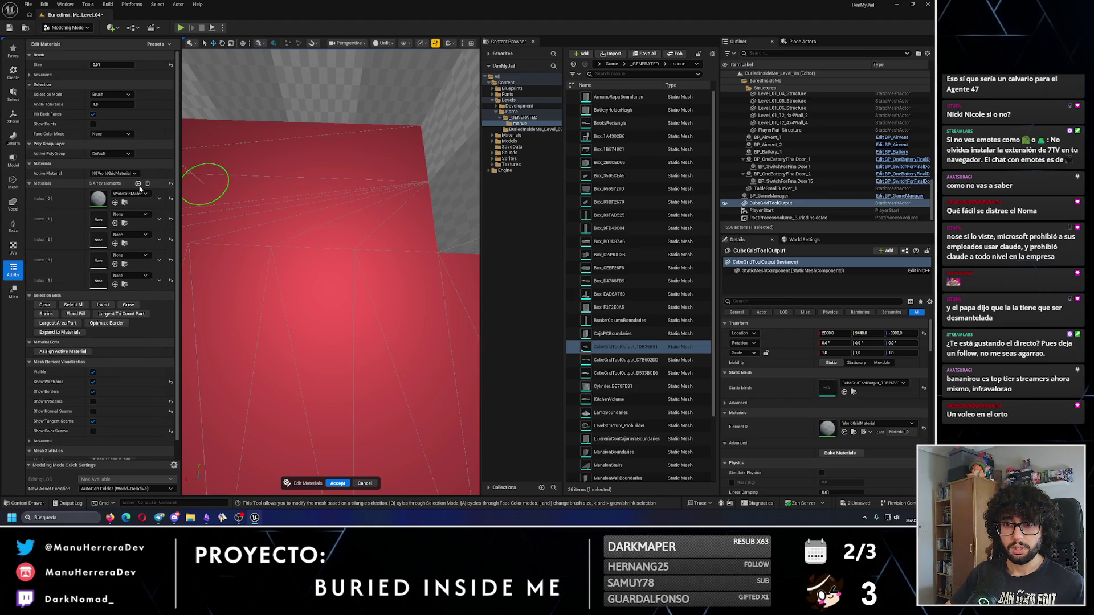
left_click(130, 234)
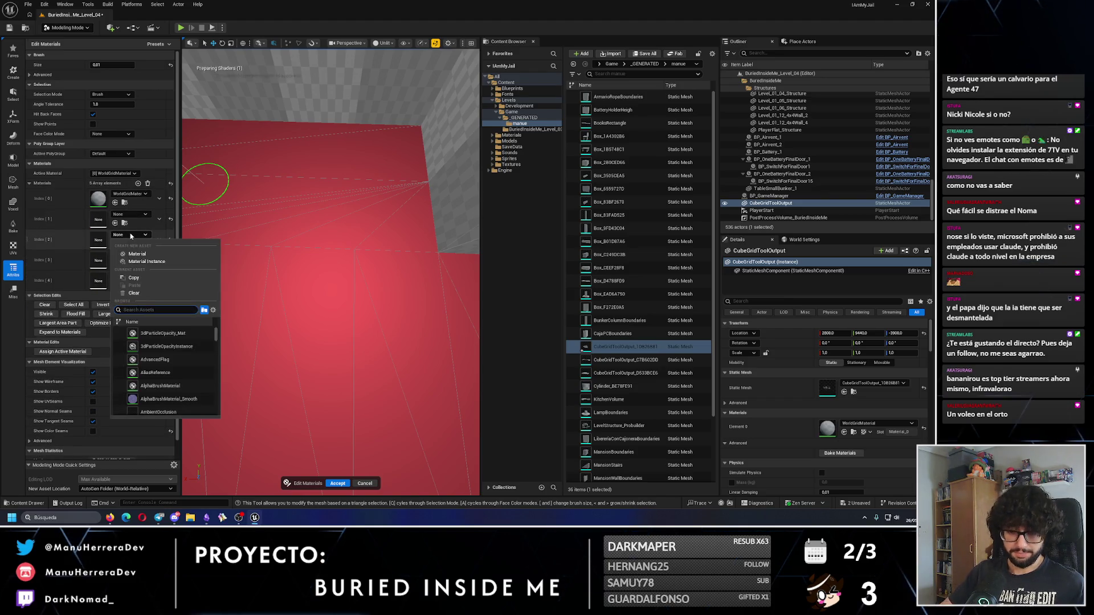
left_click(162, 346)
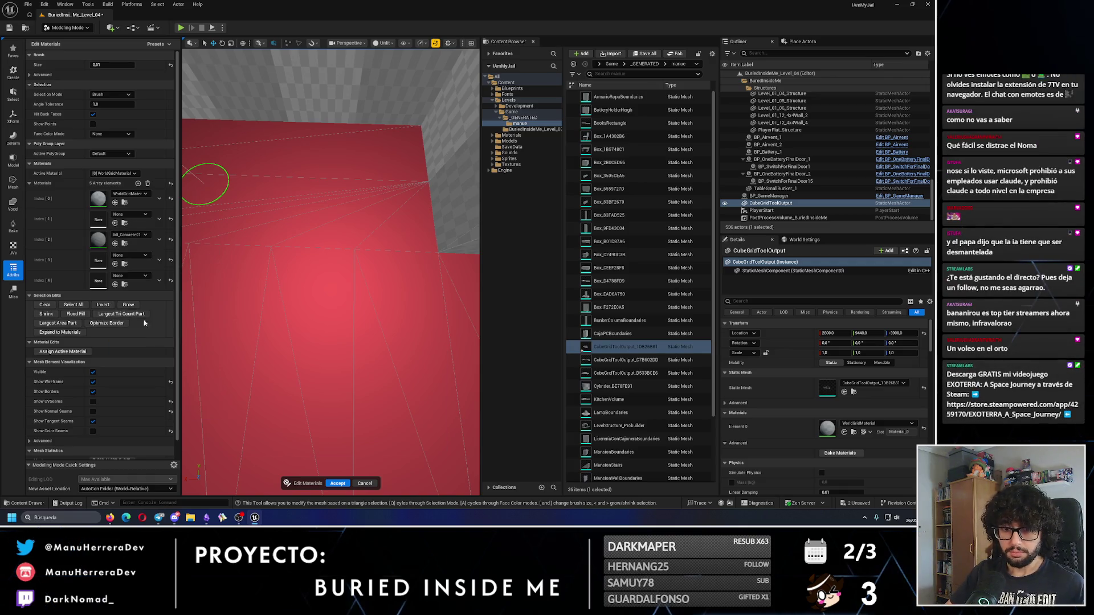
left_click(127, 256)
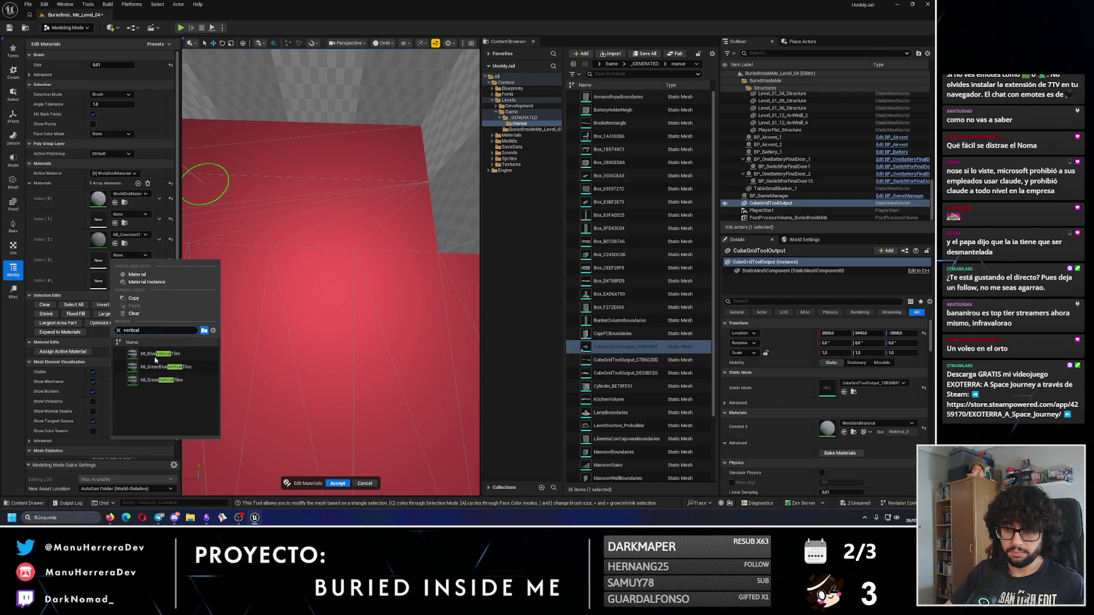
left_click(166, 367)
left_click(132, 276)
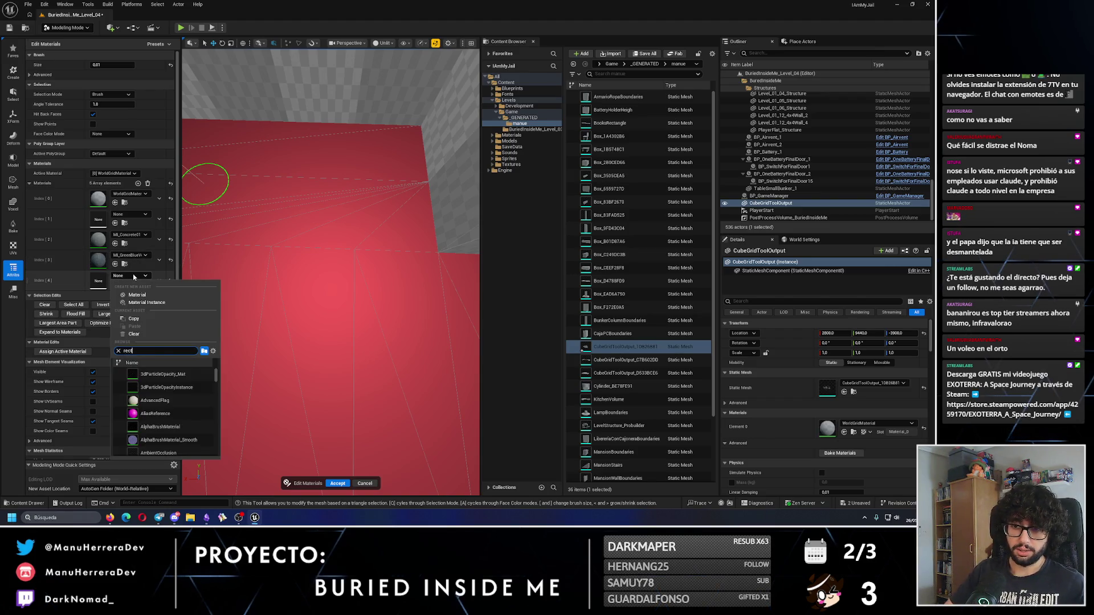
left_click(158, 400)
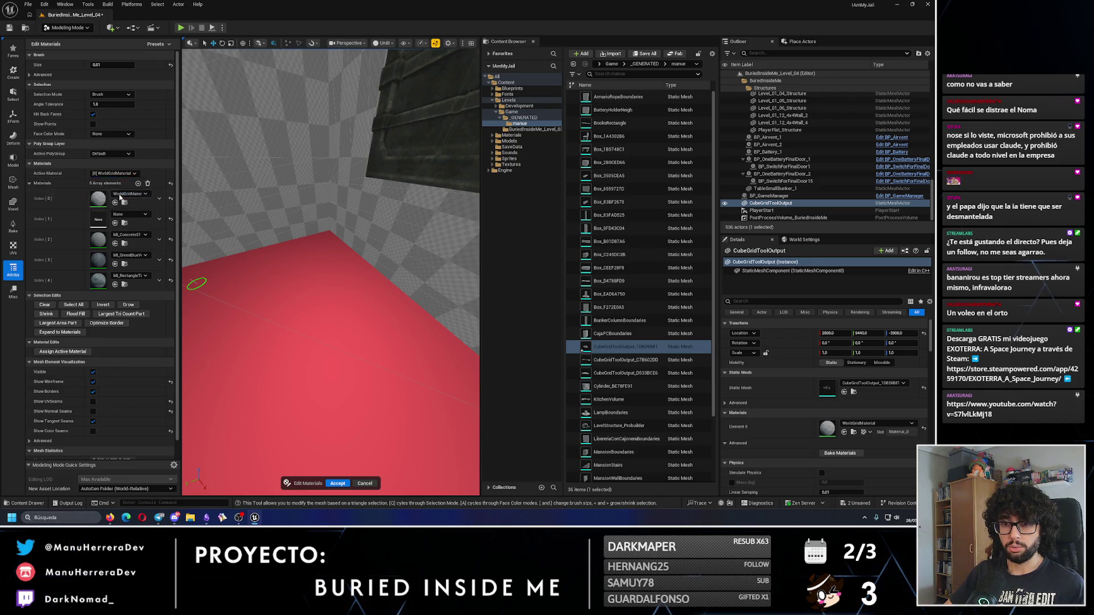
left_click(85, 353)
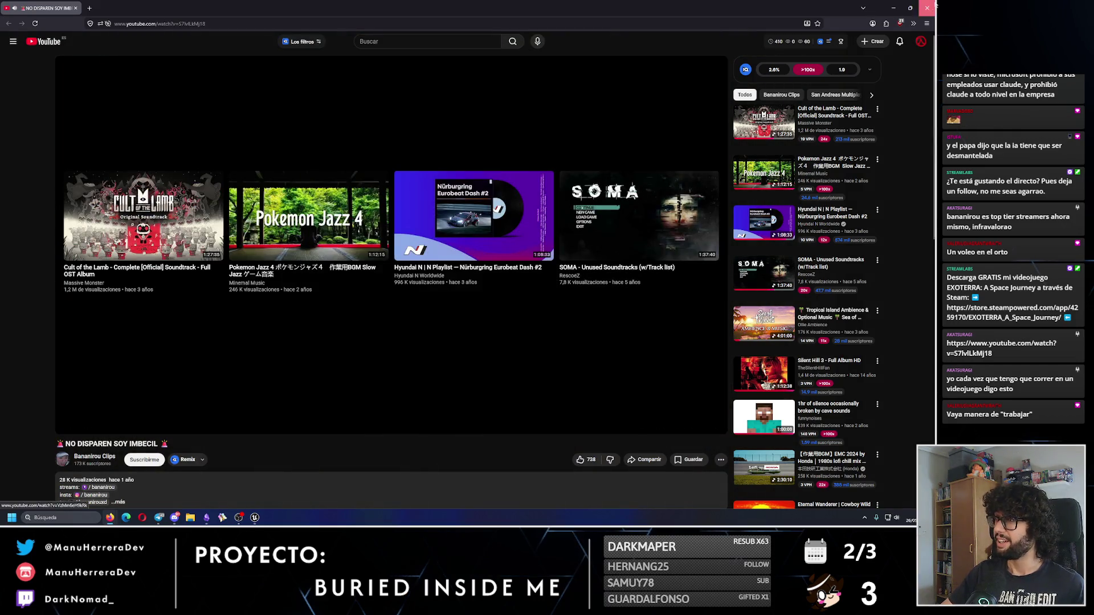
Step: Return to the editor and accept the material edits on the floor mesh
key("alt+Tab")
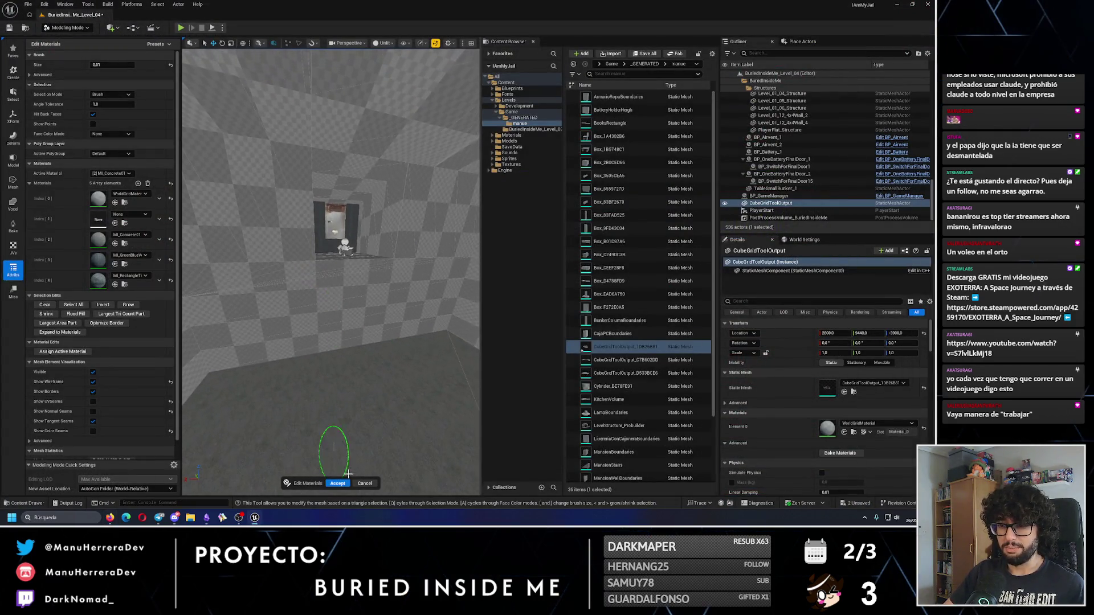
left_click(338, 483)
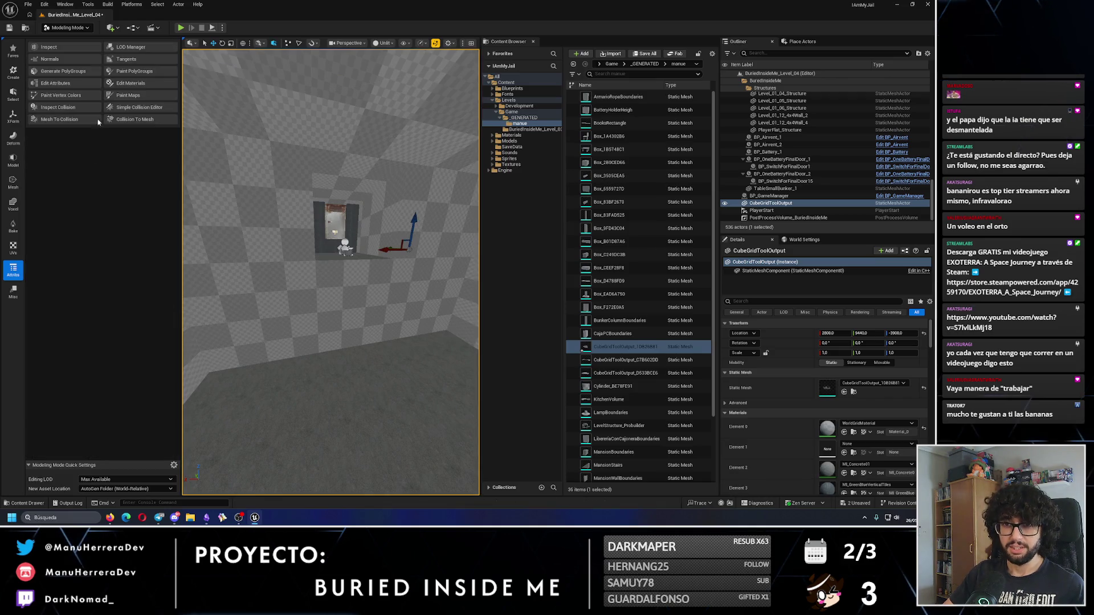
Step: Reopen Edit Materials, navigate up the corridor to the red ceiling strip, and colour faces By Group
left_click(131, 84)
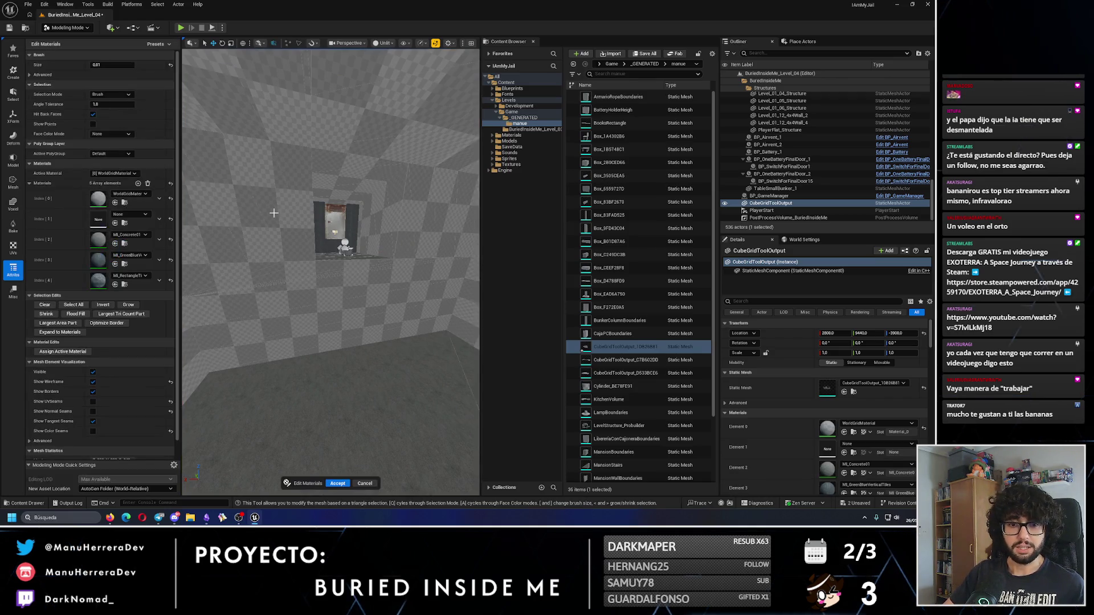
scroll(310, 228, "up", 3)
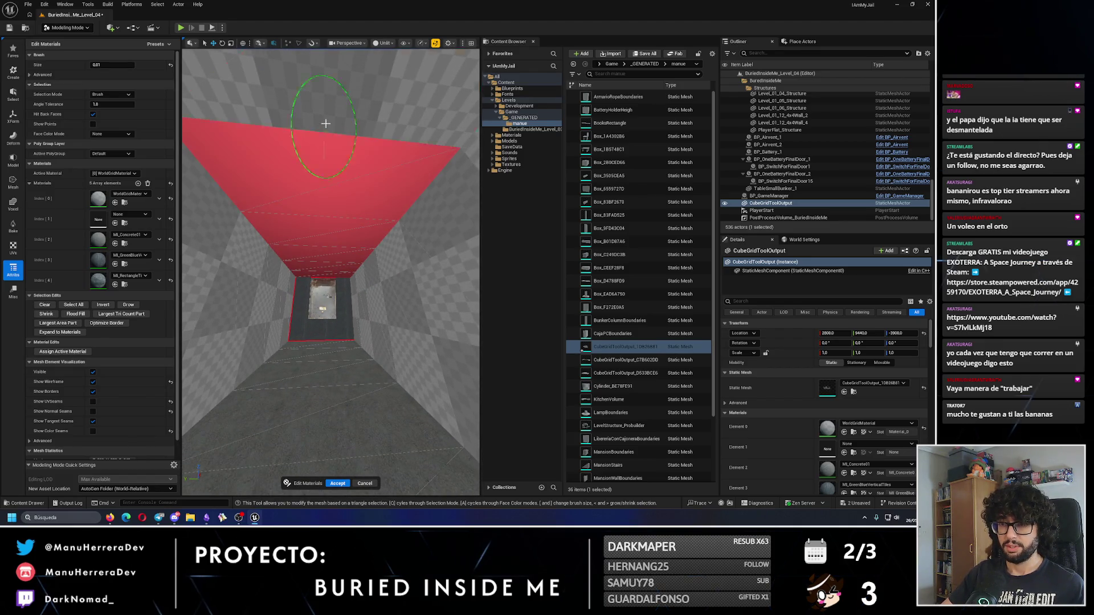
left_click_drag(325, 123, 370, 80)
mouse_move(350, 131)
left_mouse_down()
mouse_move(376, 171)
mouse_move(402, 183)
mouse_move(359, 201)
mouse_move(386, 200)
mouse_move(269, 203)
left_mouse_up()
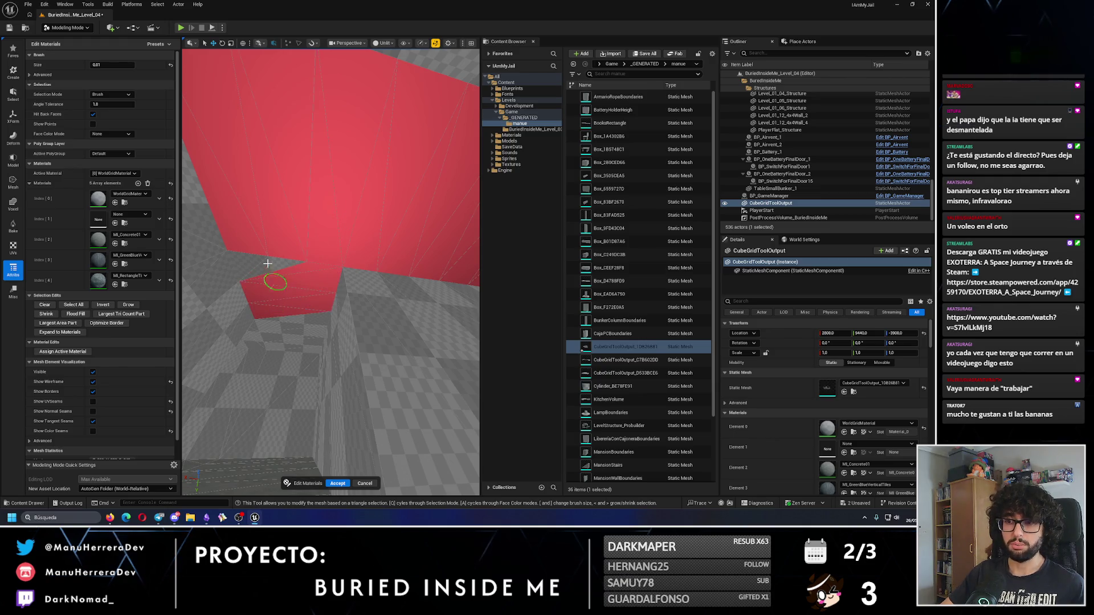
mouse_move(286, 323)
left_mouse_down()
mouse_move(342, 276)
mouse_move(298, 249)
mouse_move(267, 272)
mouse_move(437, 226)
left_mouse_up()
mouse_move(354, 342)
left_mouse_down()
mouse_move(303, 339)
mouse_move(310, 437)
mouse_move(332, 173)
mouse_move(336, 205)
mouse_move(319, 142)
mouse_move(364, 183)
mouse_move(305, 440)
mouse_move(399, 335)
mouse_move(188, 256)
left_mouse_up()
key("a")
scroll(152, 260, "down", 1)
mouse_move(348, 325)
left_mouse_down()
mouse_move(331, 256)
mouse_move(339, 326)
left_mouse_up()
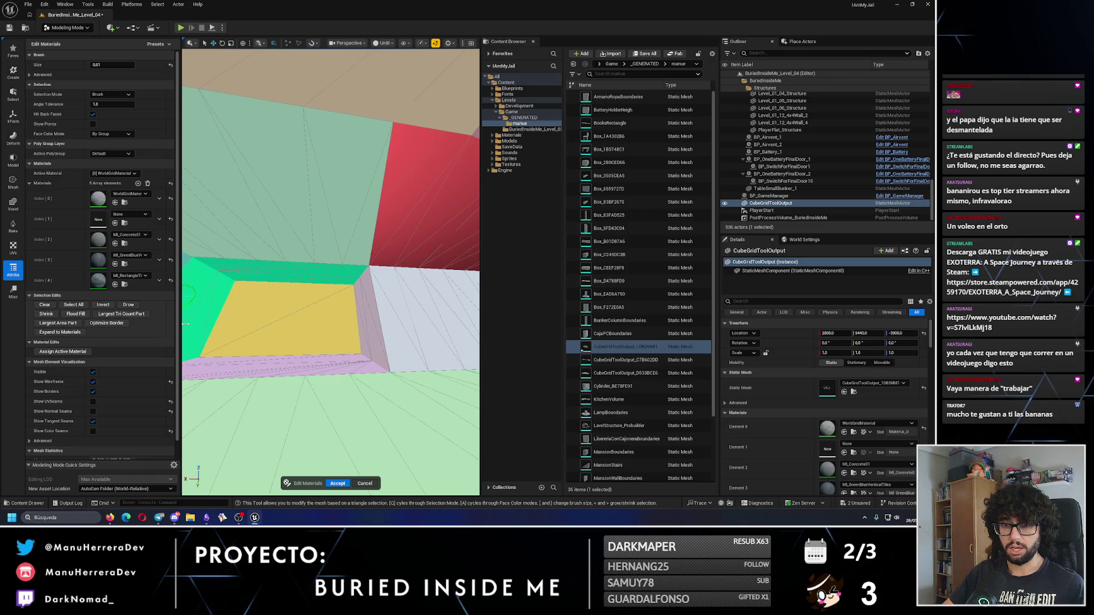
Step: Set Face Color Mode back to None and paint more ceiling faces into the selection
mouse_move(395, 212)
left_mouse_down()
mouse_move(254, 241)
mouse_move(261, 259)
left_mouse_up()
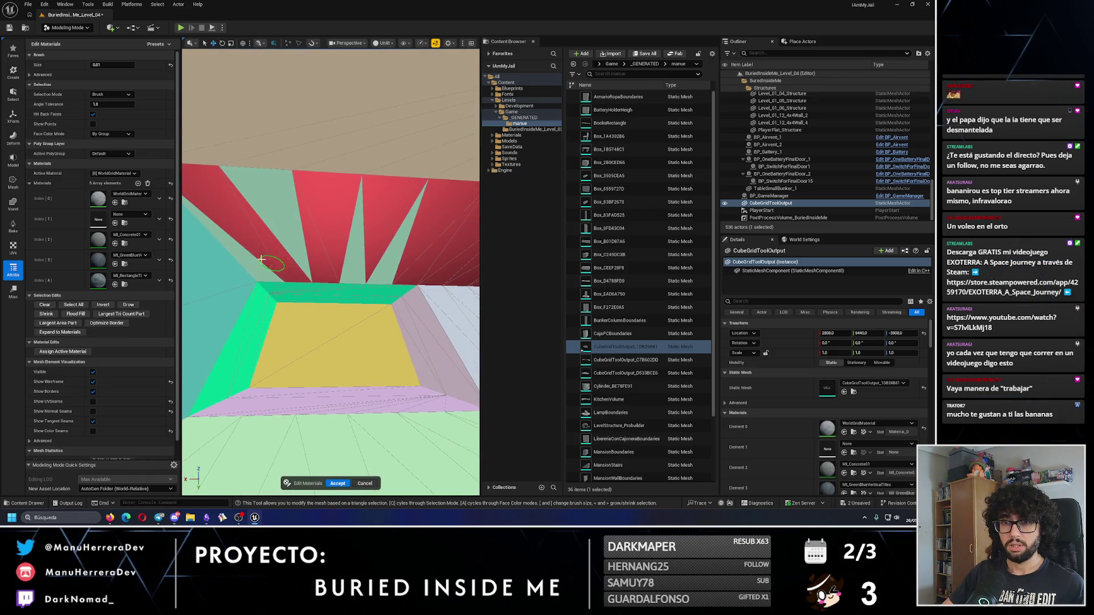
left_click(119, 142)
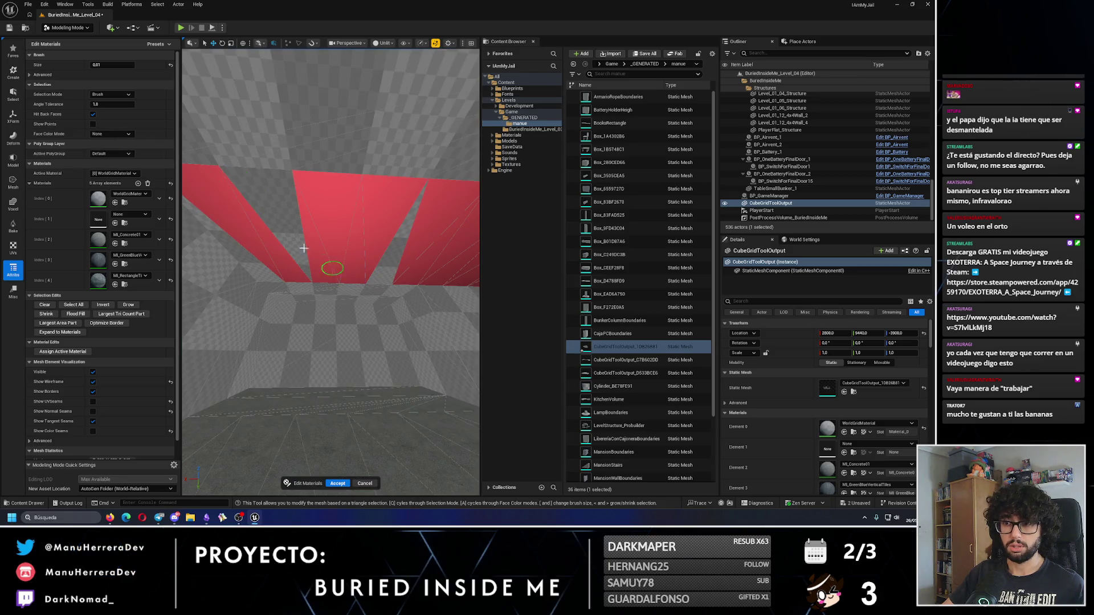
left_click_drag(397, 242, 290, 284)
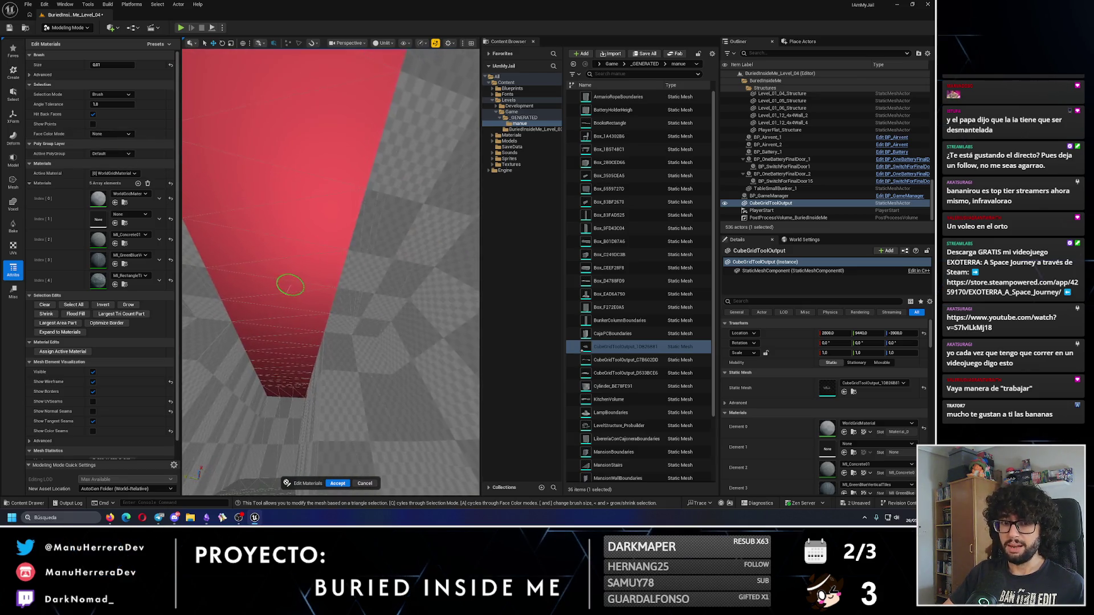
left_click_drag(360, 277, 392, 245)
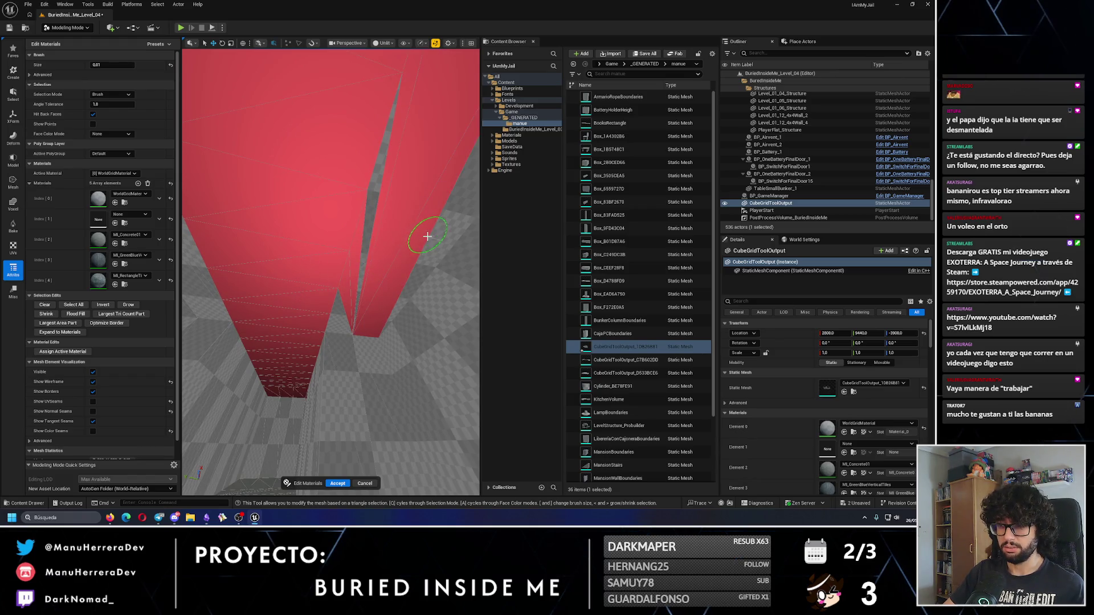
mouse_move(340, 322)
left_mouse_down()
mouse_move(440, 334)
mouse_move(410, 258)
mouse_move(332, 290)
left_mouse_up()
left_click_drag(409, 118, 408, 228)
mouse_move(330, 248)
left_mouse_down()
mouse_move(330, 268)
mouse_move(330, 239)
mouse_move(330, 248)
left_mouse_up()
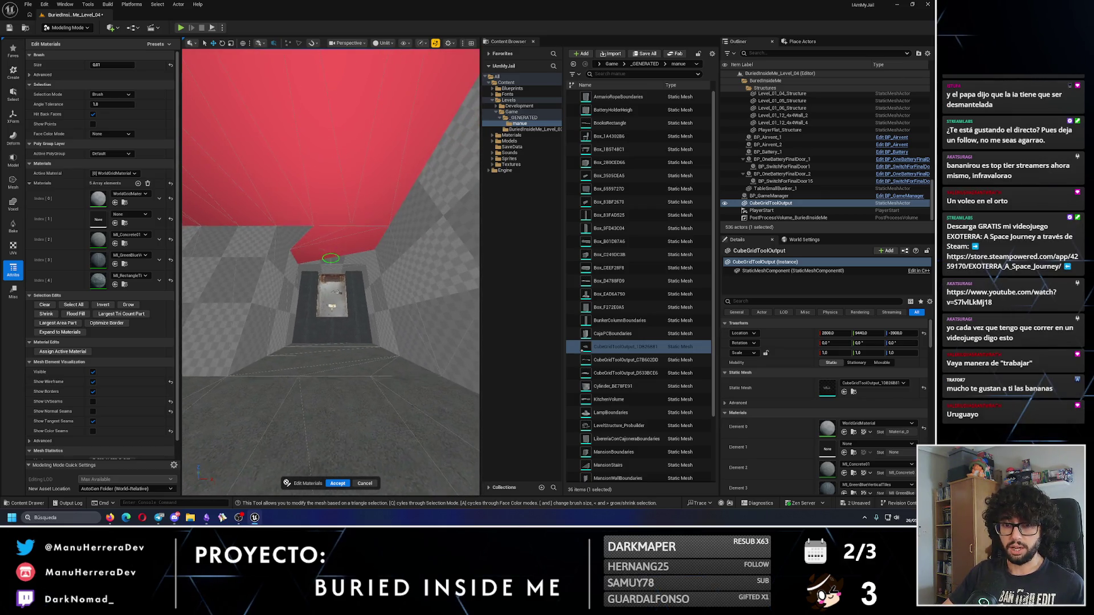
scroll(331, 258, "up", 5)
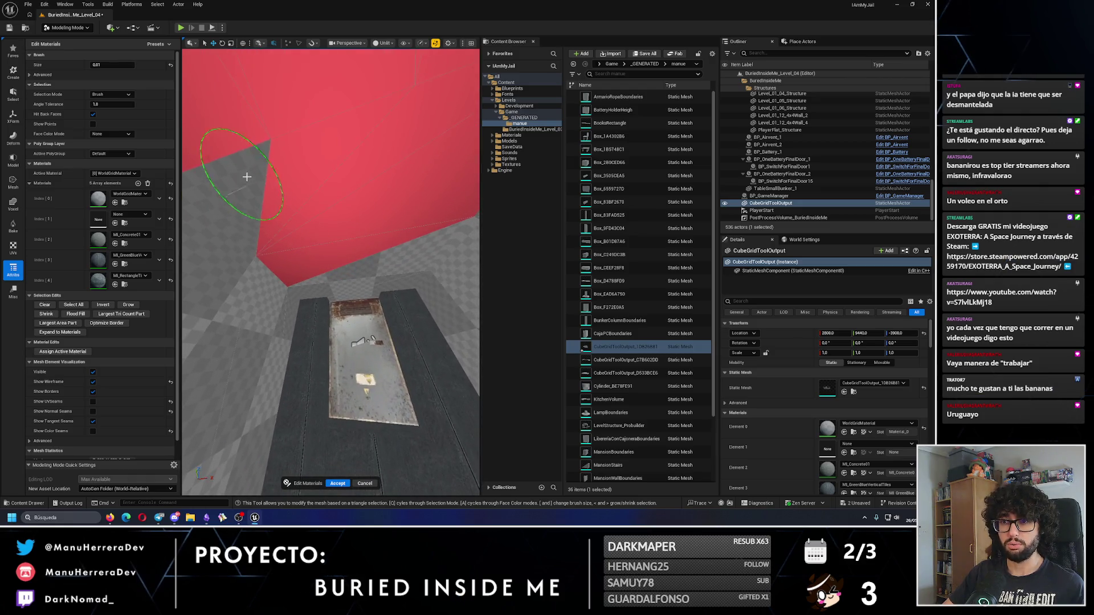
Step: Extend the ceiling selection to the upper wall edge, the left strip and the upper-left faces
left_click_drag(358, 296, 305, 285)
mouse_move(423, 259)
left_mouse_down()
mouse_move(349, 285)
mouse_move(340, 258)
mouse_move(371, 239)
mouse_move(349, 215)
mouse_move(349, 233)
mouse_move(295, 271)
mouse_move(407, 255)
left_mouse_up()
mouse_move(311, 276)
left_mouse_down()
mouse_move(456, 279)
mouse_move(288, 340)
mouse_move(393, 264)
mouse_move(313, 196)
left_mouse_up()
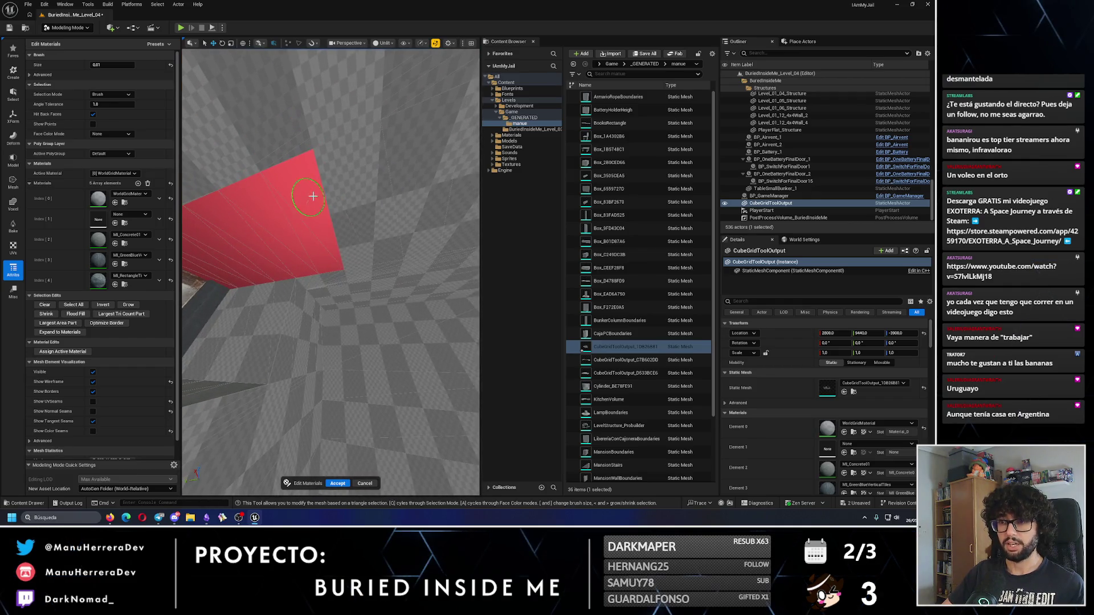
left_click_drag(387, 182, 386, 187)
mouse_move(371, 280)
left_mouse_down()
mouse_move(349, 244)
mouse_move(300, 252)
mouse_move(409, 252)
mouse_move(354, 241)
left_mouse_up()
mouse_move(393, 188)
left_mouse_down()
mouse_move(409, 155)
mouse_move(396, 171)
left_mouse_up()
mouse_move(301, 182)
left_mouse_down()
mouse_move(281, 244)
mouse_move(390, 245)
mouse_move(279, 280)
mouse_move(315, 276)
mouse_move(338, 254)
mouse_move(318, 251)
left_mouse_up()
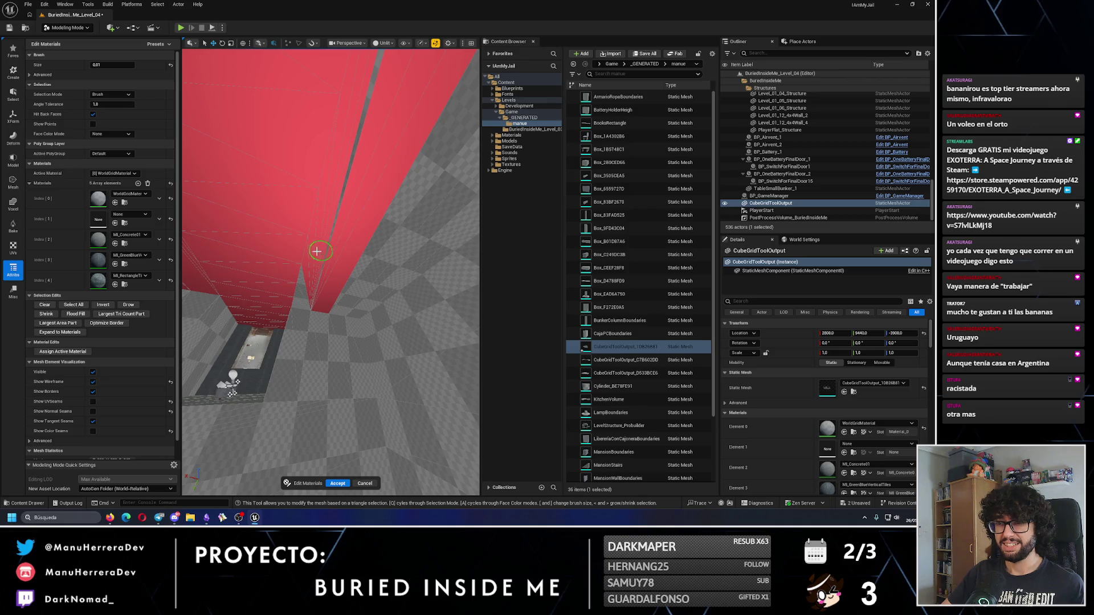
mouse_move(299, 294)
left_mouse_down()
mouse_move(296, 262)
mouse_move(268, 261)
mouse_move(271, 277)
left_mouse_up()
mouse_move(396, 210)
left_mouse_down()
mouse_move(310, 262)
mouse_move(285, 303)
mouse_move(302, 307)
mouse_move(308, 296)
mouse_move(317, 315)
mouse_move(313, 244)
mouse_move(281, 135)
mouse_move(296, 228)
mouse_move(328, 254)
mouse_move(297, 265)
left_mouse_up()
Step: Make MI_RectangleTiles the active material and assign it to the chosen red wall
left_click(134, 173)
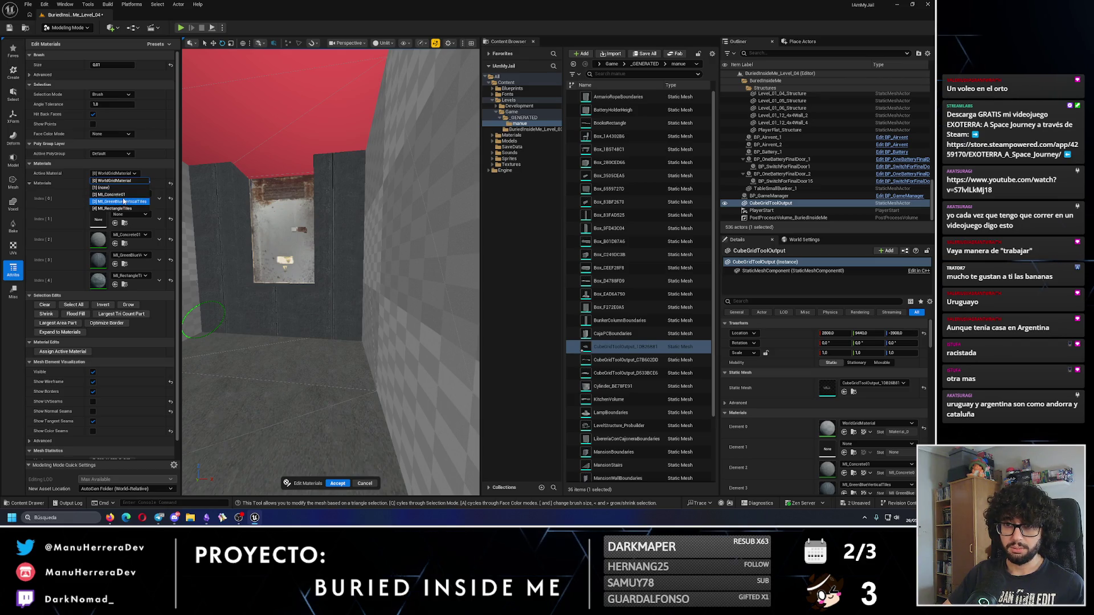
left_click(122, 208)
left_click(63, 351)
mouse_move(319, 257)
left_mouse_down()
mouse_move(330, 245)
mouse_move(296, 262)
mouse_move(288, 303)
mouse_move(244, 176)
mouse_move(287, 141)
mouse_move(239, 188)
mouse_move(322, 178)
mouse_move(319, 188)
mouse_move(425, 196)
mouse_move(280, 171)
mouse_move(268, 74)
mouse_move(288, 173)
left_mouse_up()
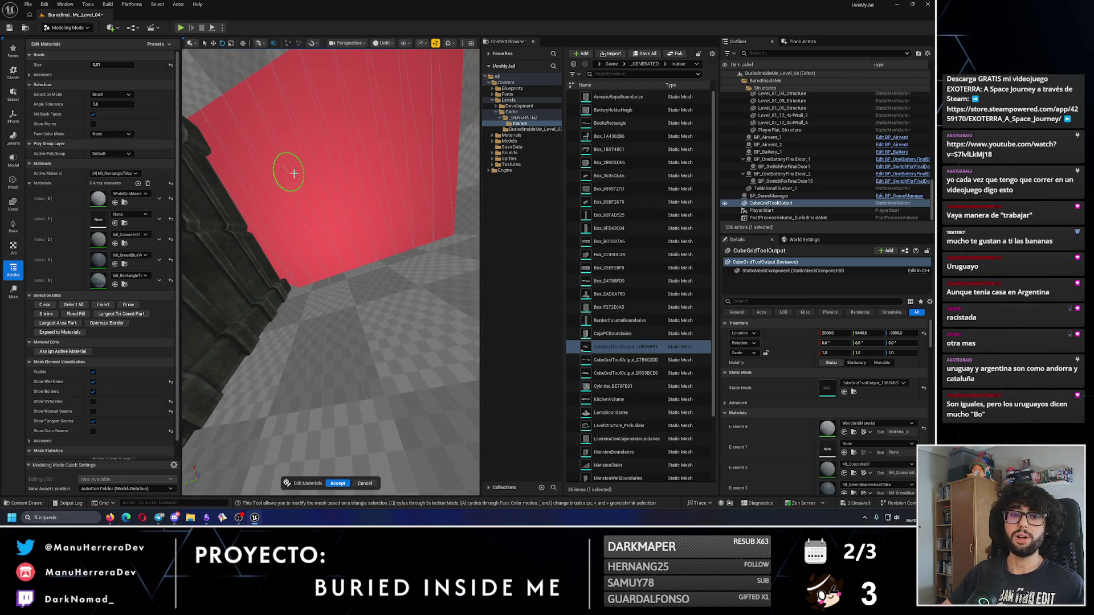
left_click_drag(287, 283, 268, 230)
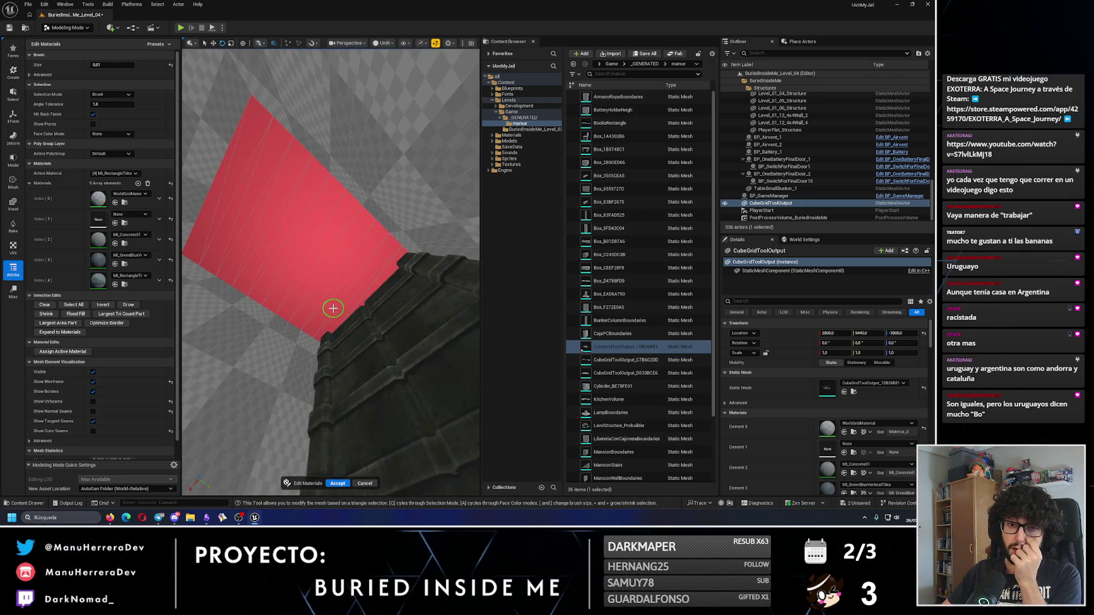
mouse_move(334, 308)
left_mouse_down()
mouse_move(305, 244)
mouse_move(310, 281)
mouse_move(398, 303)
mouse_move(378, 393)
mouse_move(393, 347)
mouse_move(413, 333)
mouse_move(342, 285)
left_mouse_up()
left_click(114, 173)
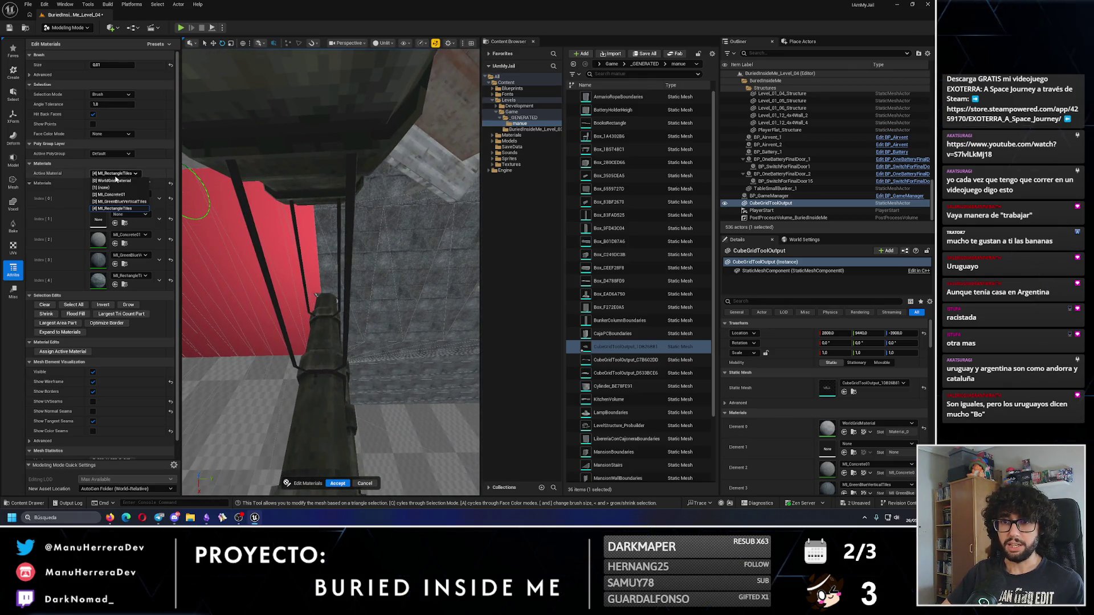
left_click(114, 208)
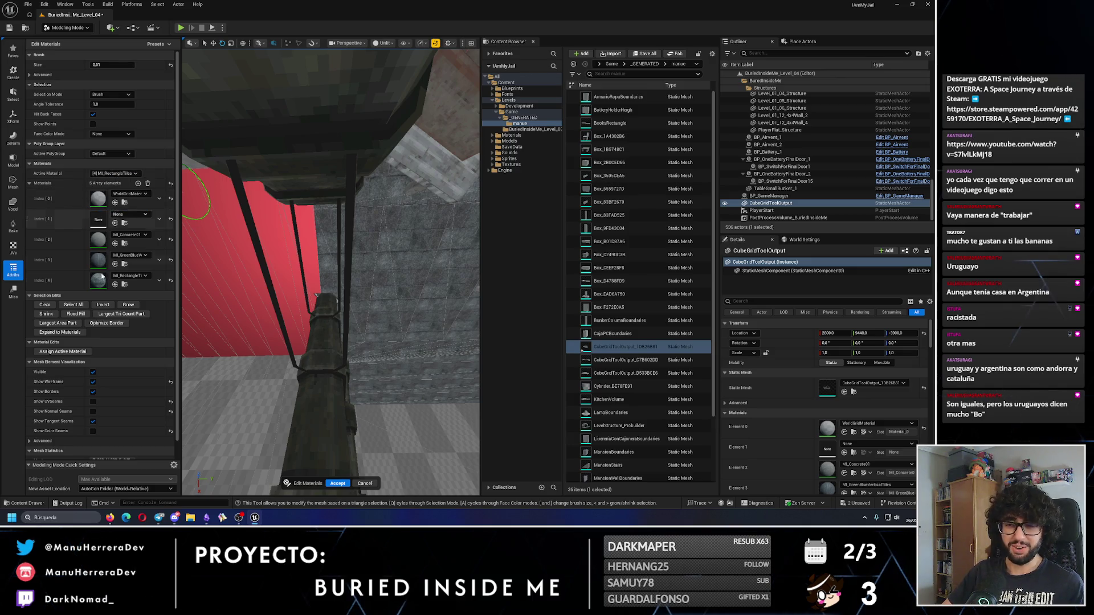
left_click(85, 352)
Step: Fly around the room and brush-select the large floor triangles for re-texturing
mouse_move(342, 285)
left_mouse_down()
mouse_move(401, 249)
mouse_move(365, 260)
mouse_move(342, 248)
mouse_move(423, 257)
left_mouse_up()
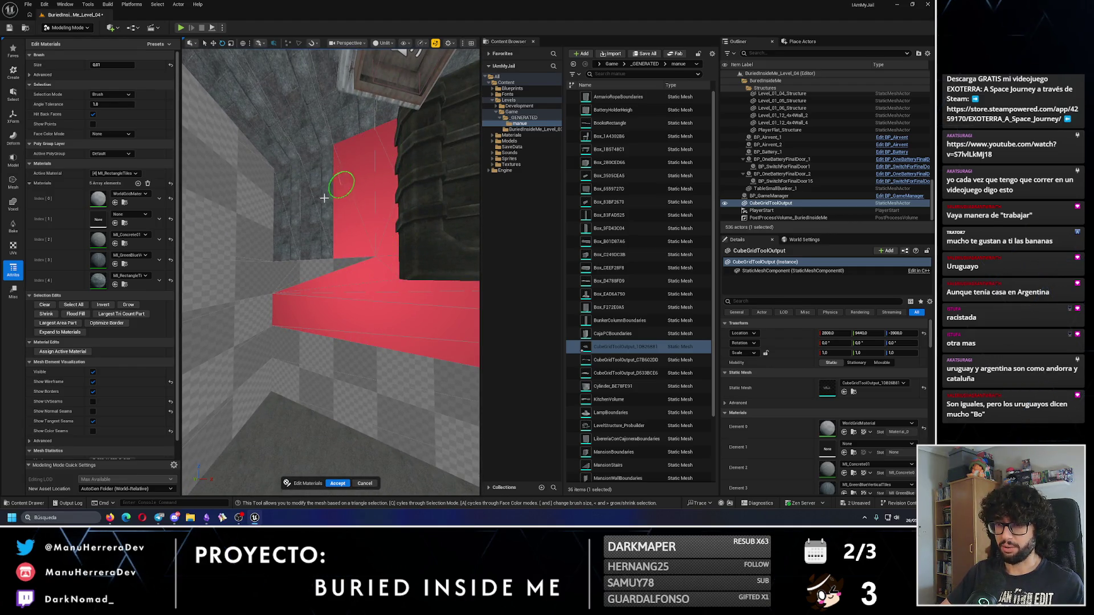
left_click_drag(339, 274, 285, 258)
left_click_drag(288, 297, 304, 260)
left_click_drag(407, 257, 296, 257)
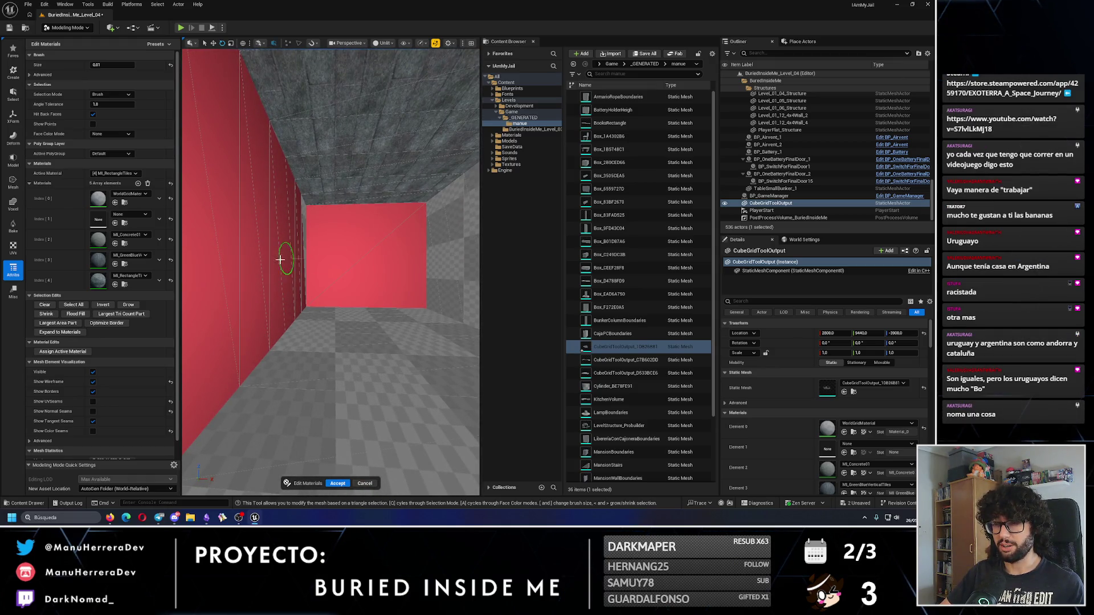
scroll(278, 257, "down", 5)
left_click_drag(388, 259, 280, 245)
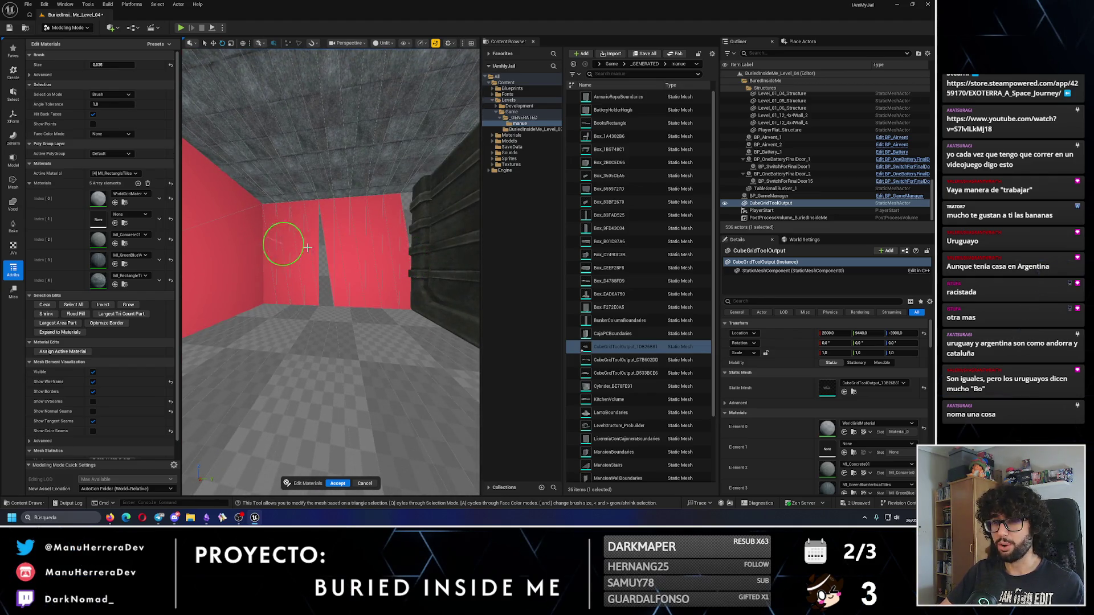
left_click_drag(406, 240, 335, 239)
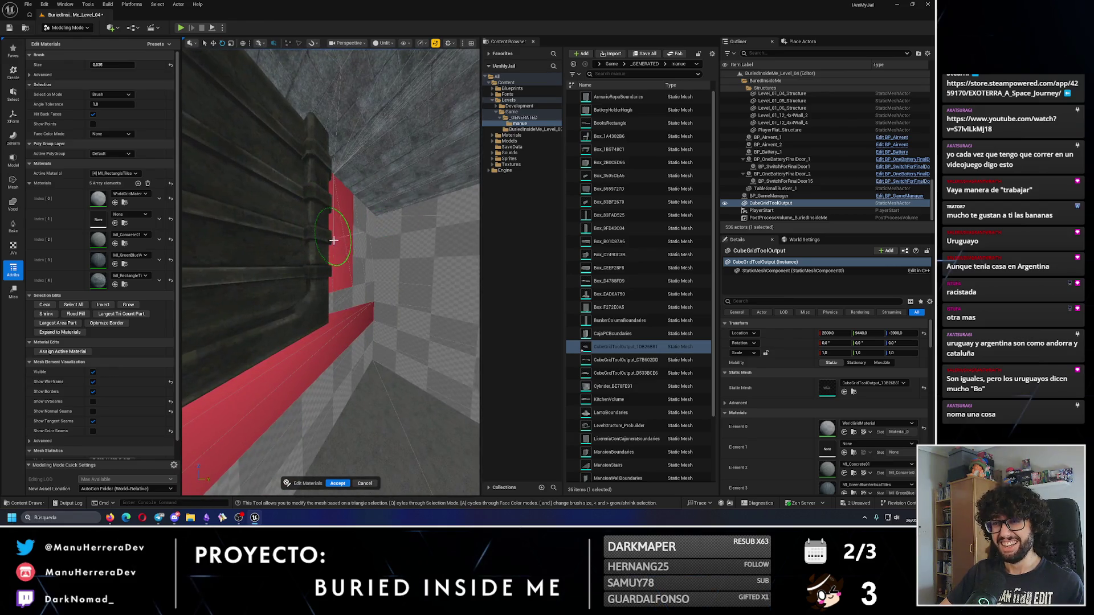
mouse_move(355, 298)
left_mouse_down()
mouse_move(332, 286)
mouse_move(264, 288)
mouse_move(274, 254)
mouse_move(376, 242)
mouse_move(301, 236)
left_mouse_up()
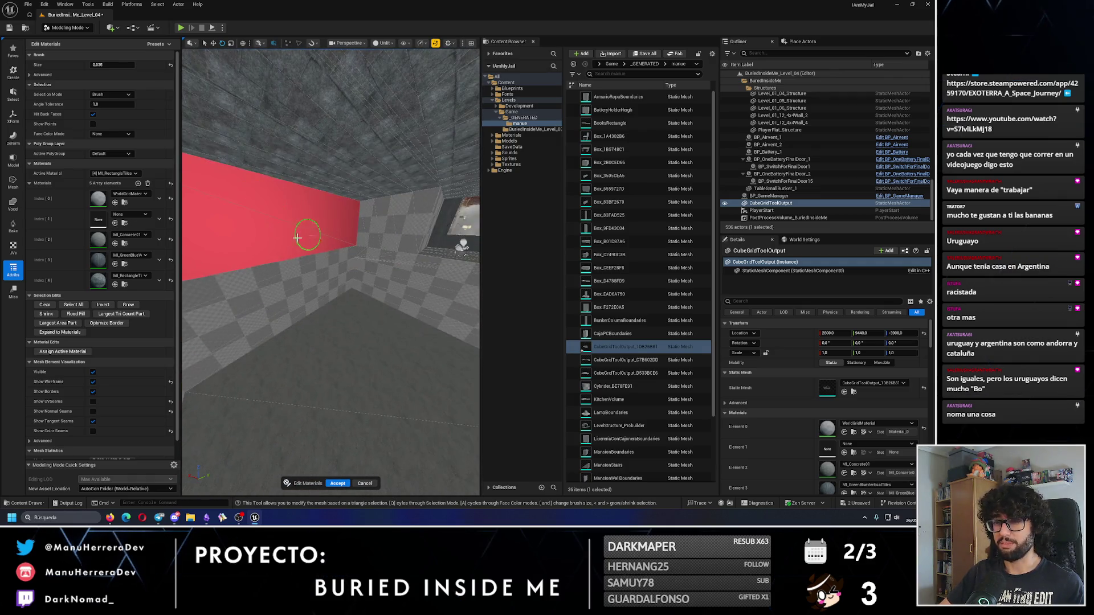
left_click_drag(290, 322, 301, 323)
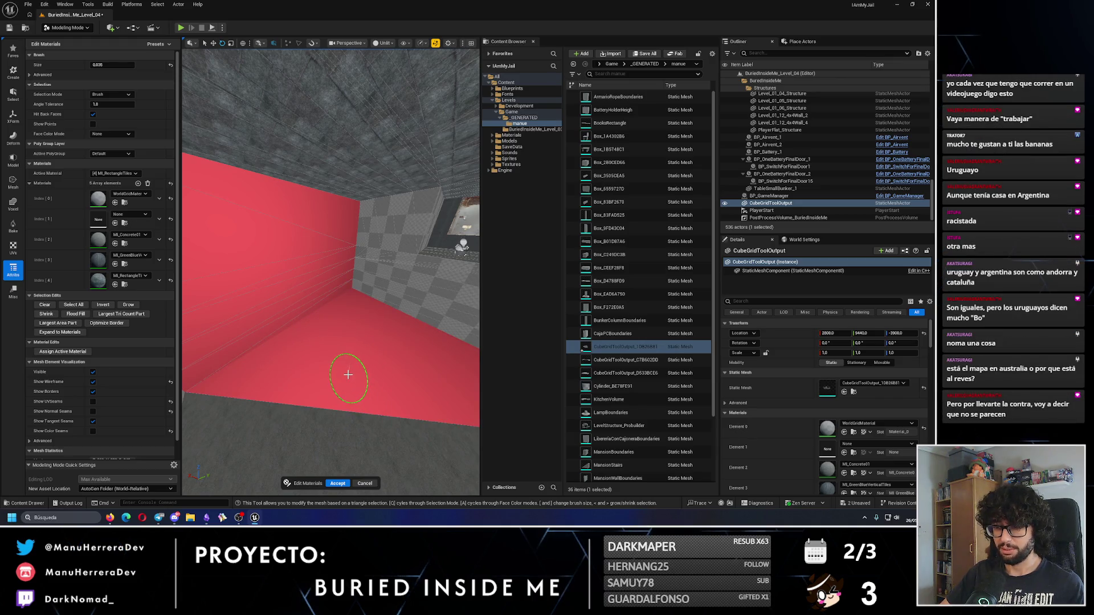
mouse_move(350, 356)
left_mouse_down()
mouse_move(366, 464)
mouse_move(354, 386)
mouse_move(306, 280)
mouse_move(319, 188)
mouse_move(359, 353)
mouse_move(338, 299)
mouse_move(303, 298)
mouse_move(332, 324)
mouse_move(451, 323)
mouse_move(317, 312)
mouse_move(356, 252)
mouse_move(334, 317)
left_mouse_up()
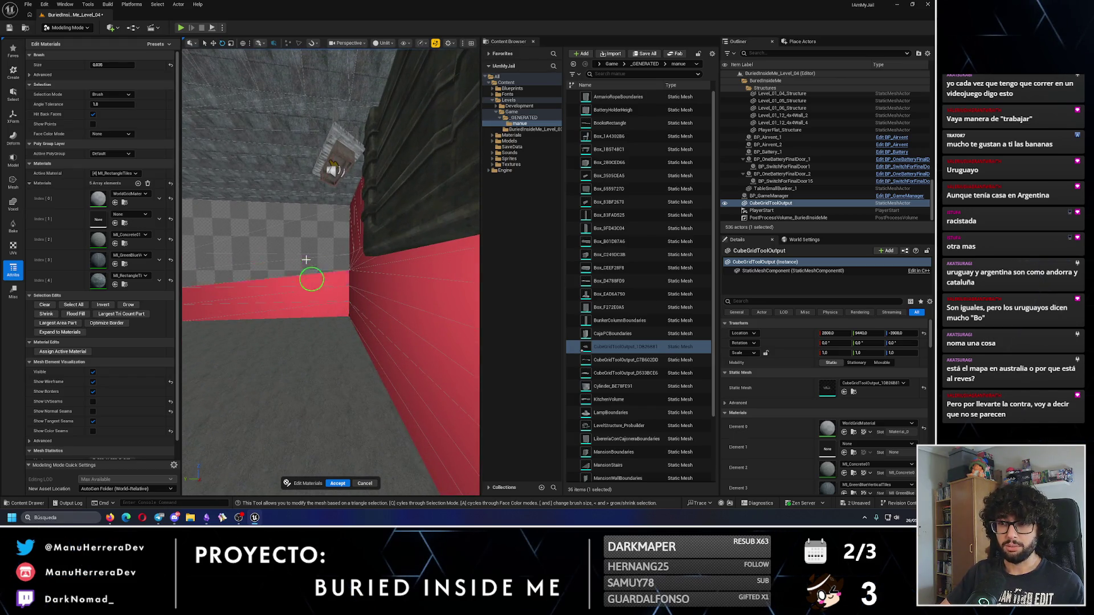
Step: Add the grey checker wall bands to the selection and fly through the doorway into the red box
left_click_drag(269, 219, 325, 220)
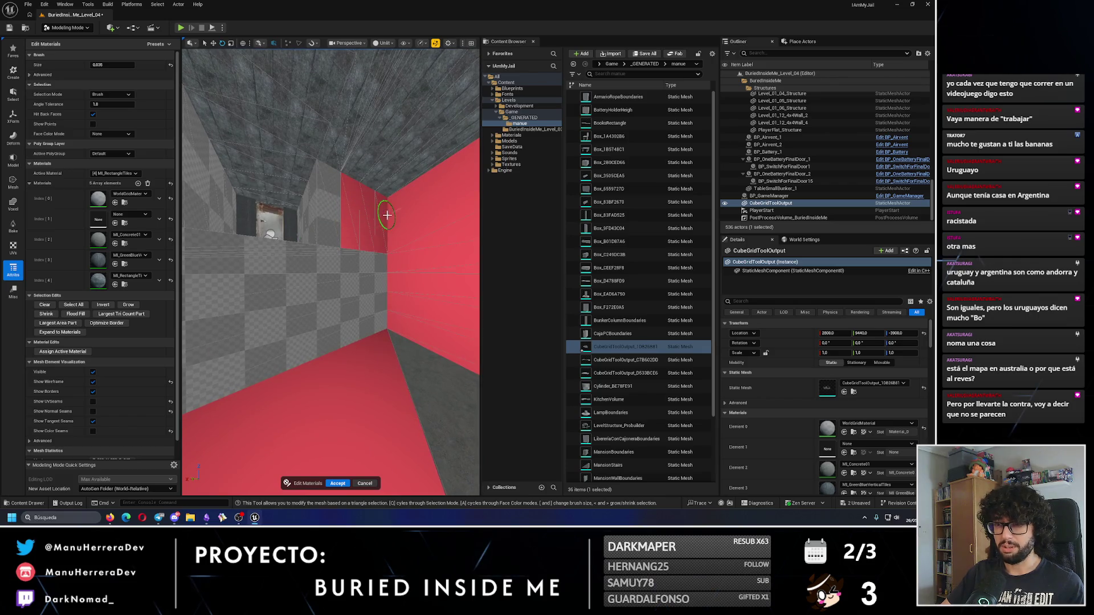
mouse_move(354, 293)
left_mouse_down()
mouse_move(344, 318)
mouse_move(336, 306)
left_mouse_up()
left_click_drag(334, 228, 283, 243)
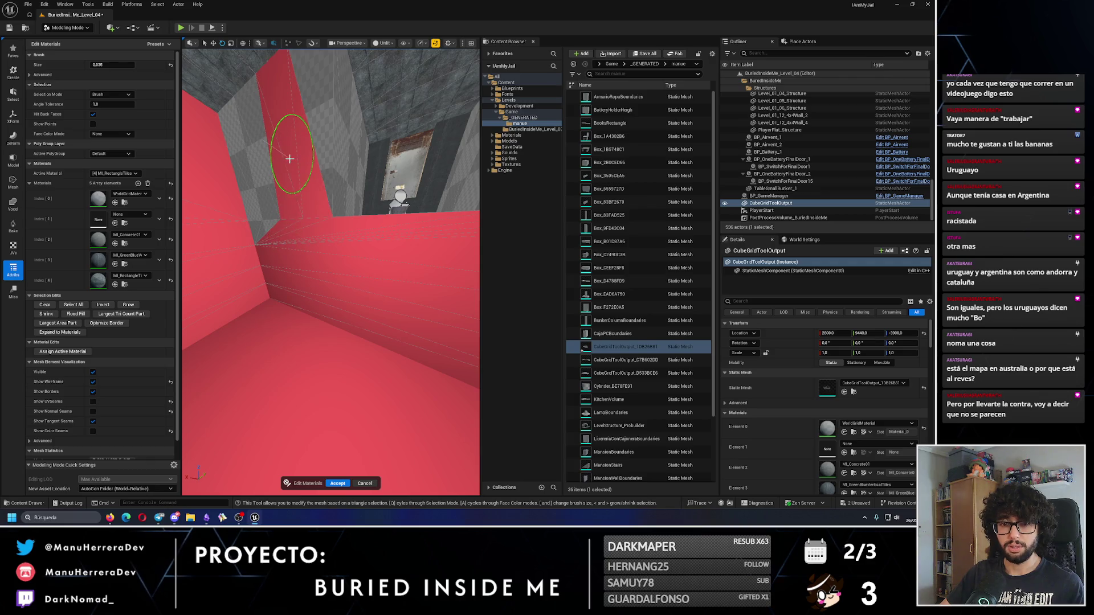
mouse_move(289, 162)
left_mouse_down()
mouse_move(309, 164)
mouse_move(293, 264)
mouse_move(290, 246)
left_mouse_up()
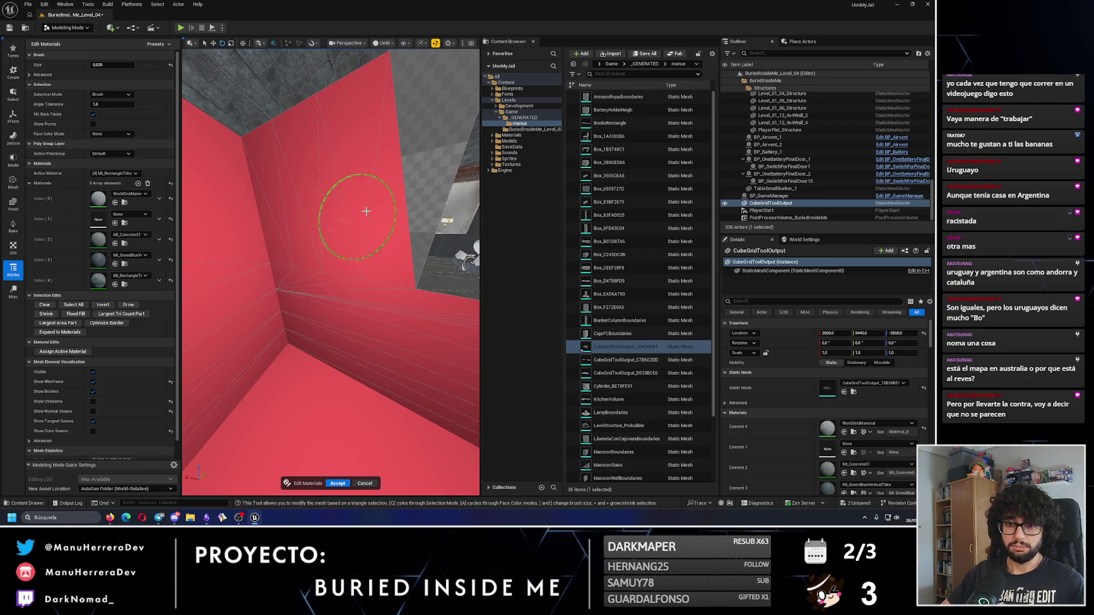
mouse_move(438, 191)
left_mouse_down()
mouse_move(318, 183)
mouse_move(415, 207)
mouse_move(319, 217)
mouse_move(332, 210)
mouse_move(281, 207)
mouse_move(438, 162)
mouse_move(305, 239)
mouse_move(305, 208)
mouse_move(410, 244)
mouse_move(301, 238)
mouse_move(274, 242)
mouse_move(269, 254)
mouse_move(452, 208)
mouse_move(471, 233)
left_mouse_up()
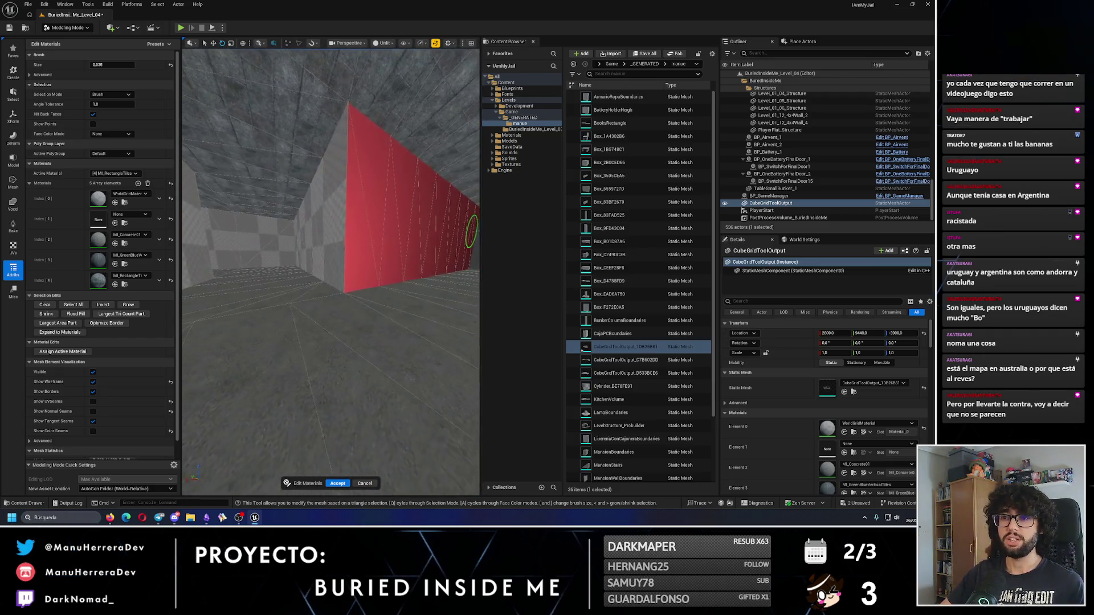
mouse_move(297, 235)
left_mouse_down()
mouse_move(320, 242)
mouse_move(255, 246)
left_mouse_up()
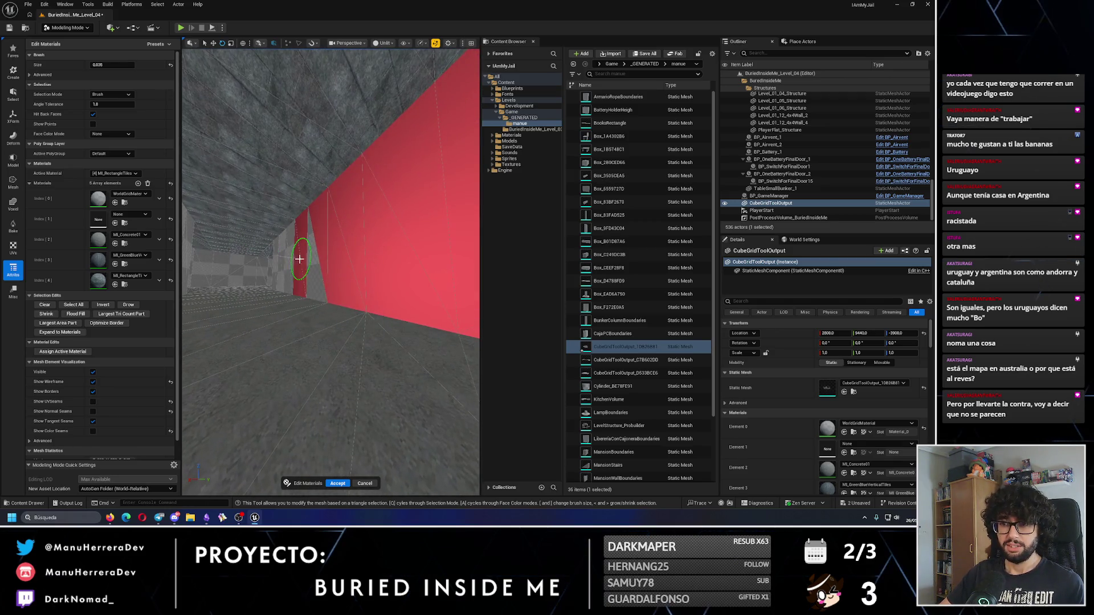
mouse_move(317, 260)
left_mouse_down()
mouse_move(298, 245)
mouse_move(432, 251)
mouse_move(387, 256)
left_mouse_up()
left_click_drag(308, 251, 271, 245)
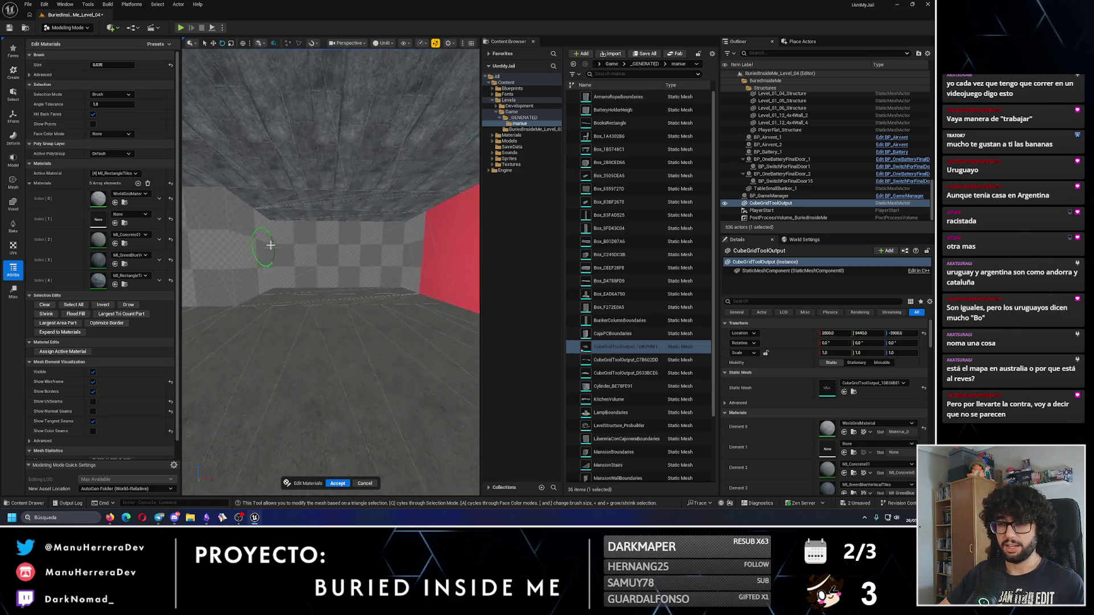
left_click_drag(410, 248, 399, 248)
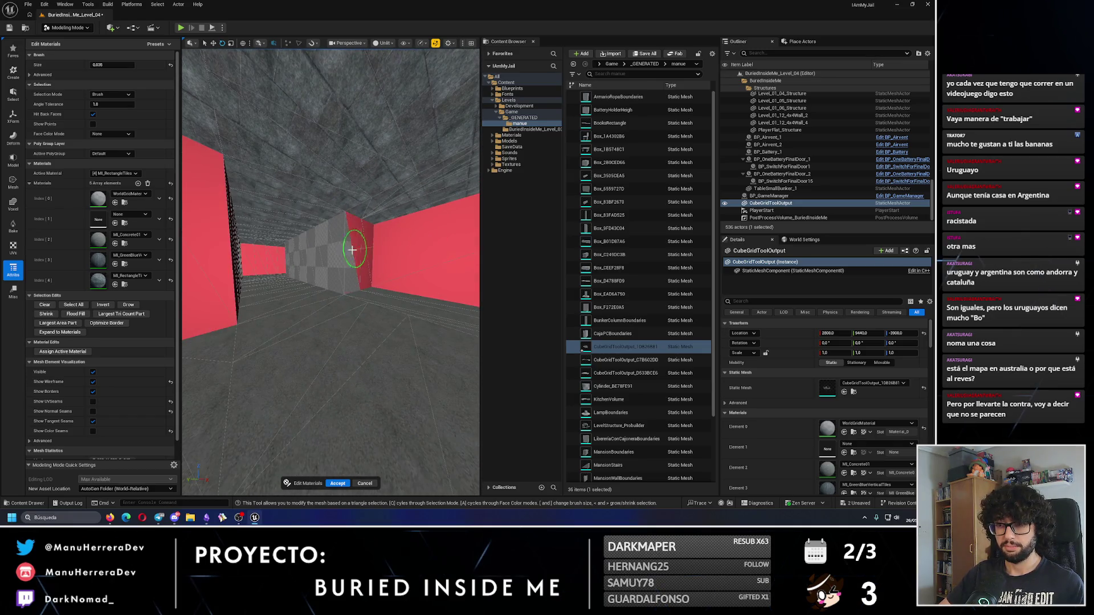
left_click_drag(300, 257, 363, 257)
mouse_move(258, 250)
left_mouse_down()
mouse_move(349, 228)
mouse_move(333, 242)
left_mouse_up()
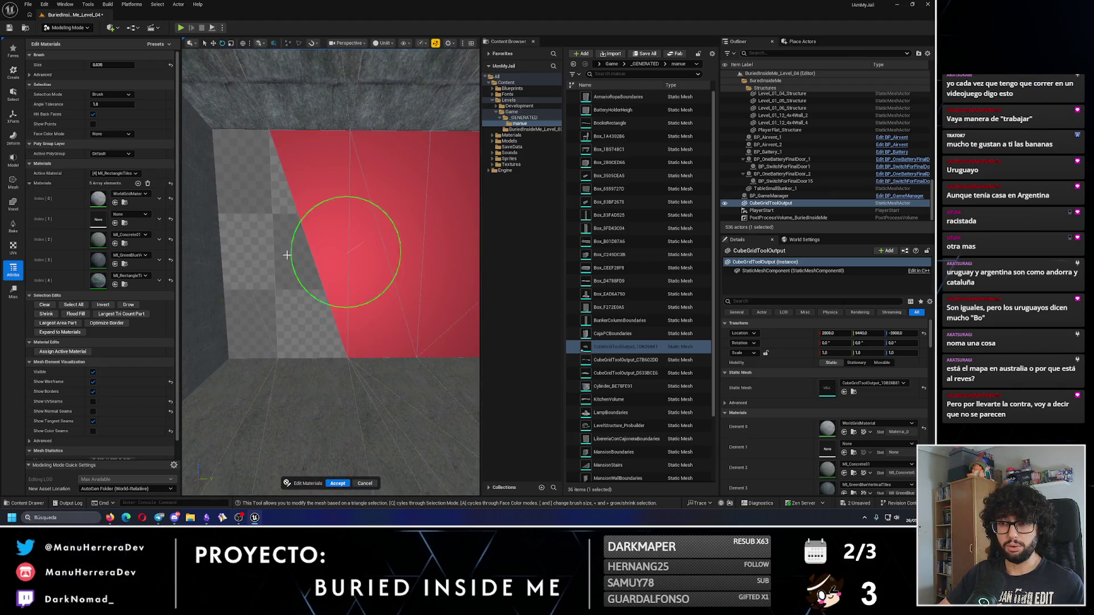
mouse_move(238, 254)
left_mouse_down()
mouse_move(268, 254)
mouse_move(237, 251)
left_mouse_up()
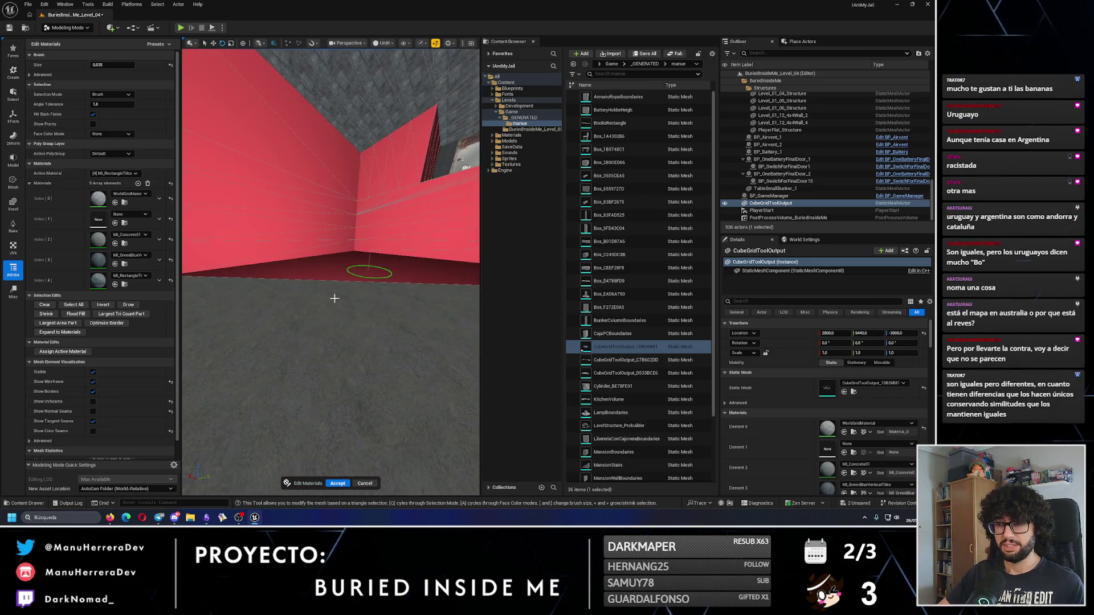
left_click_drag(304, 369, 391, 283)
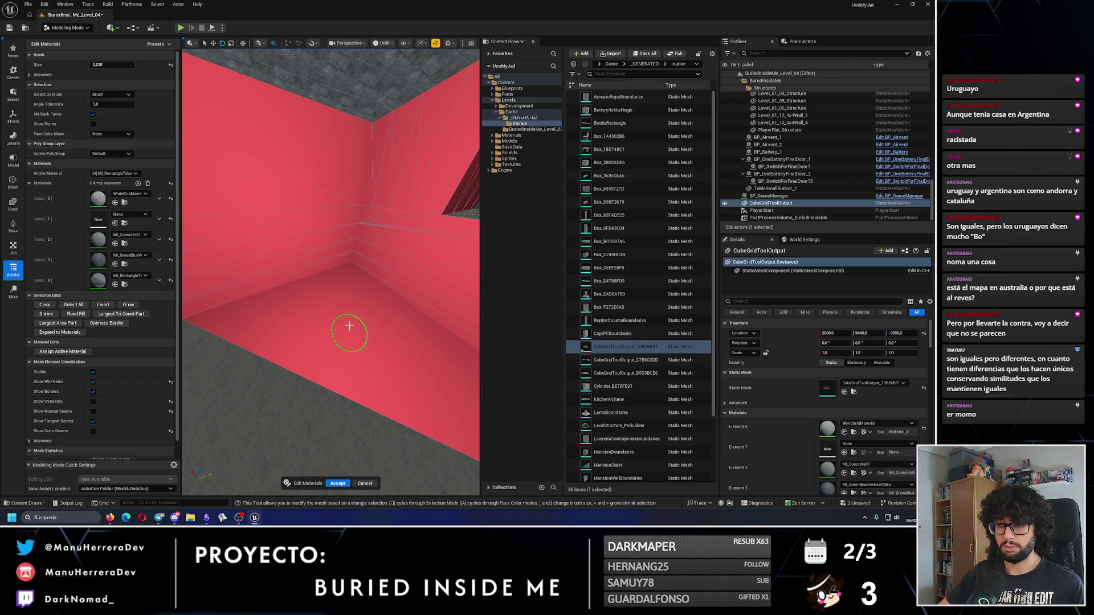
Step: Assign MI_GreenBlueVerticalTiles to the marked walls
left_click(114, 173)
left_click(114, 209)
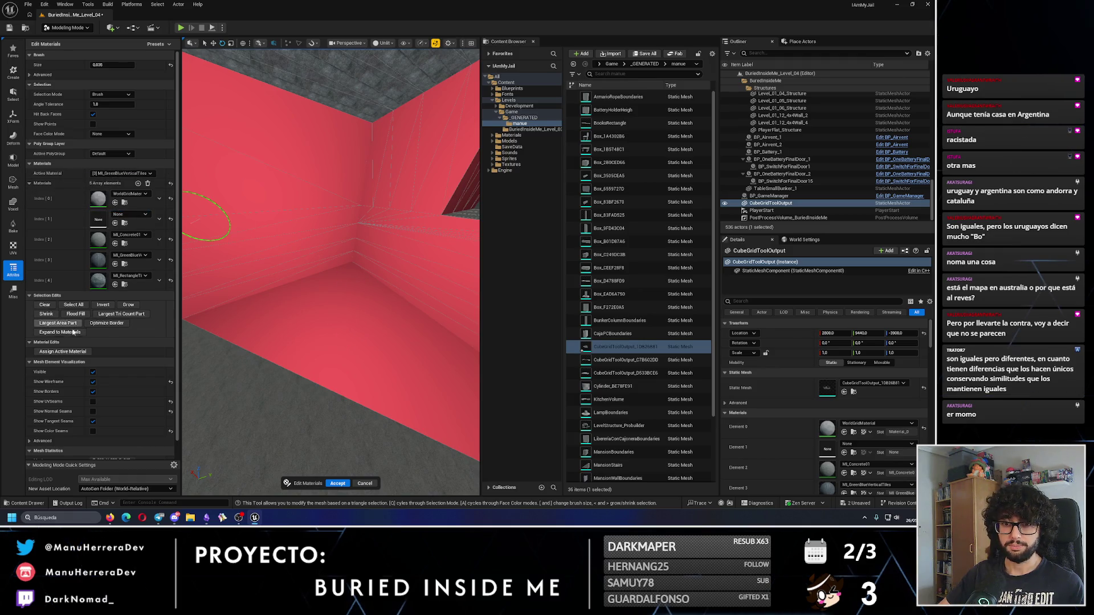
left_click(63, 351)
Step: Mark the room's floor and assign MI_Concrete01 to it
left_click(366, 358)
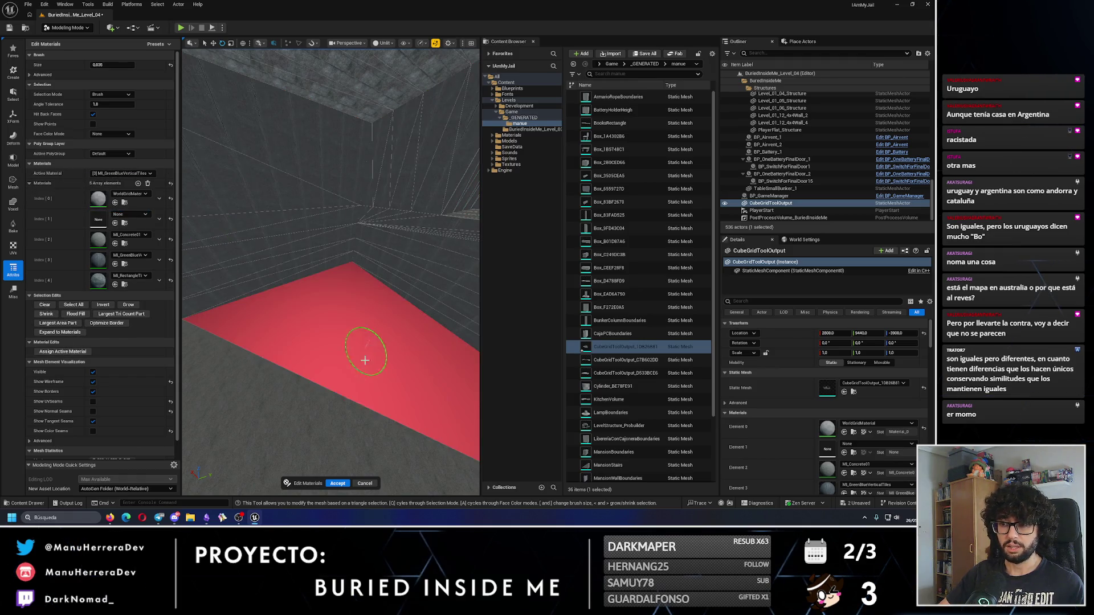
left_click(132, 175)
left_click(114, 195)
left_click(63, 352)
Step: Apply MI_Concrete01 to faces in another corridor and accept the material edits
mouse_move(312, 293)
left_mouse_down()
mouse_move(330, 288)
mouse_move(312, 293)
mouse_move(325, 329)
mouse_move(281, 264)
mouse_move(378, 256)
mouse_move(391, 267)
mouse_move(342, 256)
mouse_move(262, 311)
mouse_move(319, 285)
mouse_move(359, 403)
mouse_move(330, 319)
mouse_move(336, 256)
mouse_move(319, 171)
left_mouse_up()
scroll(326, 329, "up", 2)
left_click(112, 174)
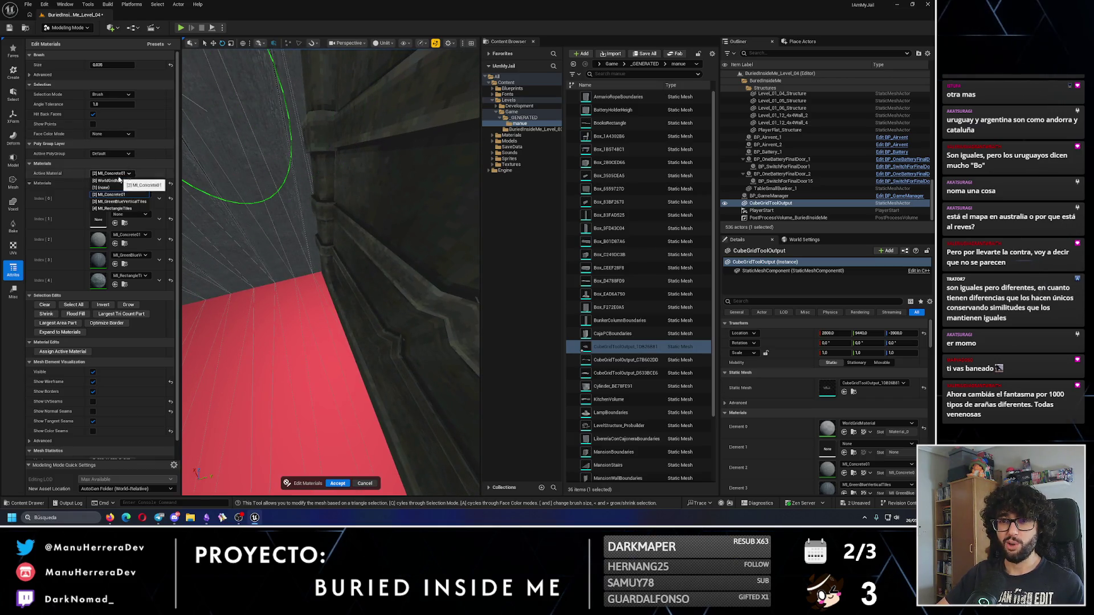
left_click(124, 210)
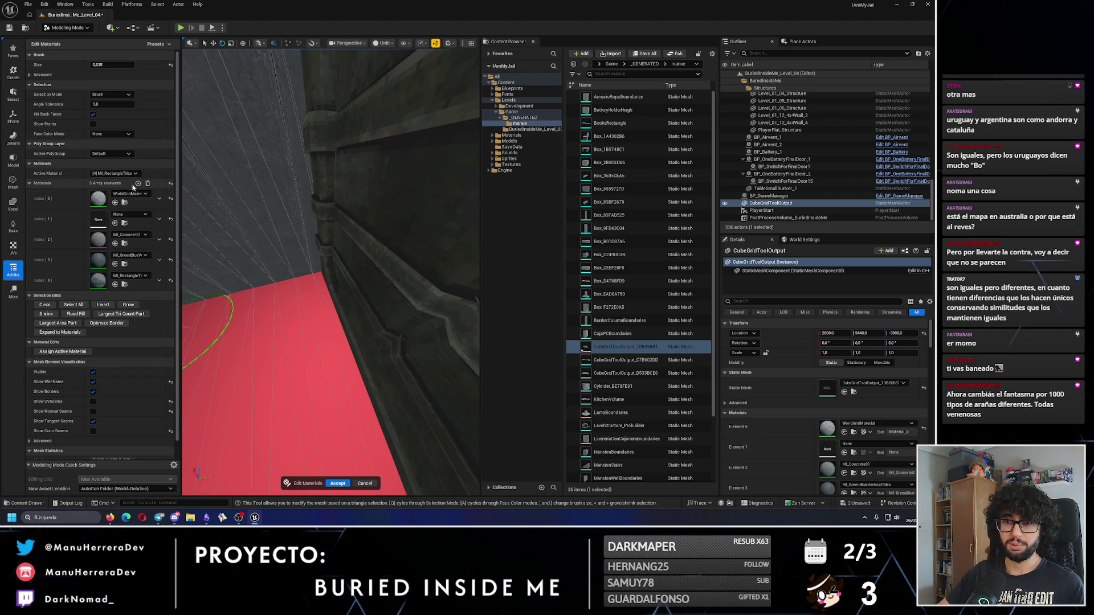
left_click(114, 173)
left_click(116, 195)
left_click(63, 351)
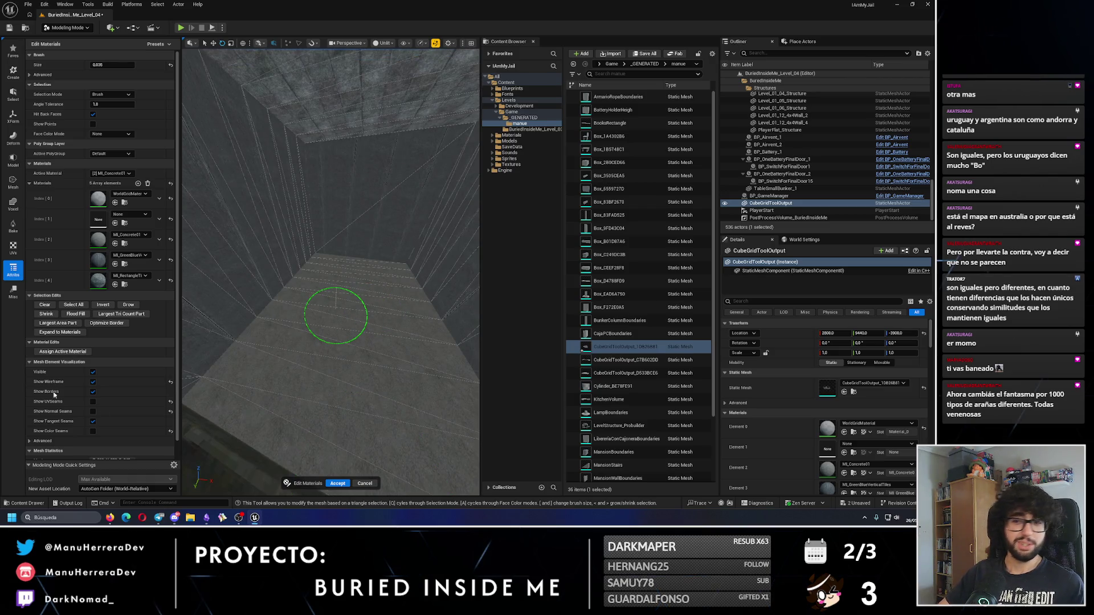
left_click(336, 483)
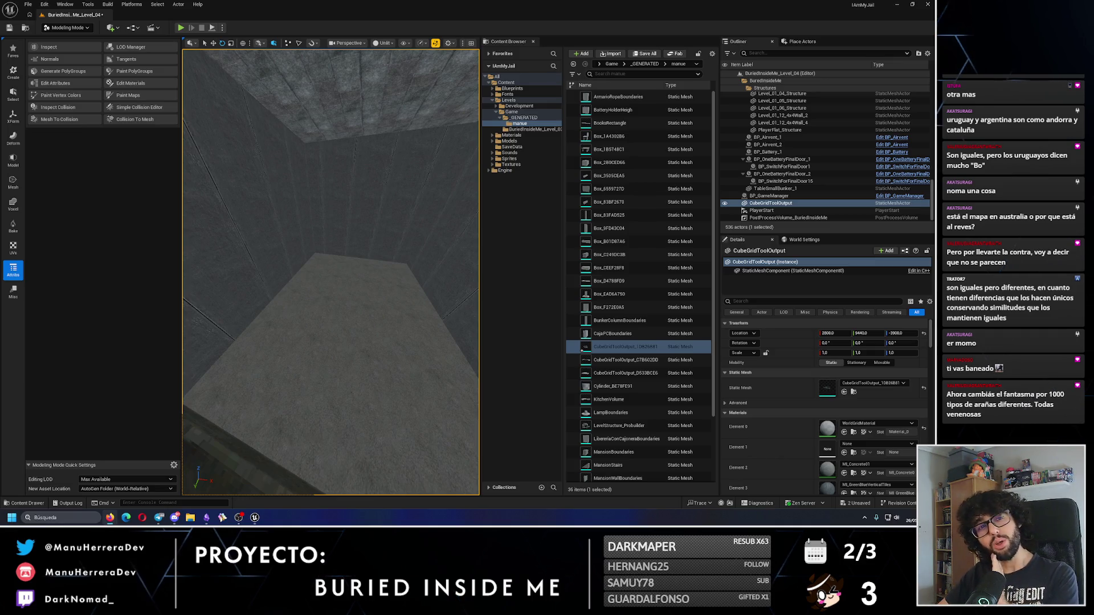
Step: Fly the view down the tall shaft, then switch to the browser's YouTube video
left_click_drag(442, 312, 342, 256)
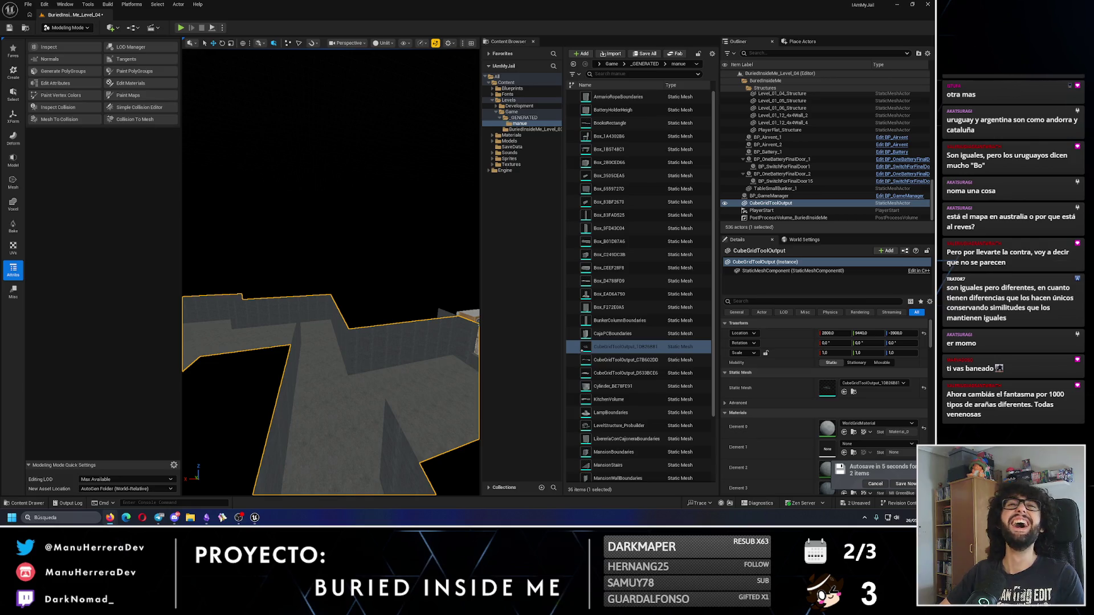
key("alt+Tab")
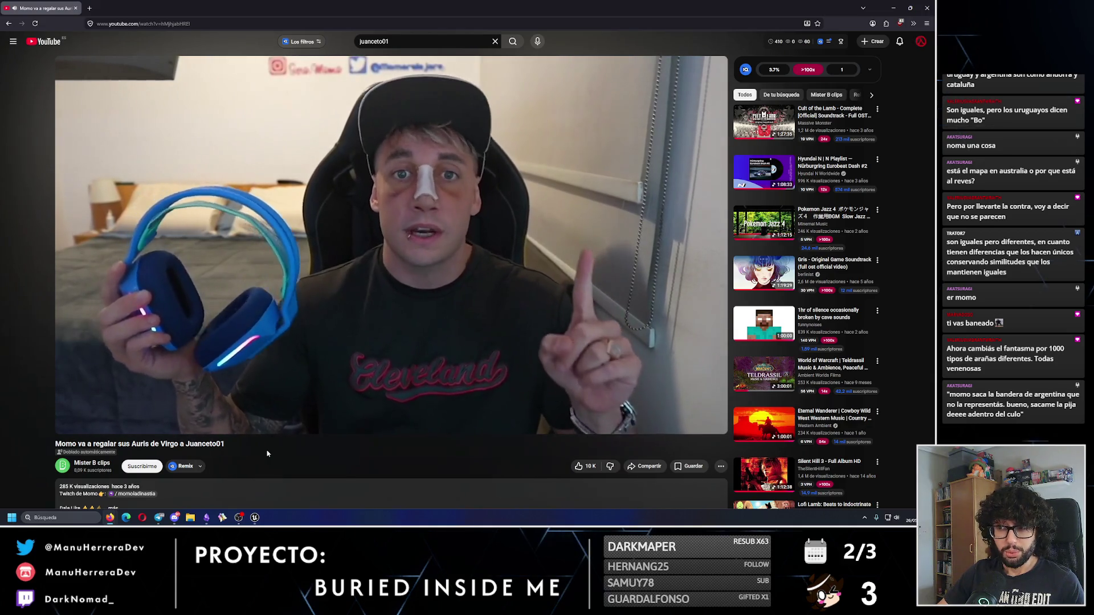
Step: Replay the clip's last seconds, pause it, and return to the Unreal Engine editor
mouse_move(382, 281)
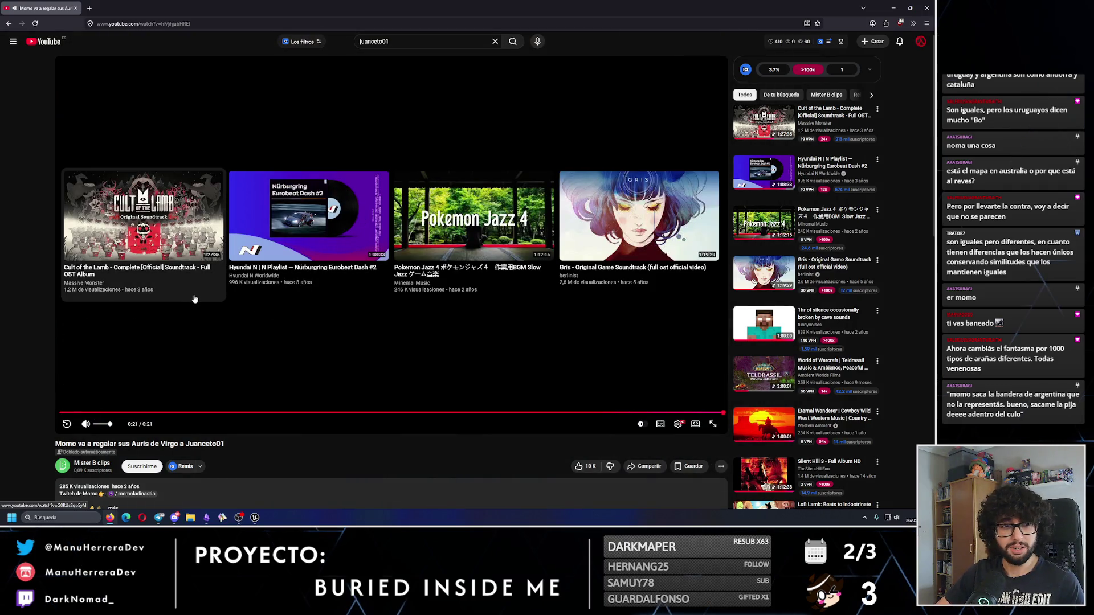
left_click(636, 412)
left_click(368, 317)
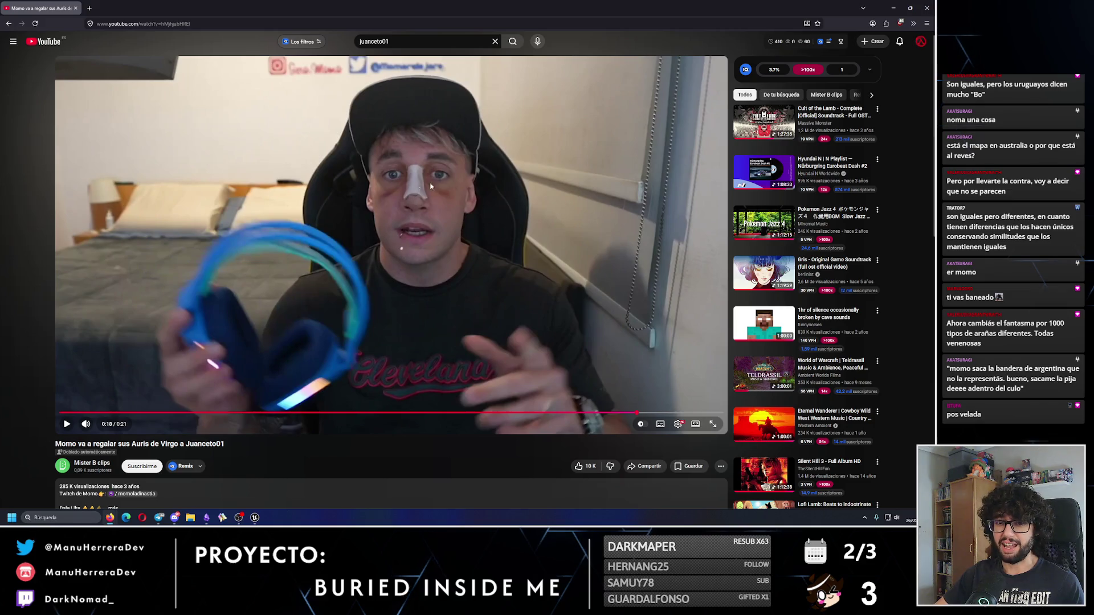
key("alt+Tab")
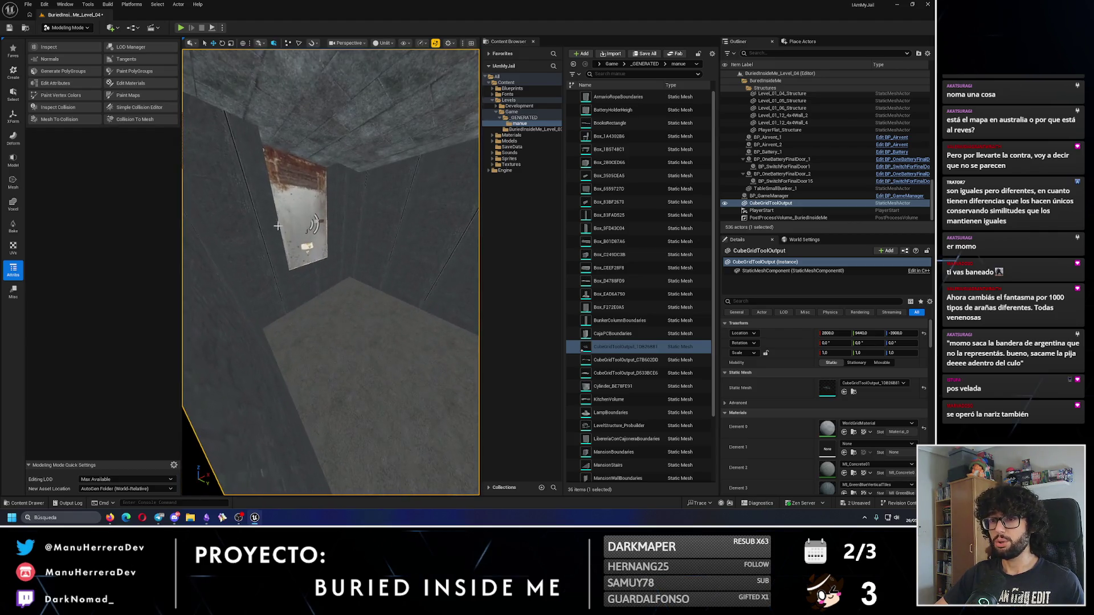
Step: Alt-drag BP_LampRoof_14 twice to create lamps BP_LampRoof_15 and BP_LampRoof_16 along the corridor
left_click(302, 273)
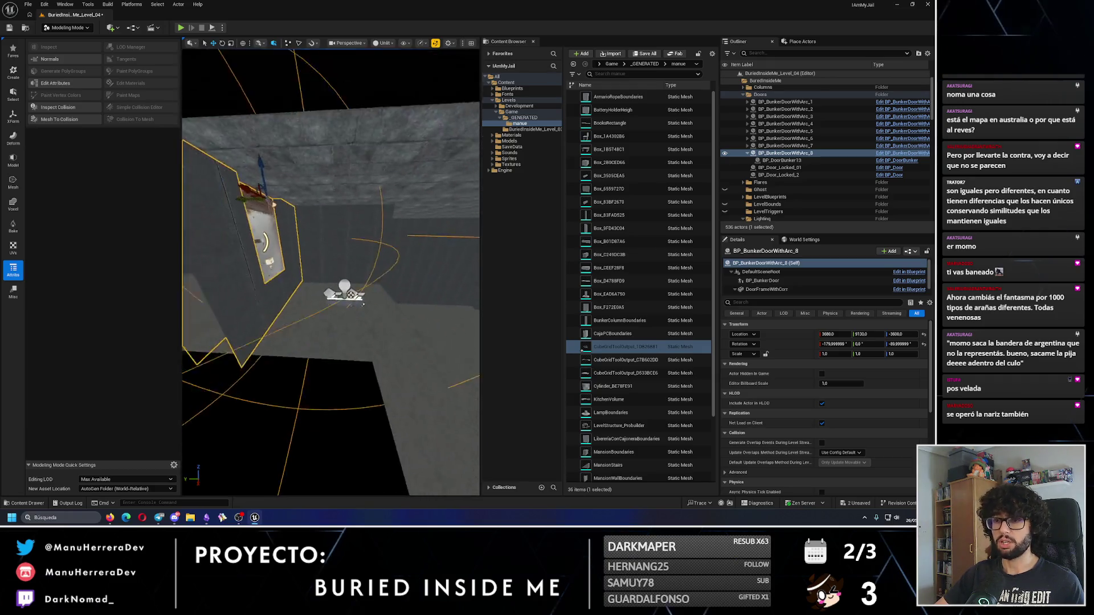
left_click(368, 315)
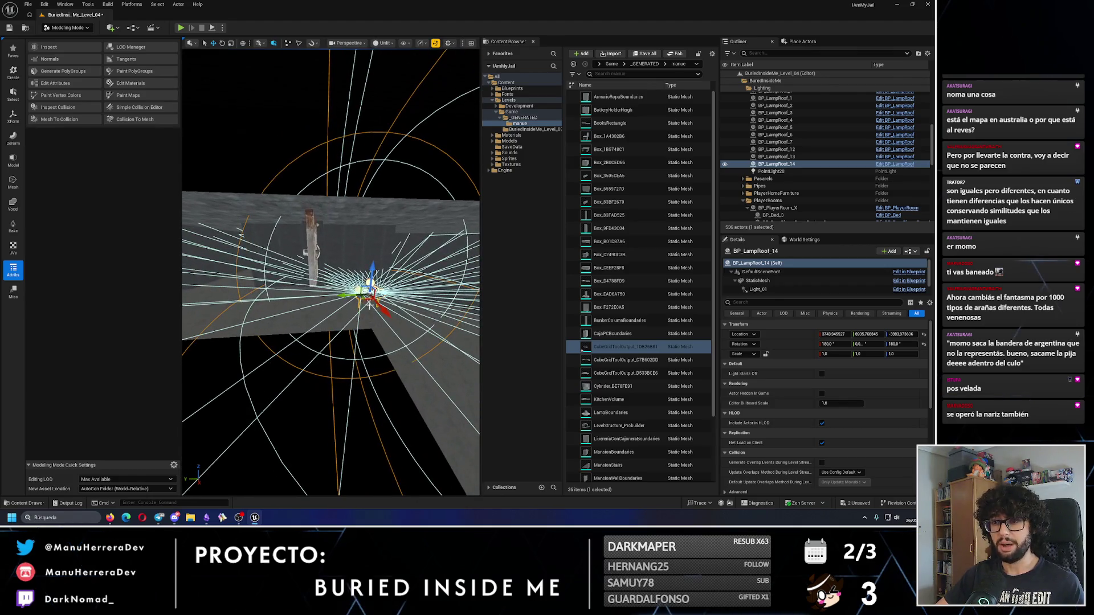
left_click_drag(343, 294, 216, 302)
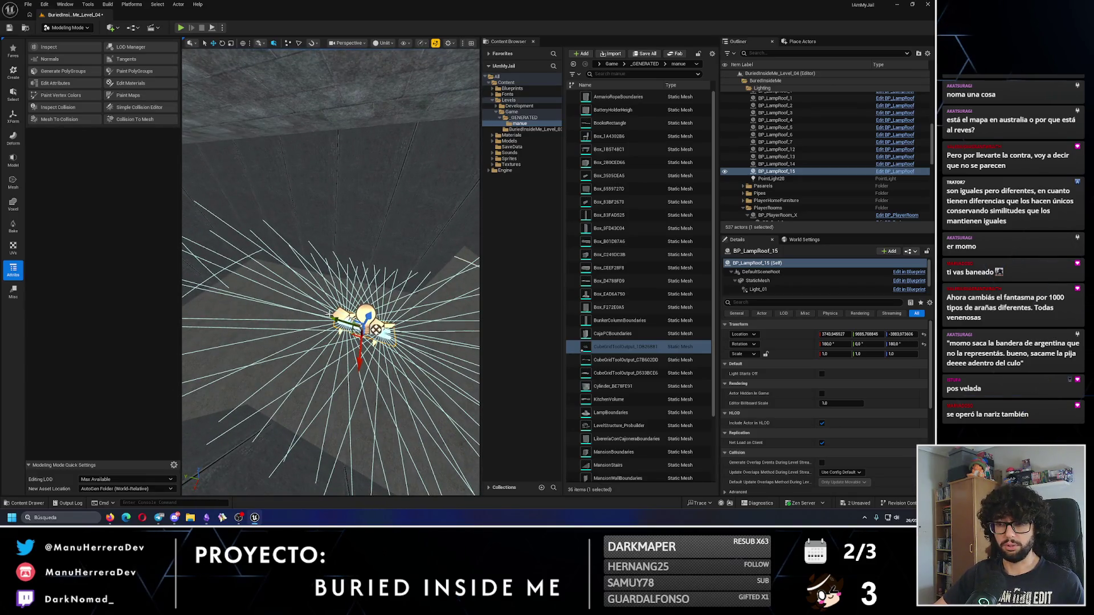
left_click_drag(329, 313, 332, 317)
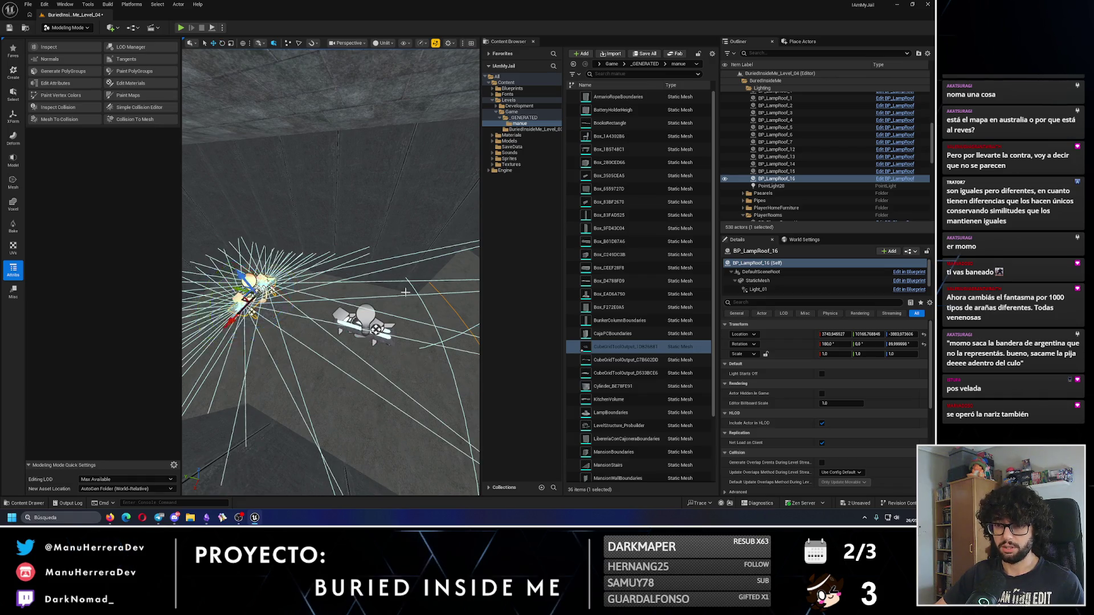
Step: Reselect BP_BunkerDoorWithArc_8 and duplicate it
mouse_move(330, 274)
left_mouse_down()
mouse_move(308, 262)
mouse_move(305, 273)
left_mouse_up()
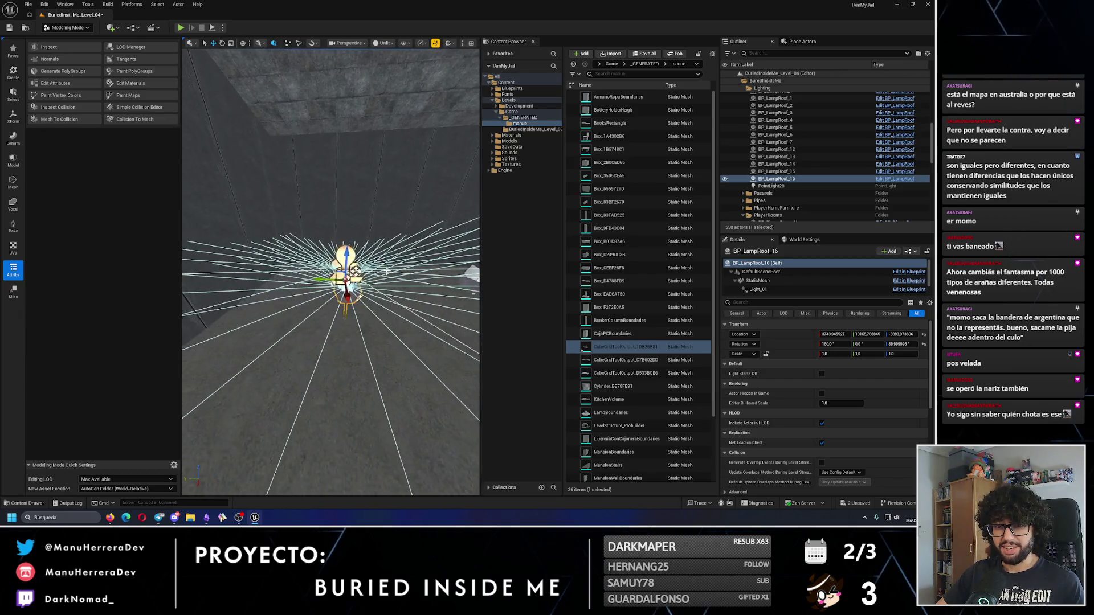
mouse_move(331, 273)
left_mouse_down()
mouse_move(313, 245)
mouse_move(289, 262)
mouse_move(422, 490)
mouse_move(463, 312)
mouse_move(274, 282)
mouse_move(273, 261)
mouse_move(244, 271)
mouse_move(319, 285)
mouse_move(378, 279)
left_mouse_up()
left_click(308, 262)
key("e")
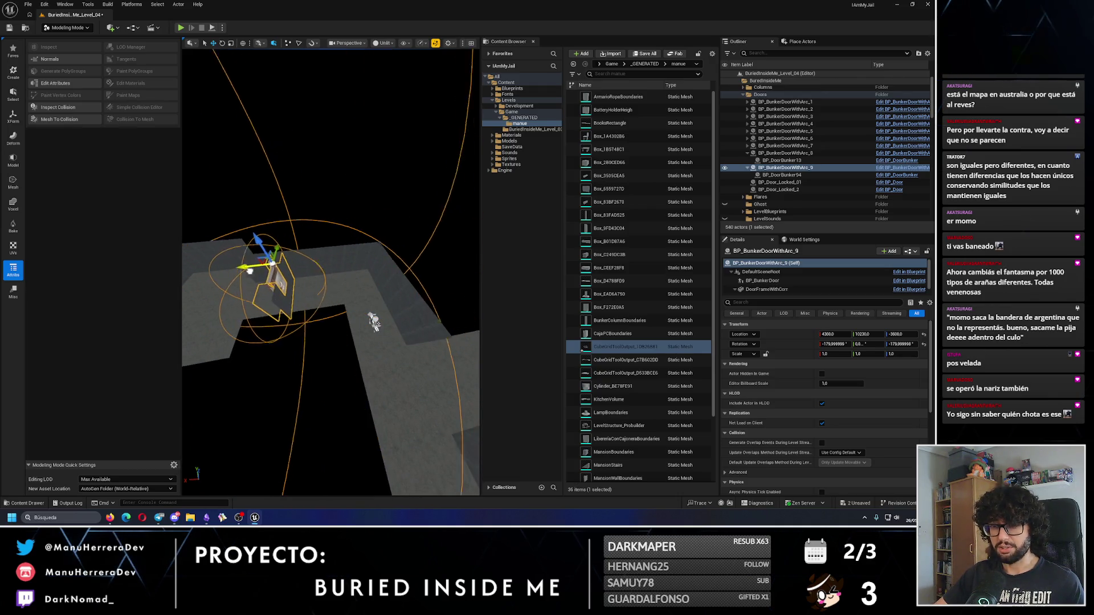
Step: Frame BP_BunkerDoorWithArc_9, switch to translate, and orbit out to select the room mesh
key("w")
key("f")
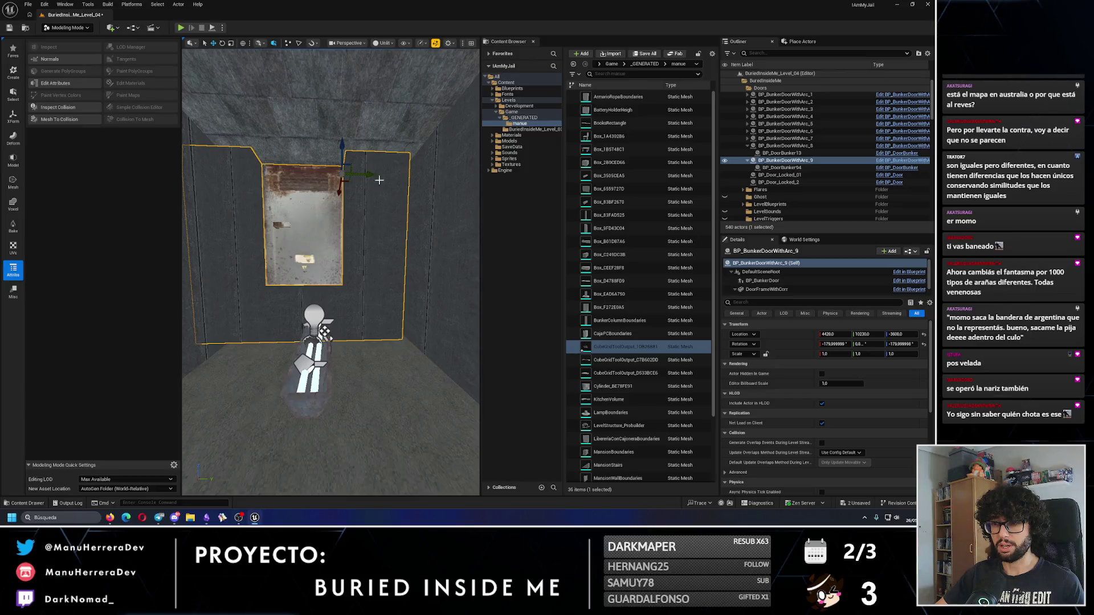
mouse_move(369, 190)
left_mouse_down()
mouse_move(365, 223)
mouse_move(359, 171)
mouse_move(416, 205)
left_mouse_up()
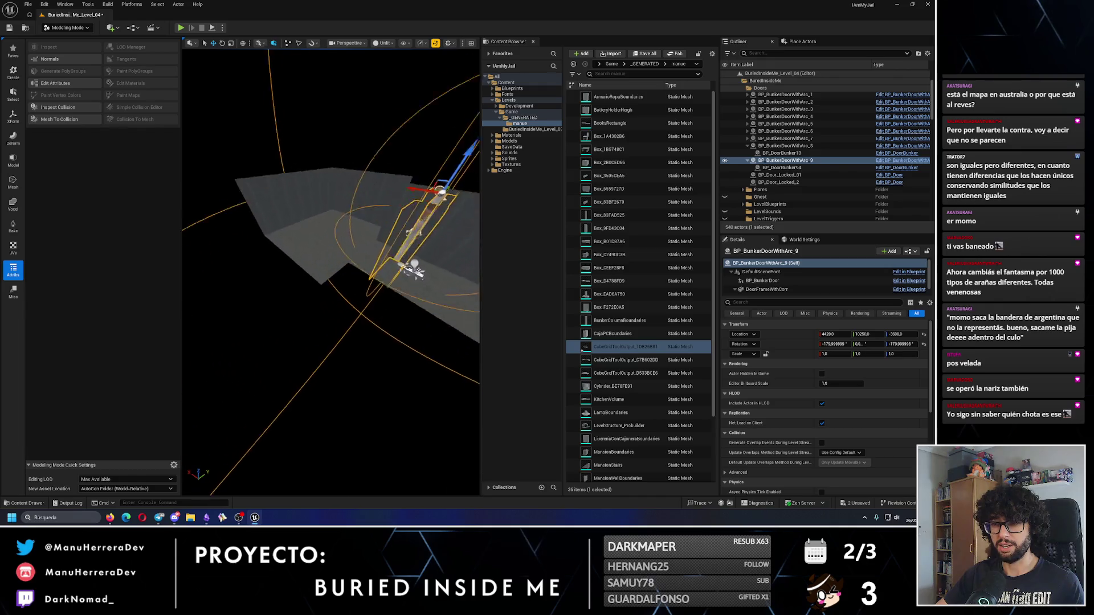
left_click(330, 228)
mouse_move(330, 228)
left_mouse_down()
mouse_move(294, 228)
mouse_move(307, 244)
mouse_move(319, 228)
mouse_move(273, 228)
left_mouse_up()
Step: Ctrl-click the first Pipe and PipeUnion pieces into the selection and frame them
left_click(318, 242, "ctrl")
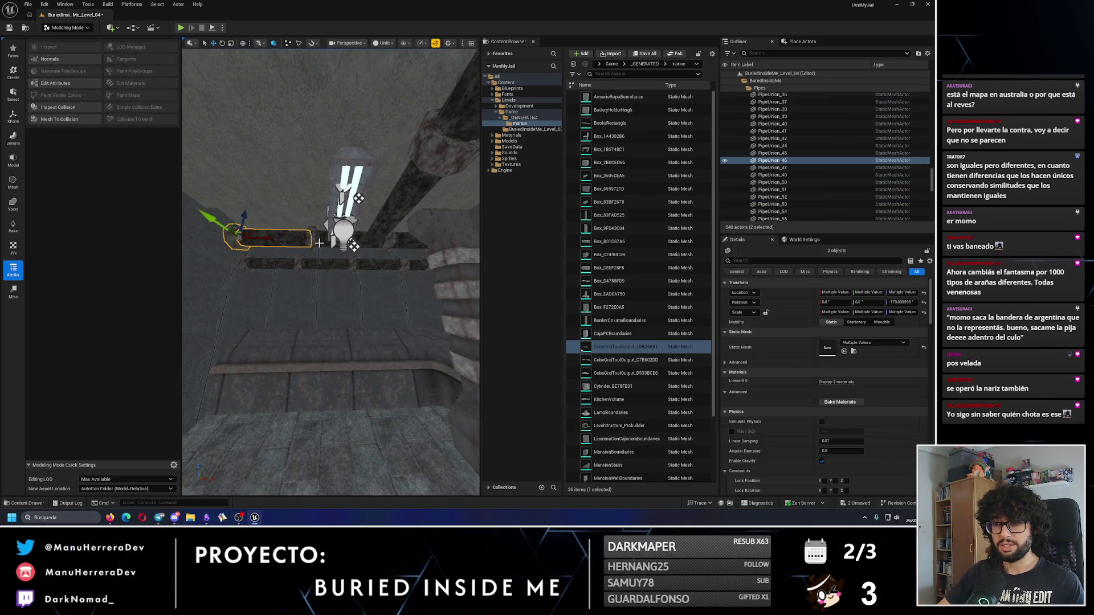
left_click(360, 244, "ctrl")
mouse_move(360, 244)
left_mouse_down()
mouse_move(377, 244)
mouse_move(378, 262)
mouse_move(353, 279)
mouse_move(332, 271)
mouse_move(360, 255)
mouse_move(350, 274)
left_mouse_up()
left_click(376, 244, "ctrl")
left_click(377, 262, "ctrl")
left_click(353, 279, "ctrl")
left_click(332, 271, "ctrl")
left_click(351, 273, "ctrl")
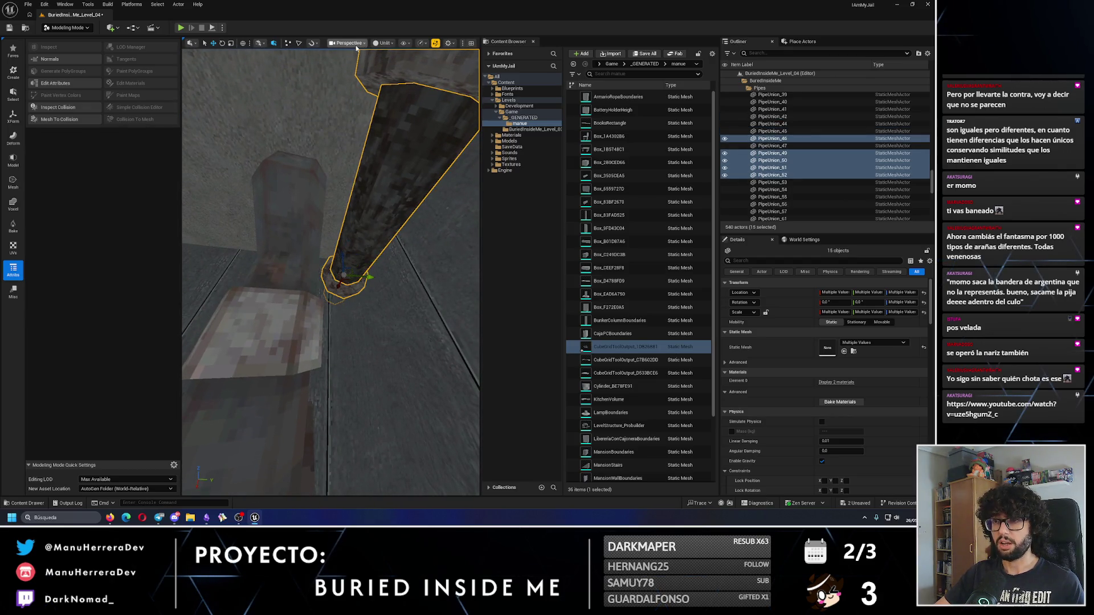
left_click(348, 43)
left_click_drag(253, 270, 317, 285)
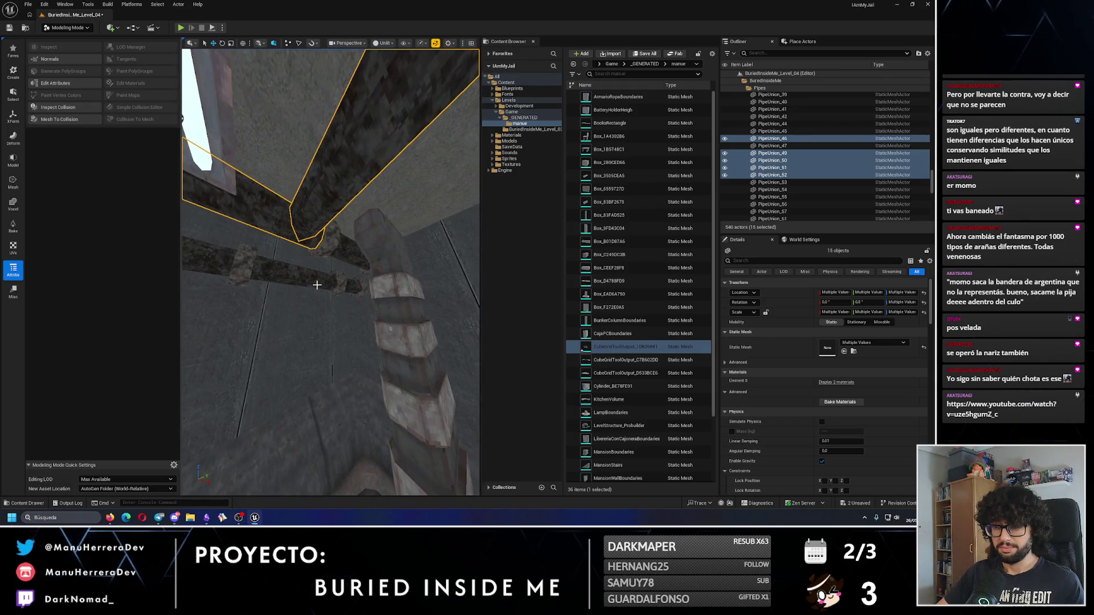
left_click(307, 264, "ctrl")
left_click(342, 276, "ctrl")
left_click(365, 285, "ctrl")
left_click(365, 290, "ctrl")
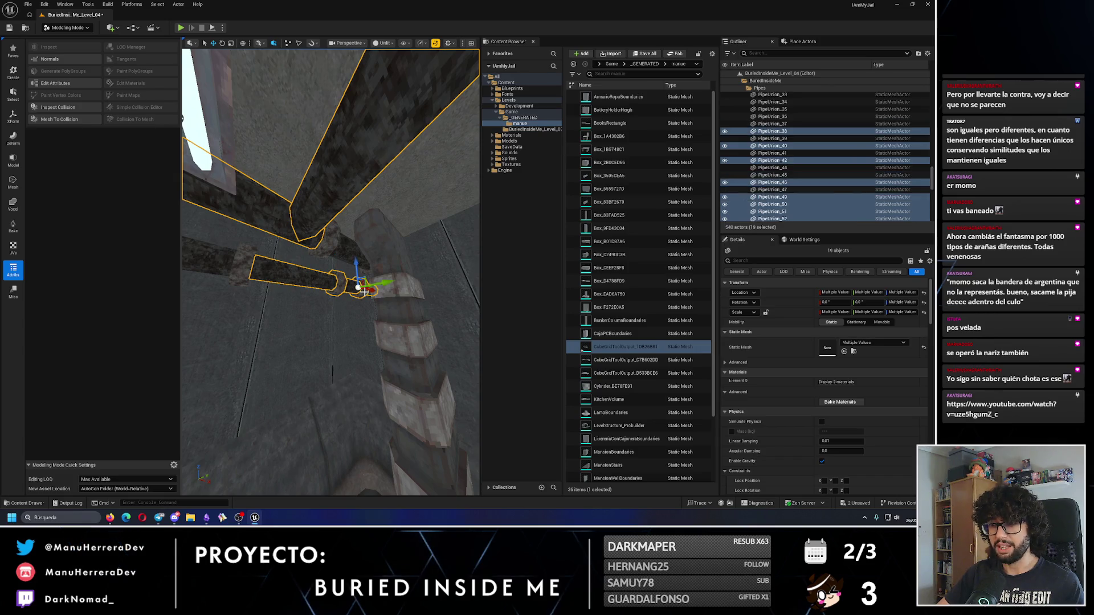
key("f")
Step: Add the remaining pipe pieces until all 27 are selected, then switch to YouTube
left_click(348, 282, "ctrl")
left_click(302, 268, "ctrl")
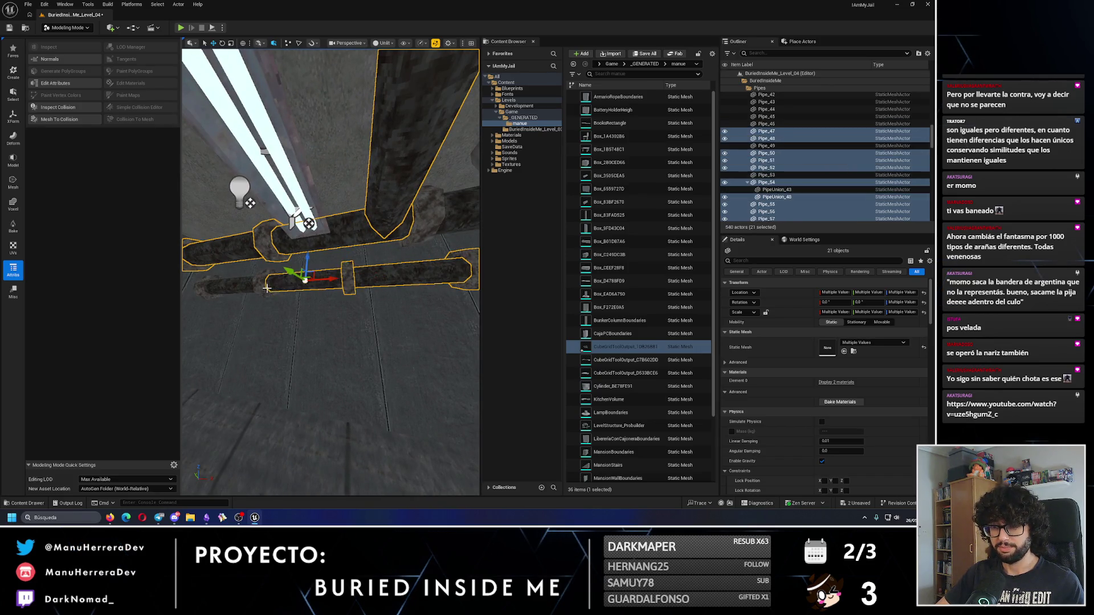
left_click(268, 273, "ctrl")
left_click(424, 215, "ctrl")
key("f")
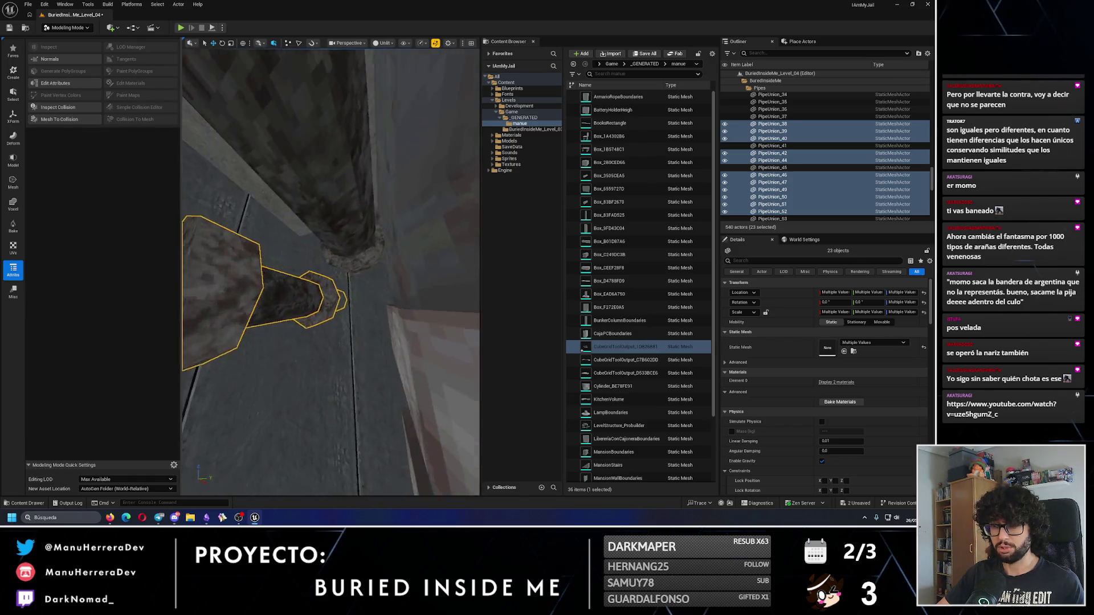
left_click(354, 239, "ctrl")
left_click(367, 248, "ctrl")
key("f")
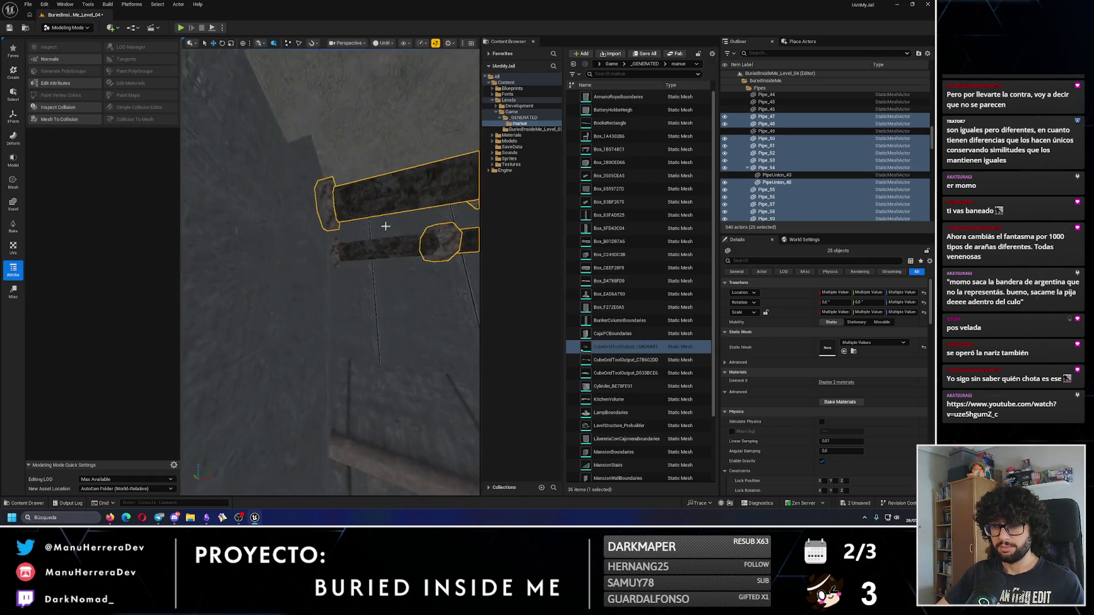
left_click(378, 244, "ctrl")
left_click(348, 251, "ctrl")
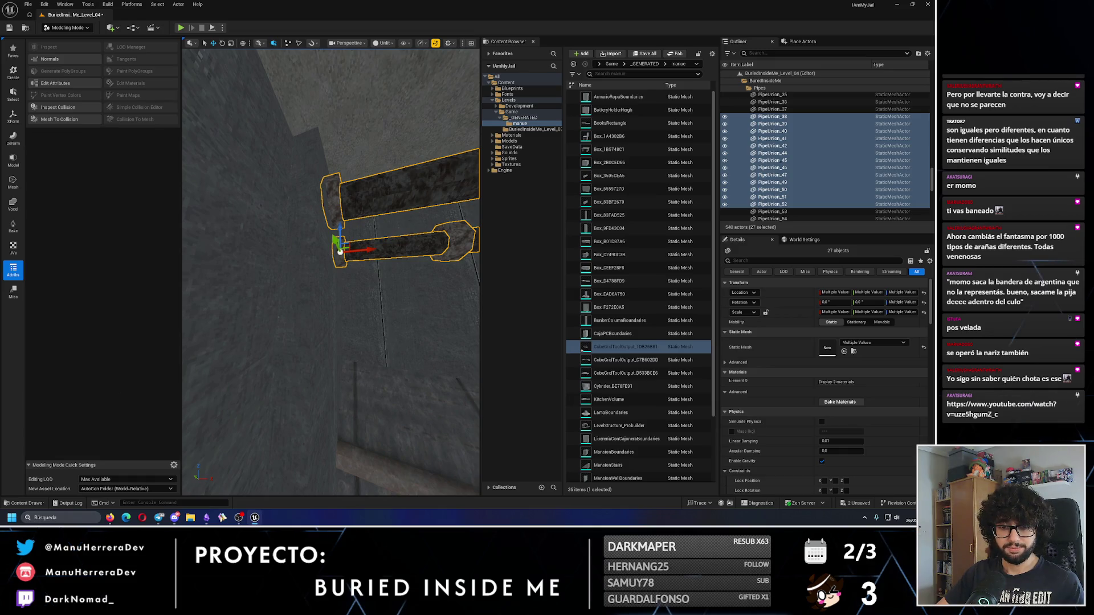
left_click_drag(358, 359, 338, 376)
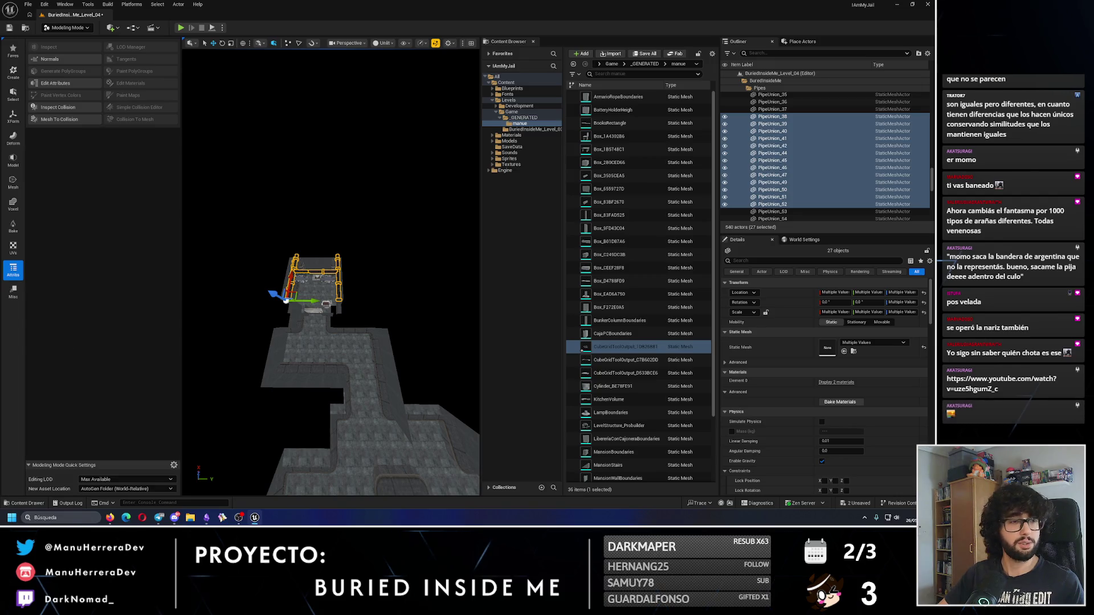
key("alt+Tab")
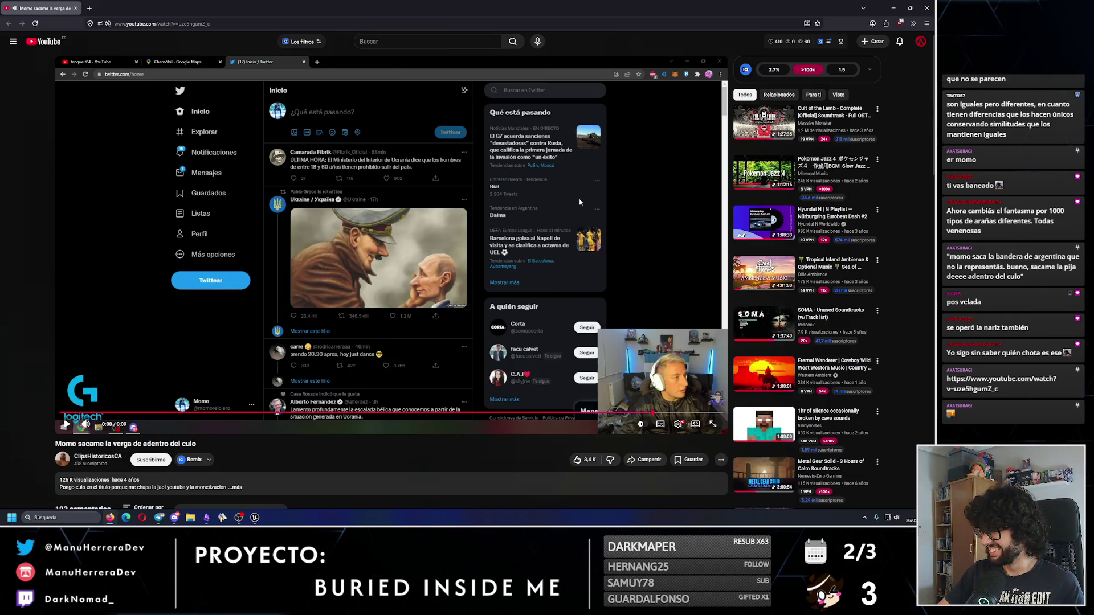
Step: Back in Unreal Engine, duplicate the 27 selected pipe actors with Ctrl+D
key("alt+Tab")
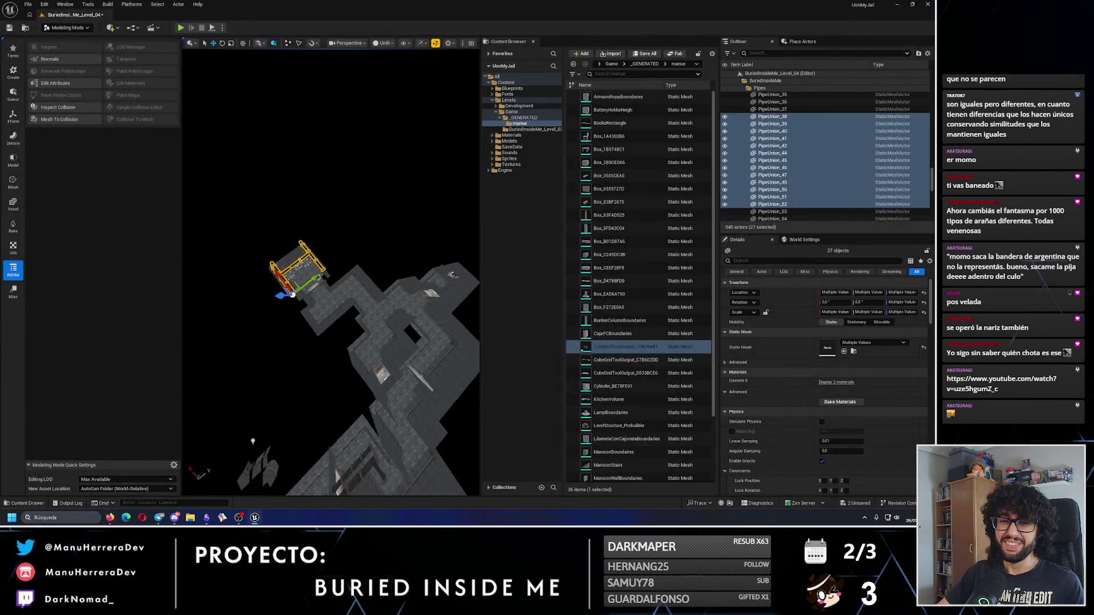
mouse_move(271, 293)
left_mouse_down()
mouse_move(307, 325)
mouse_move(272, 292)
mouse_move(298, 323)
mouse_move(280, 233)
left_mouse_up()
key("ctrl+d")
mouse_move(274, 282)
left_mouse_down()
mouse_move(279, 267)
mouse_move(274, 282)
mouse_move(259, 265)
mouse_move(302, 260)
left_mouse_up()
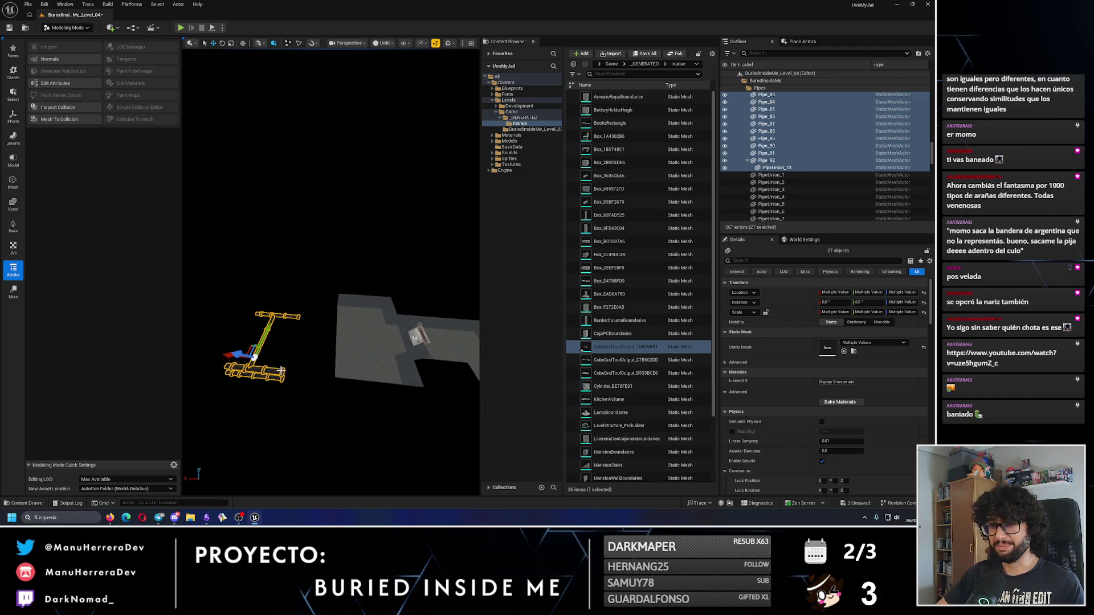
Step: Alt-drag a PipeUnion left to create PipeUnion_85, undoing a stray selection change
mouse_move(227, 354)
left_mouse_down()
mouse_move(203, 424)
mouse_move(210, 398)
mouse_move(383, 350)
mouse_move(376, 381)
mouse_move(347, 350)
mouse_move(340, 357)
mouse_move(345, 336)
mouse_move(340, 376)
left_mouse_up()
mouse_move(336, 306)
left_mouse_down()
mouse_move(359, 250)
mouse_move(371, 266)
mouse_move(365, 230)
mouse_move(377, 221)
left_mouse_up()
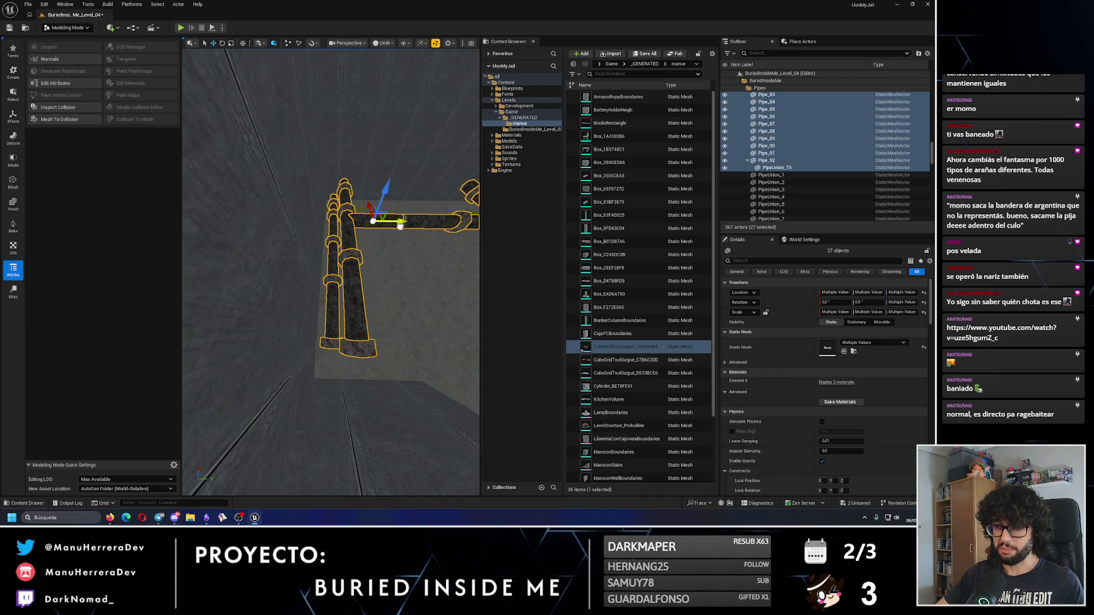
mouse_move(331, 273)
left_mouse_down()
mouse_move(319, 268)
mouse_move(336, 262)
mouse_move(319, 251)
mouse_move(328, 259)
left_mouse_up()
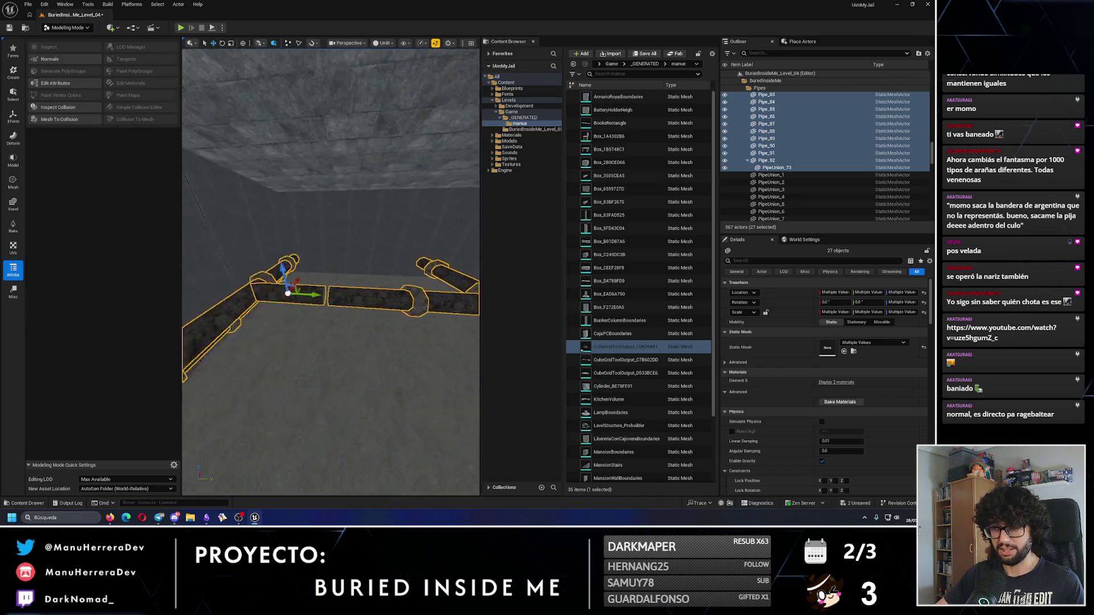
left_click(420, 315)
left_click_drag(421, 315, 297, 307)
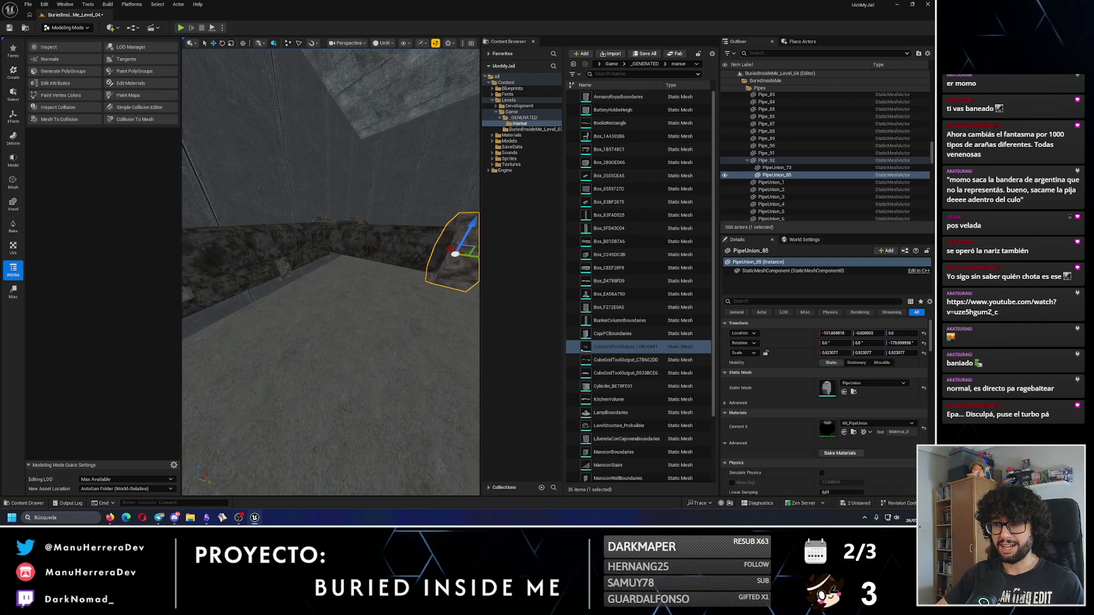
double_click(766, 160)
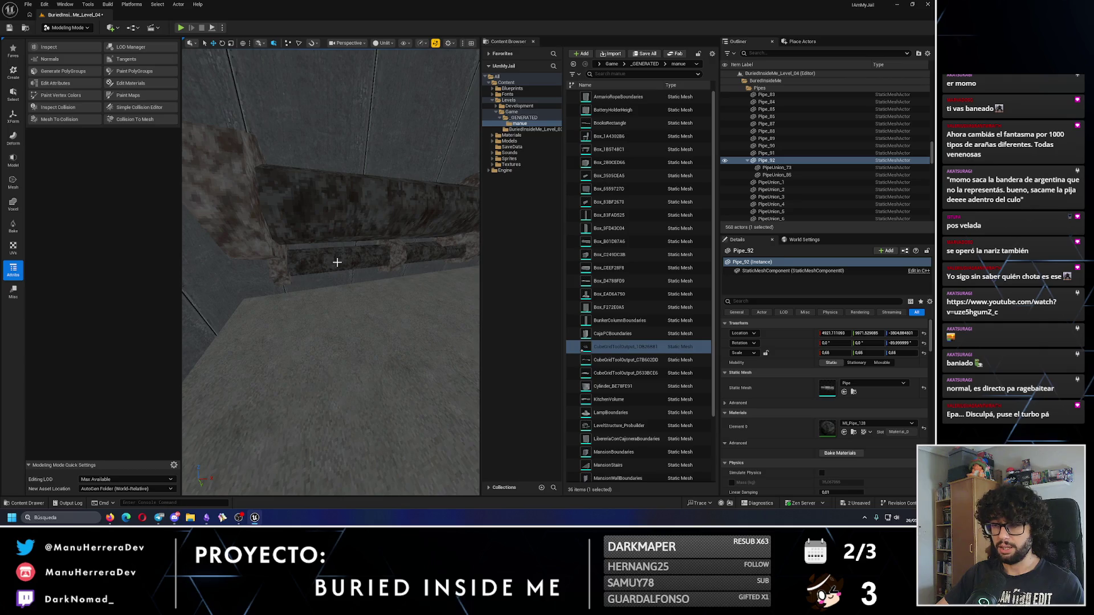
key("ctrl+z")
key("ctrl+z")
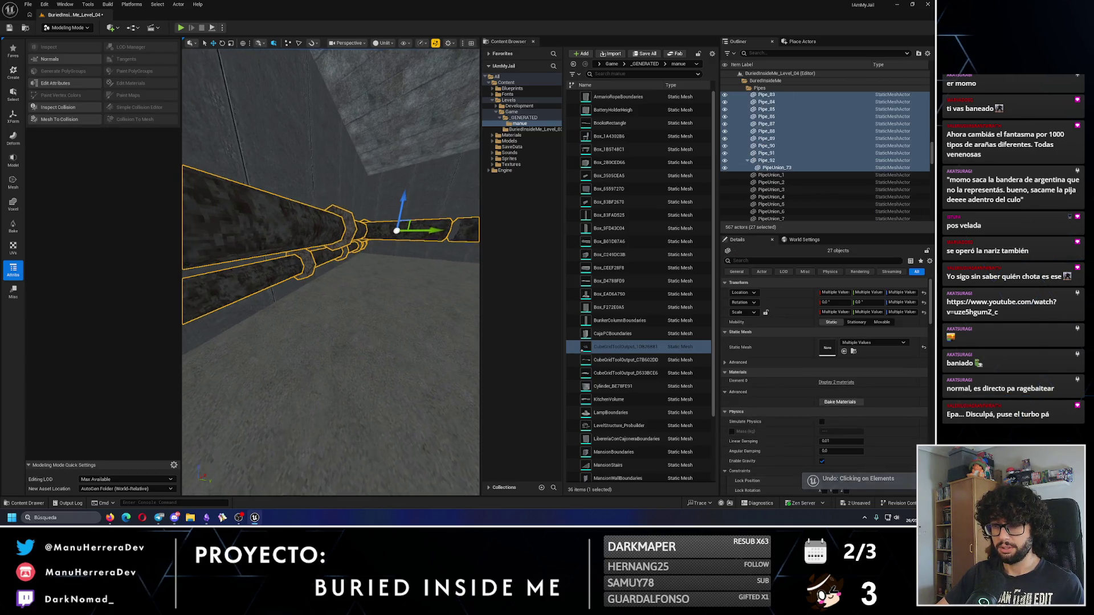
Step: Select and frame a short pipe stretch, then switch the editor to Selection Mode
mouse_move(331, 273)
left_mouse_down()
mouse_move(319, 251)
mouse_move(364, 273)
mouse_move(380, 218)
mouse_move(351, 233)
mouse_move(325, 273)
left_mouse_up()
scroll(313, 205, "up", 5)
left_click(253, 242)
mouse_move(253, 243)
left_mouse_down()
mouse_move(245, 279)
mouse_move(206, 296)
mouse_move(307, 291)
mouse_move(200, 245)
left_mouse_up()
key("f")
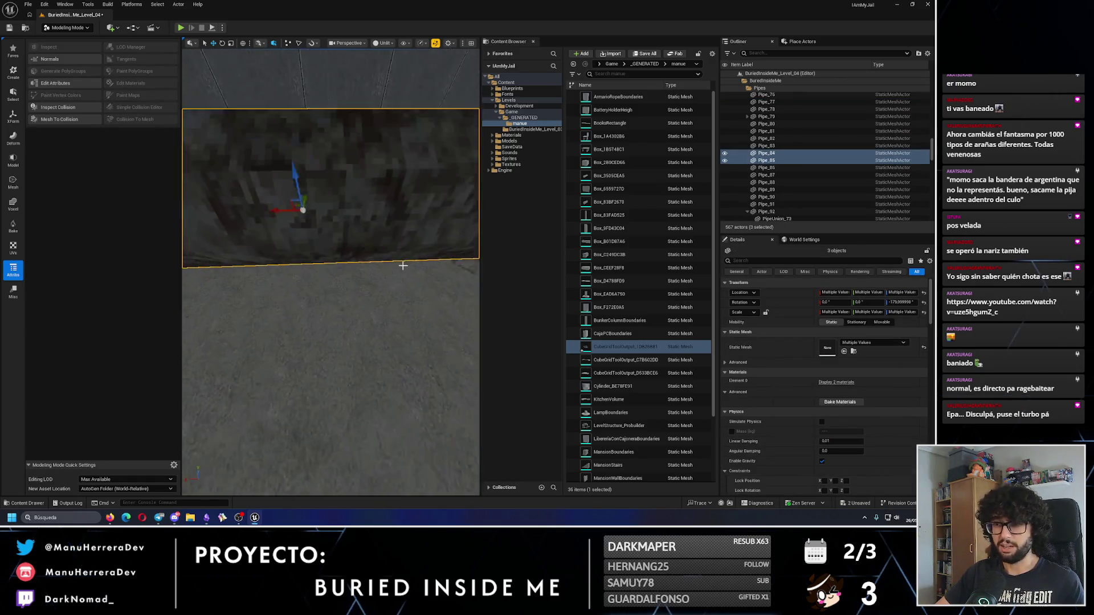
left_click(66, 27)
left_click(60, 41)
Step: Select Pipe_83, the pipe union at its end, and Pipe_93 along the wall
left_click_drag(392, 266, 303, 313)
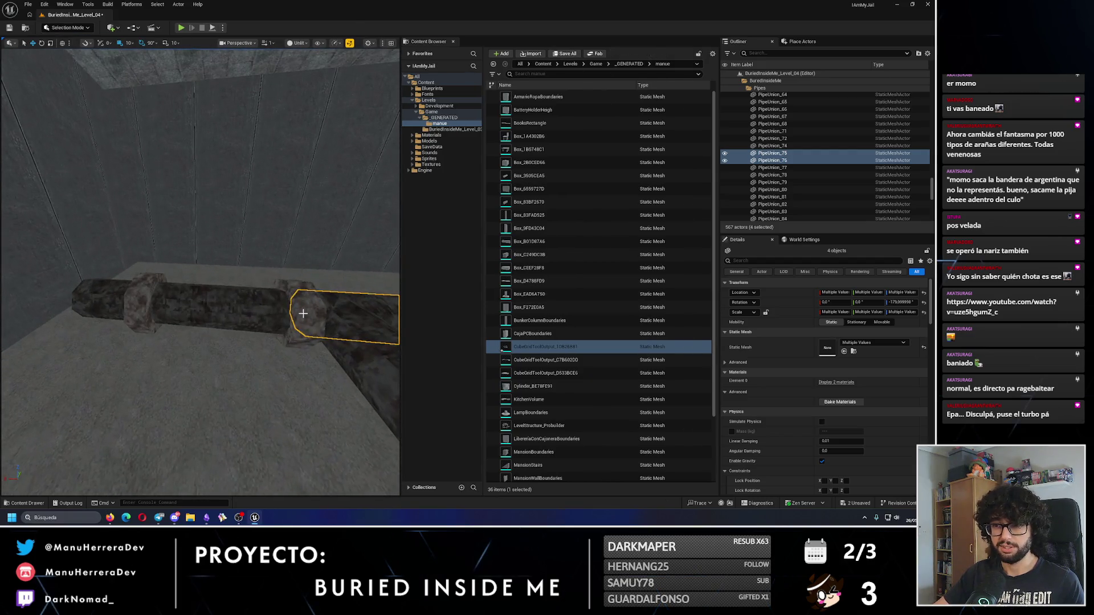
left_click_drag(148, 301, 209, 336)
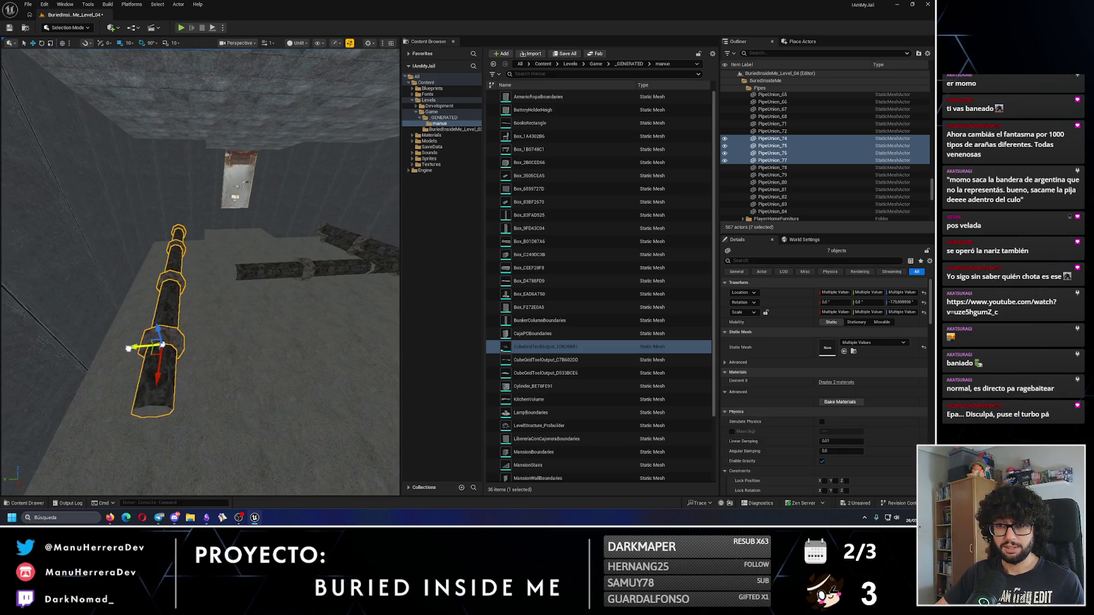
mouse_move(84, 342)
left_mouse_down()
mouse_move(227, 320)
mouse_move(188, 319)
mouse_move(148, 291)
mouse_move(107, 286)
left_mouse_up()
left_click(171, 296)
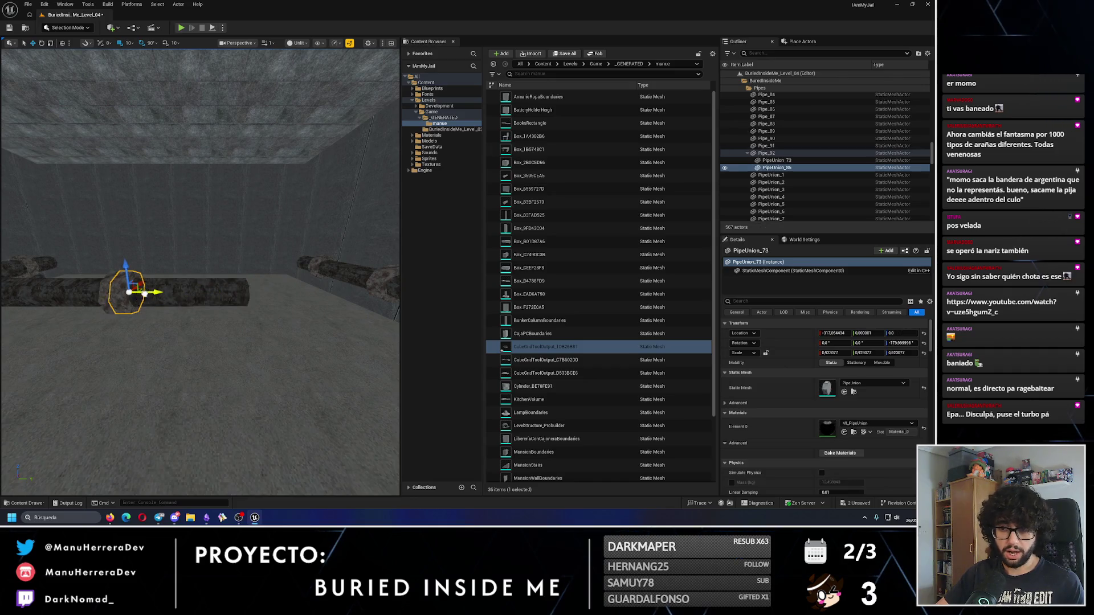
left_click(177, 291)
left_click_drag(177, 291, 175, 291)
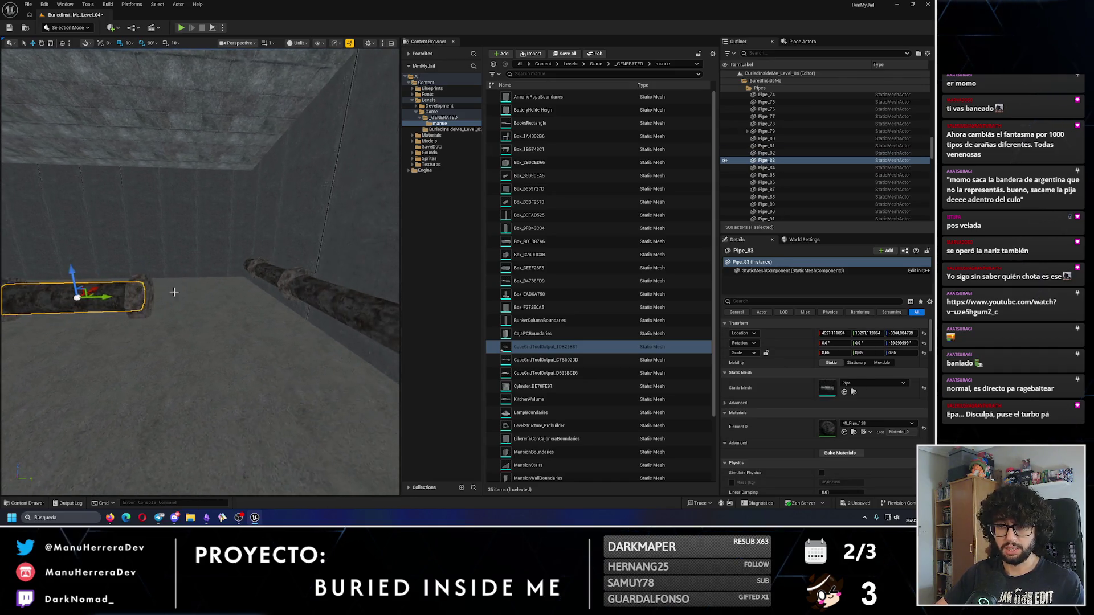
left_click_drag(108, 300, 104, 298)
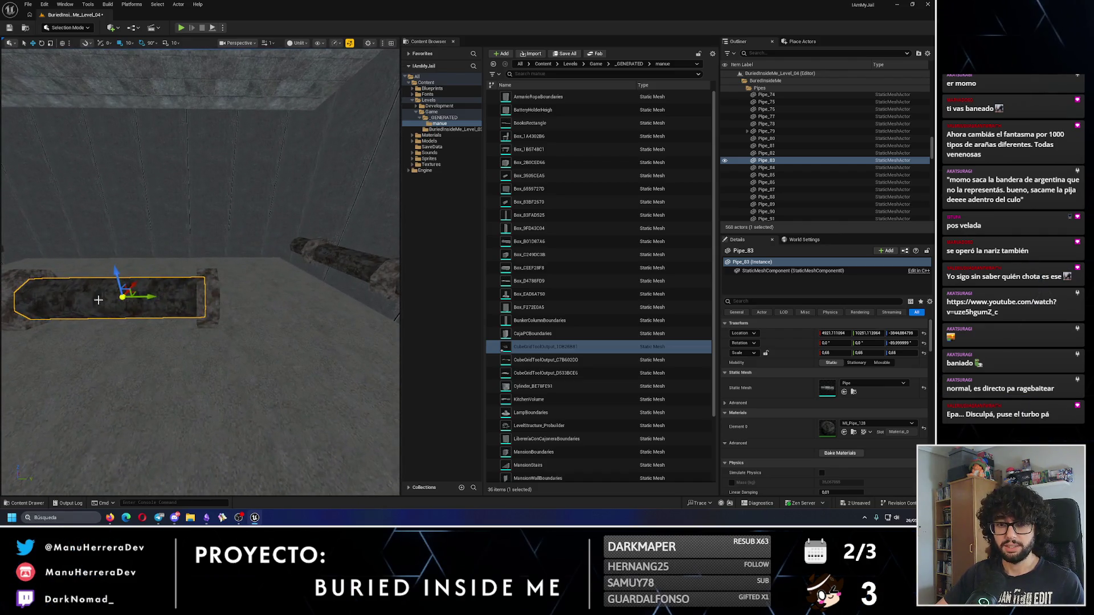
left_click_drag(305, 320, 275, 301)
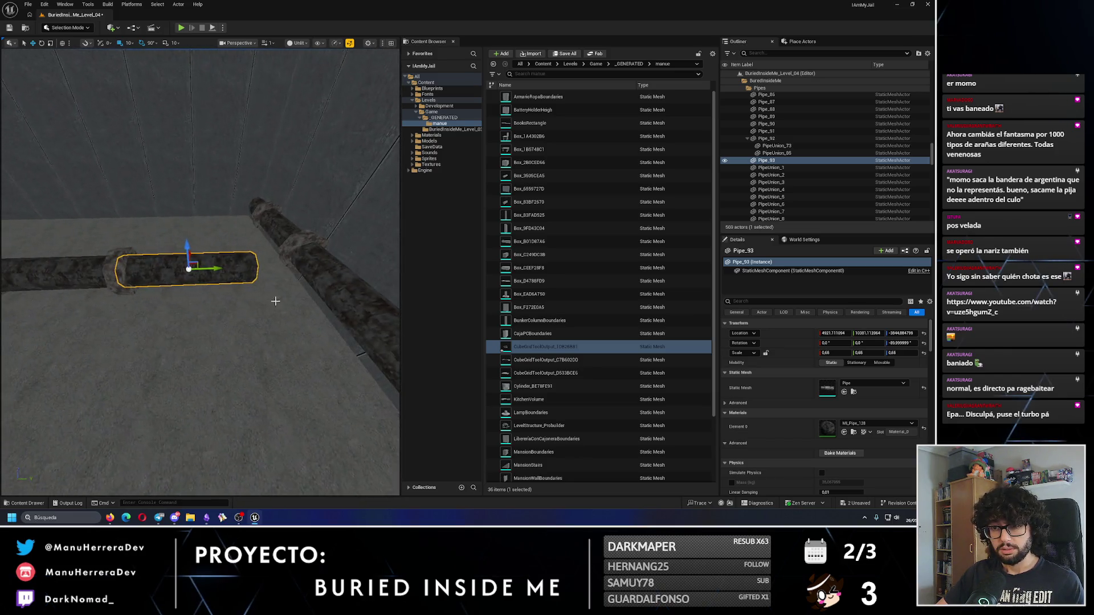
left_click(123, 266)
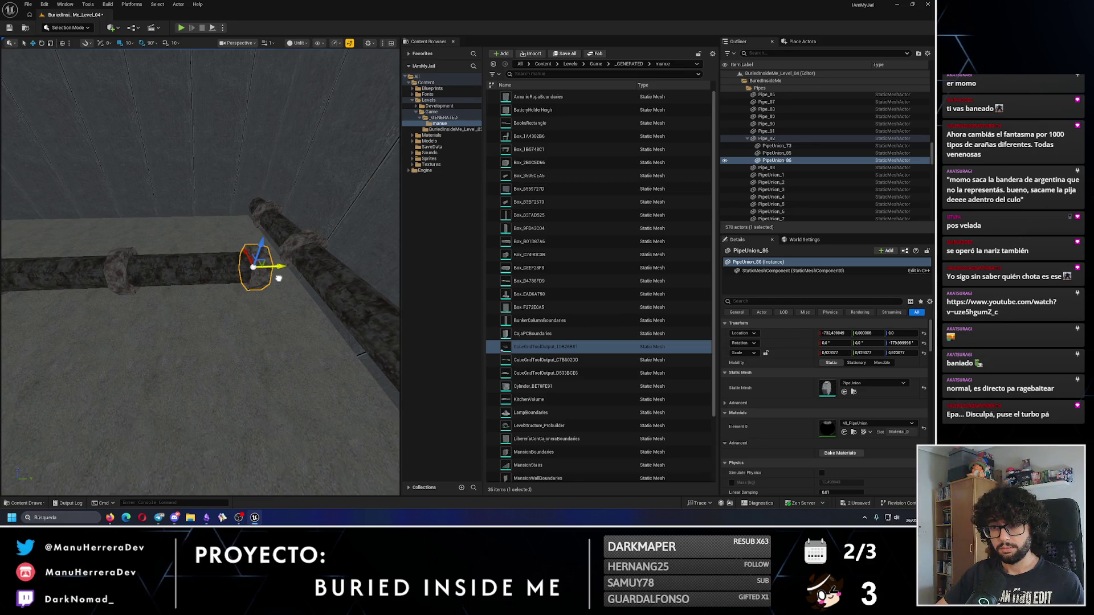
left_click(211, 267)
left_click_drag(211, 267, 155, 252)
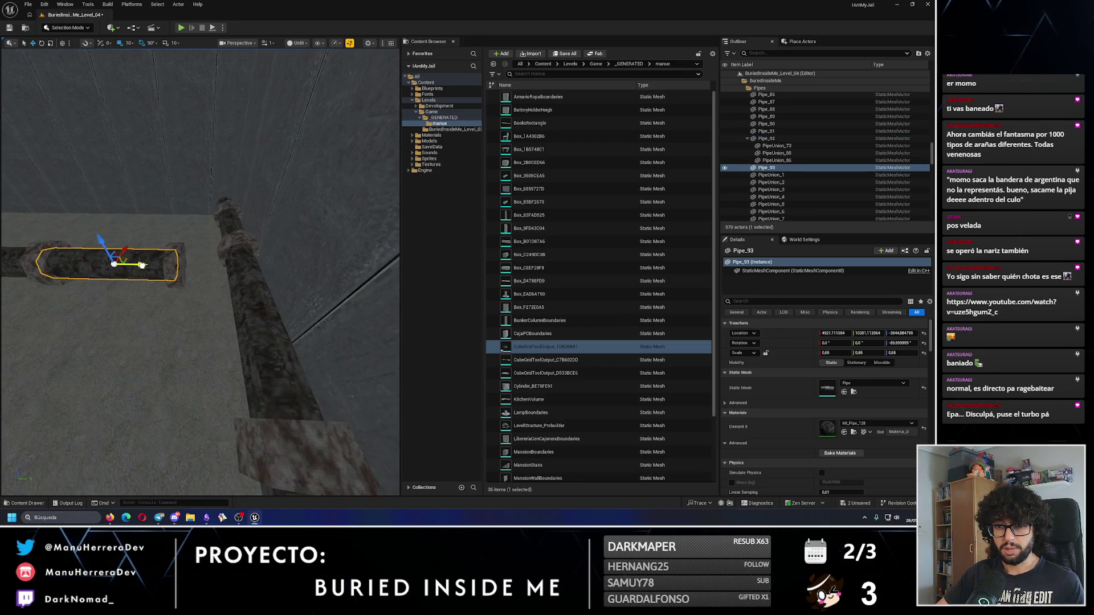
mouse_move(264, 284)
left_mouse_down()
mouse_move(223, 307)
mouse_move(270, 338)
mouse_move(205, 311)
left_mouse_up()
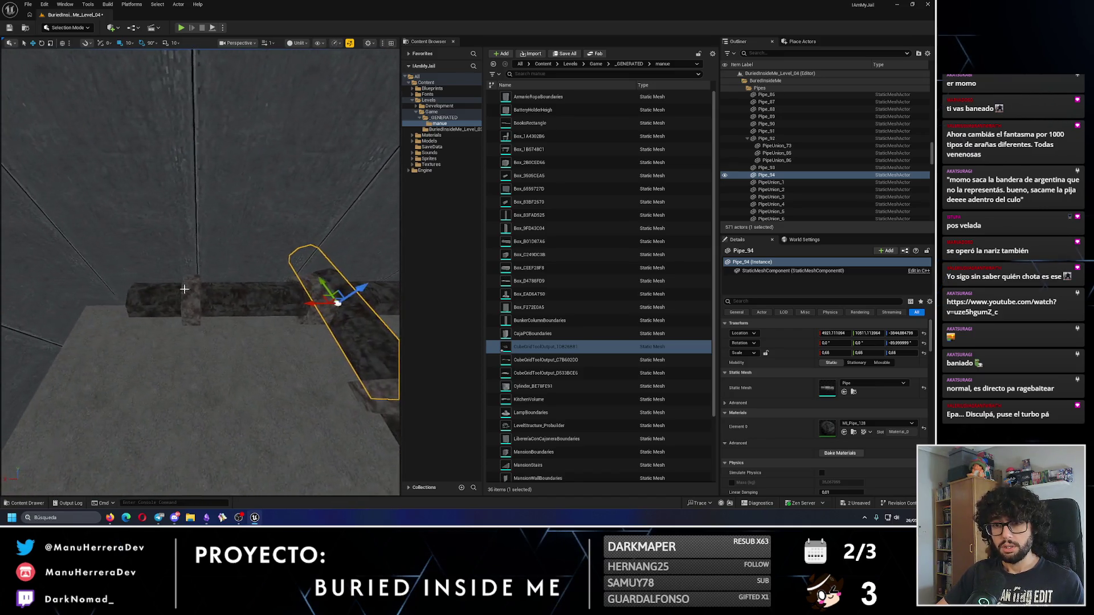
Step: Select Pipe_86, Pipe_85 and Pipe_80, duplicate Pipe_80 to the left, then select the PlayerStart
left_click(196, 307)
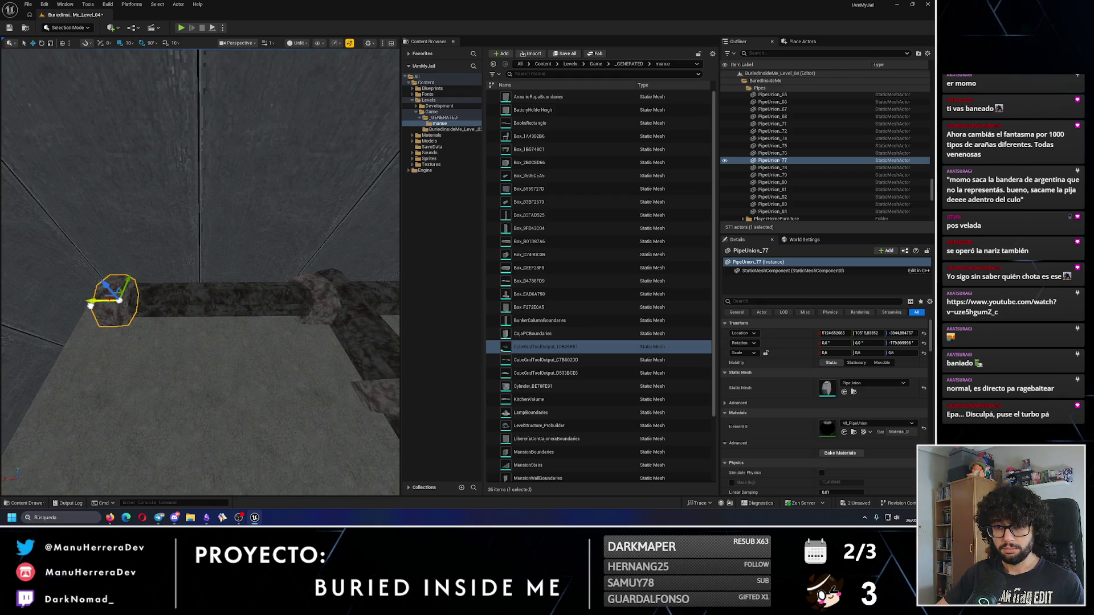
left_click(245, 296)
mouse_move(245, 296)
left_mouse_down()
mouse_move(291, 292)
mouse_move(51, 340)
mouse_move(170, 337)
left_mouse_up()
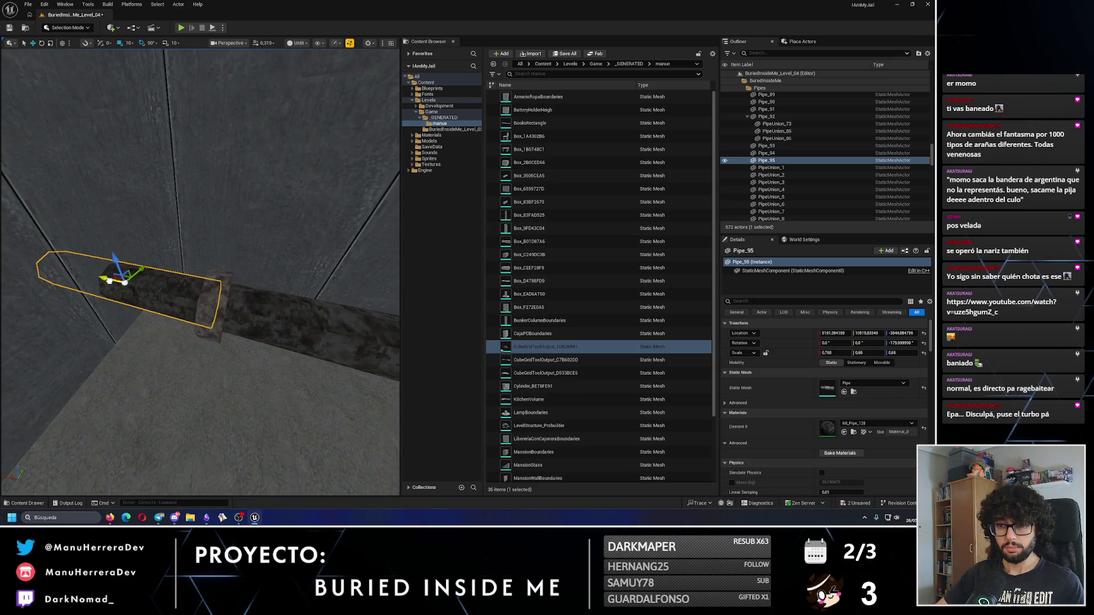
left_click_drag(124, 283, 340, 269)
left_click(124, 282)
mouse_move(257, 283)
left_mouse_down()
mouse_move(294, 331)
mouse_move(260, 338)
left_mouse_up()
left_click(294, 330)
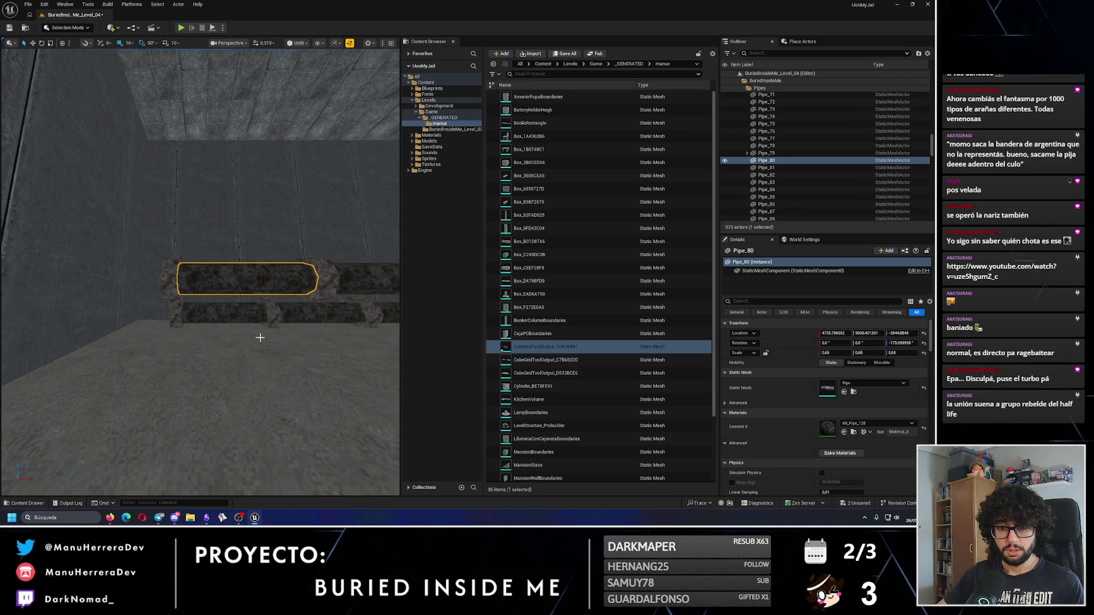
mouse_move(260, 338)
left_mouse_down()
mouse_move(217, 313)
mouse_move(378, 319)
left_mouse_up()
key("f")
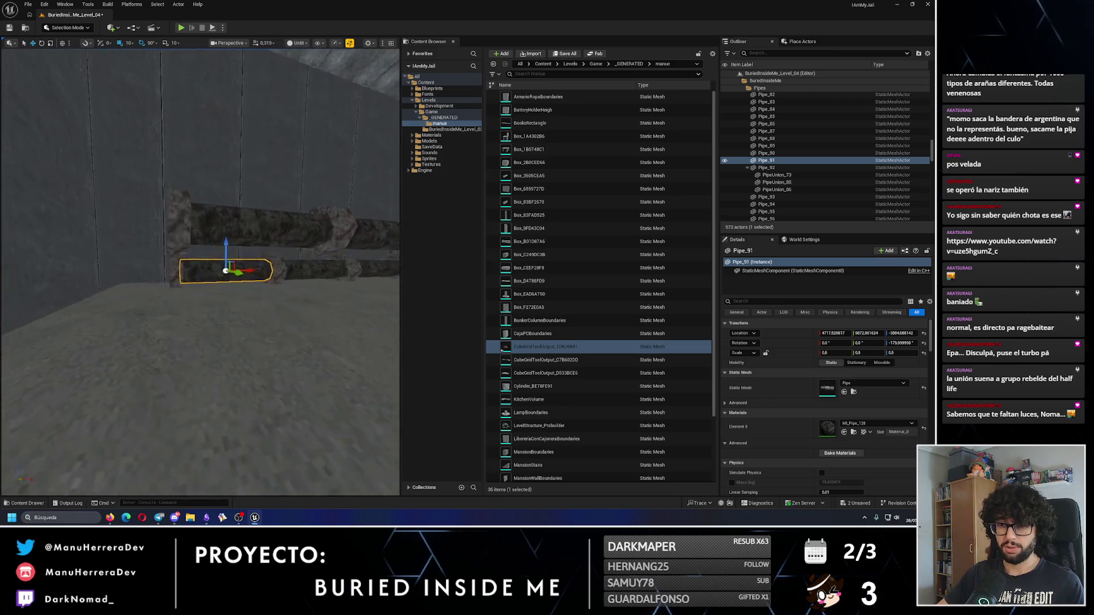
scroll(355, 291, "up", 3)
mouse_move(284, 269)
left_mouse_down()
mouse_move(123, 291)
mouse_move(210, 270)
left_mouse_up()
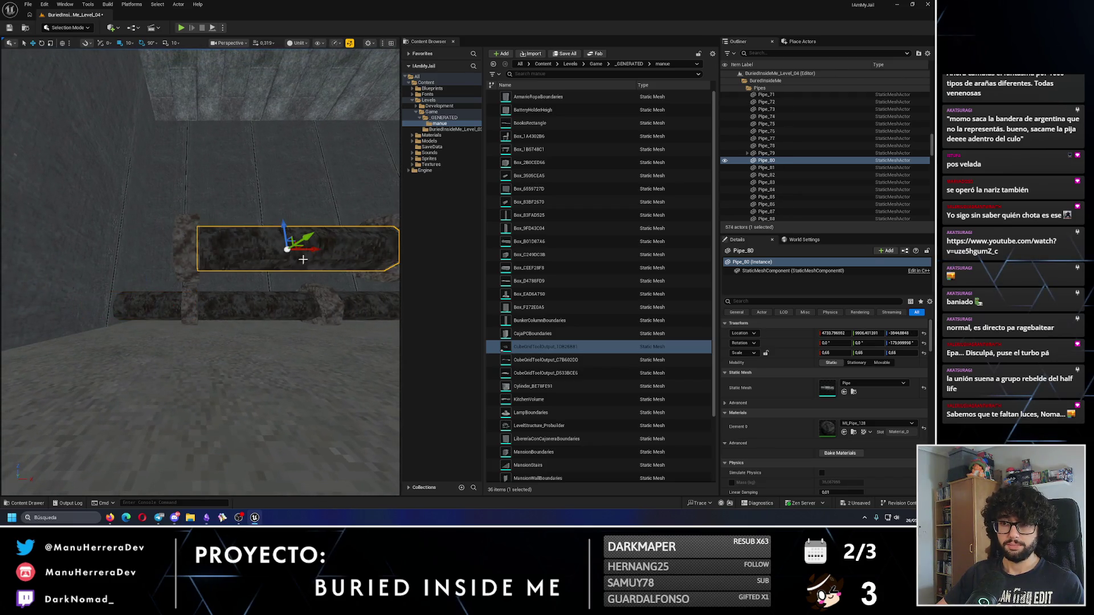
mouse_move(199, 342)
left_mouse_down()
mouse_move(199, 251)
mouse_move(144, 410)
mouse_move(330, 462)
mouse_move(319, 439)
mouse_move(310, 473)
left_mouse_up()
left_click(185, 349)
Step: Drag the PlayerStart across the level into the room with the bookshelves, bed and lamp
mouse_move(186, 349)
left_mouse_down()
mouse_move(194, 331)
mouse_move(142, 307)
mouse_move(157, 307)
left_mouse_up()
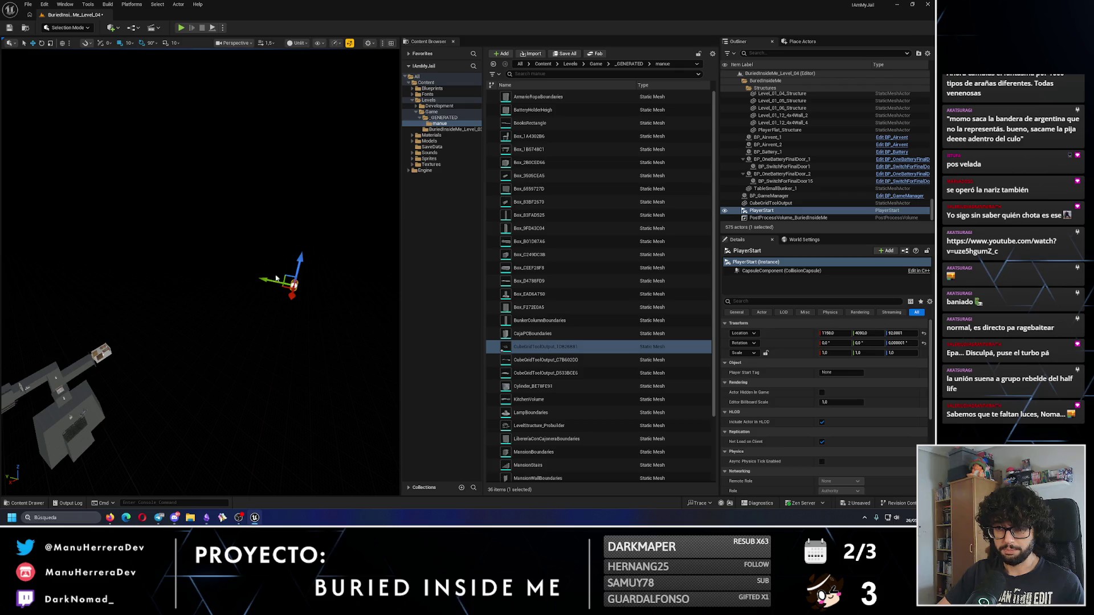
left_click_drag(242, 277, 135, 255)
mouse_move(98, 298)
left_mouse_down()
mouse_move(90, 284)
mouse_move(214, 308)
left_mouse_up()
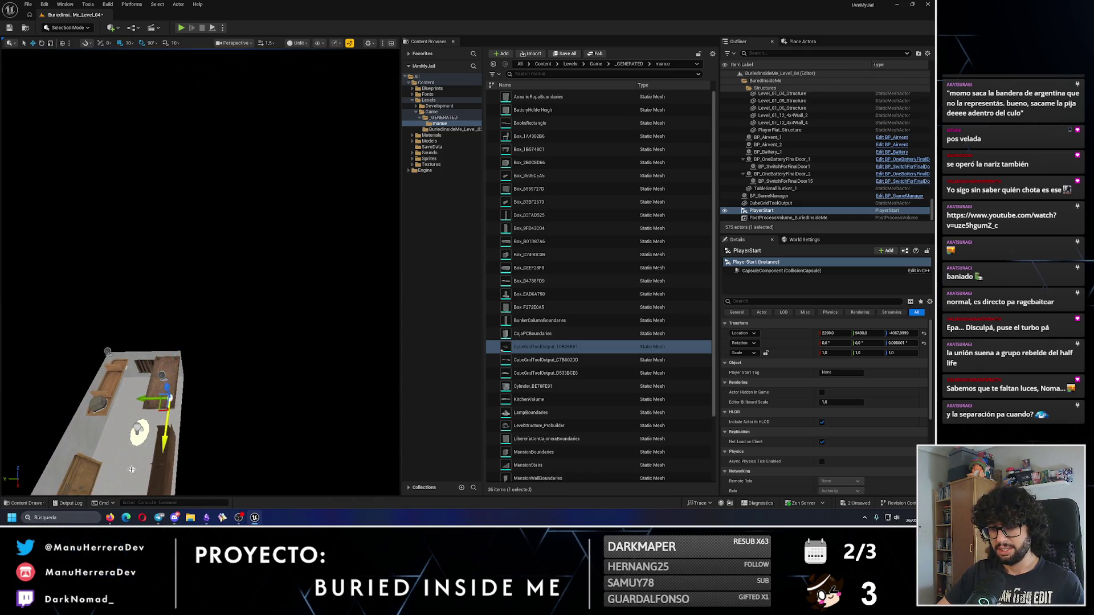
scroll(132, 469, "up", 10)
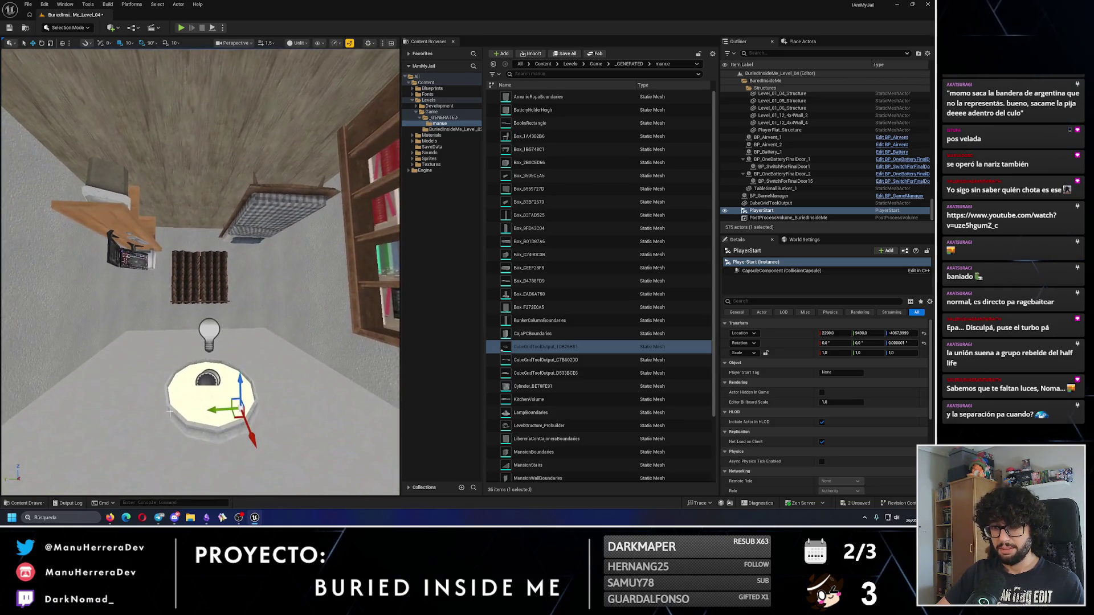
Step: Look over the bookshelf room and select a pipe union on the wall
left_click_drag(231, 383, 229, 403)
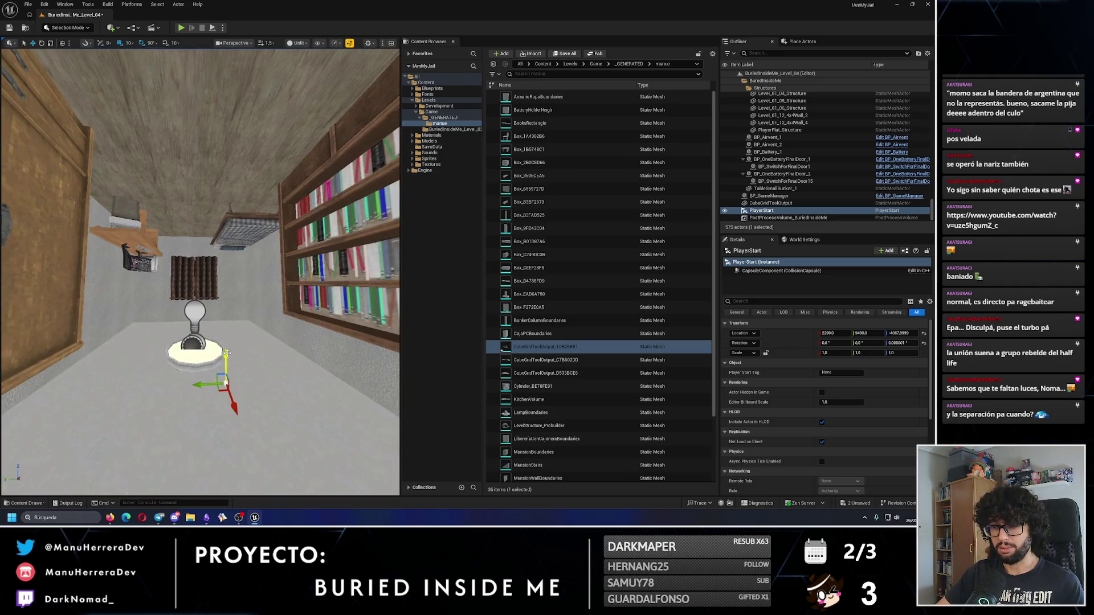
scroll(231, 261, "up", 5)
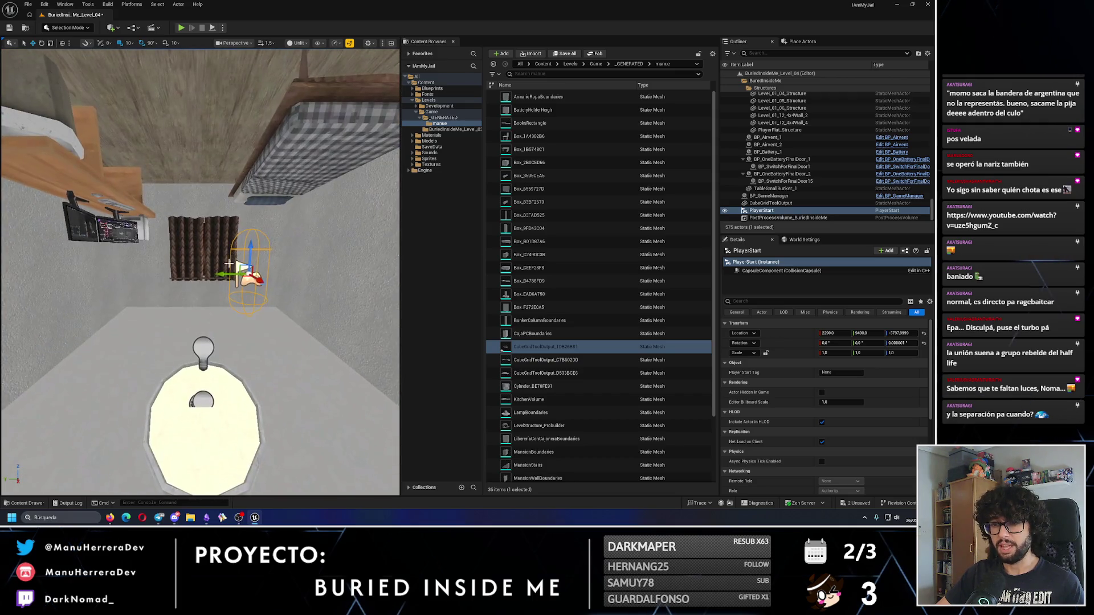
left_click_drag(172, 281, 222, 320)
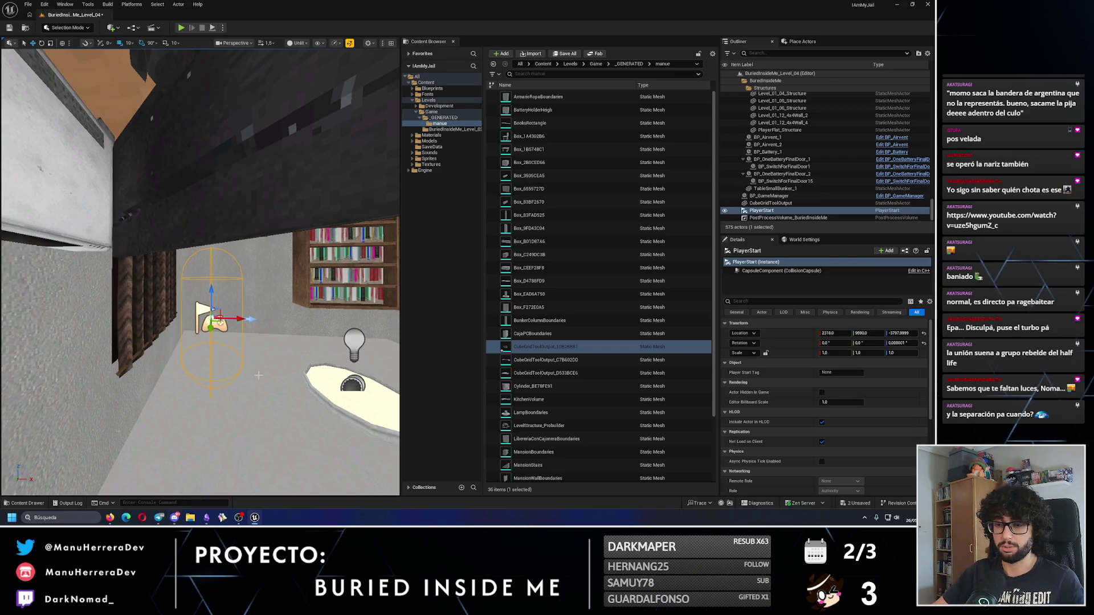
scroll(260, 378, "down", 10)
scroll(297, 368, "up", 10)
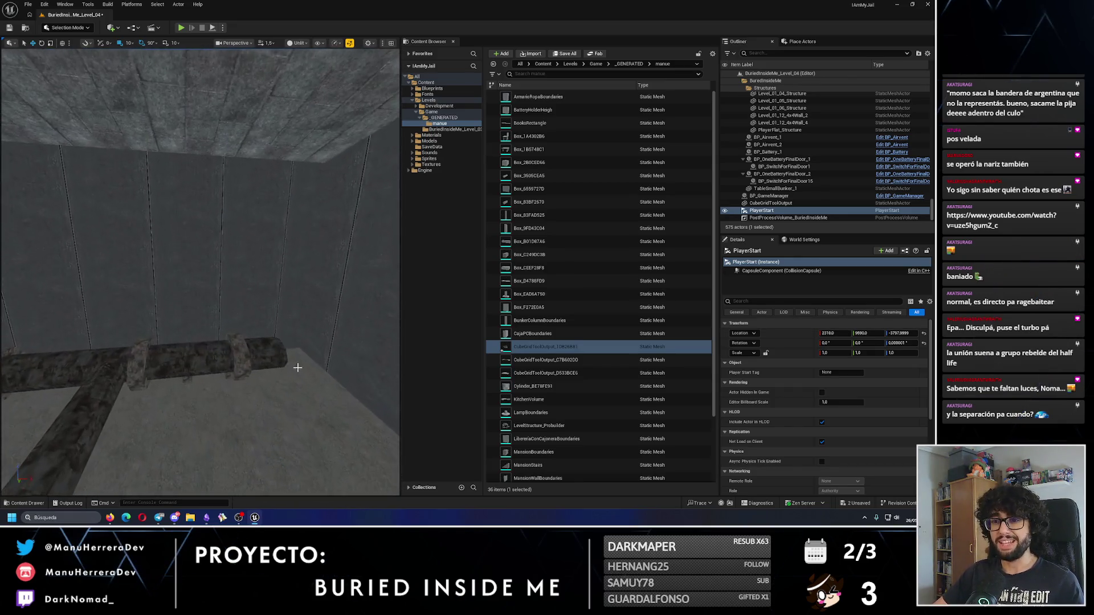
left_click(285, 362)
scroll(228, 359, "down", 3)
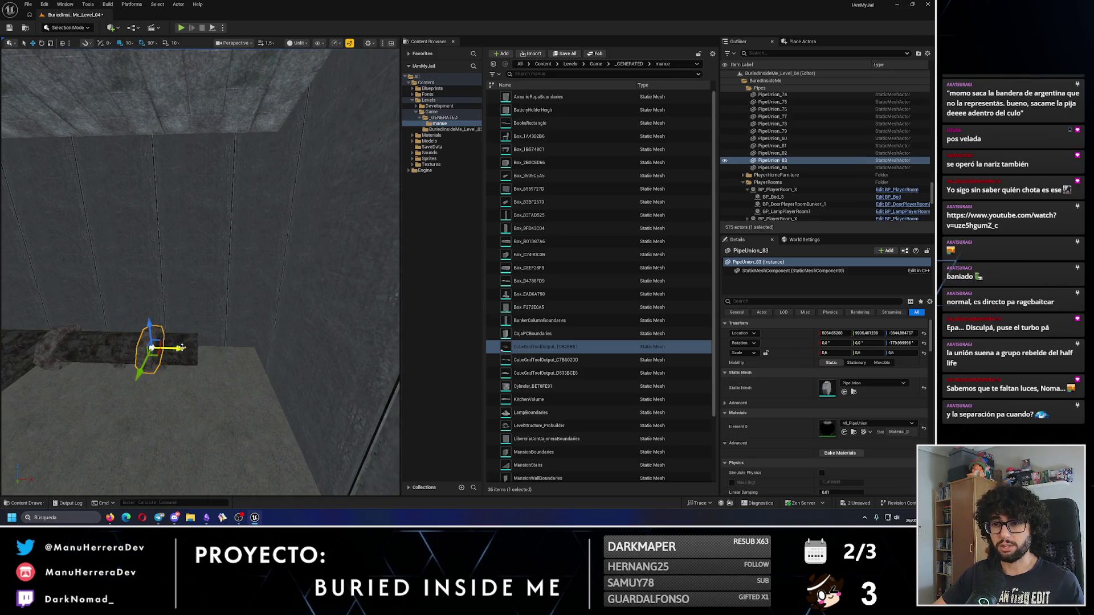
Step: Alt-drag Pipe_90 along X to add Pipe_100 to the wall pipe run
left_click(162, 348)
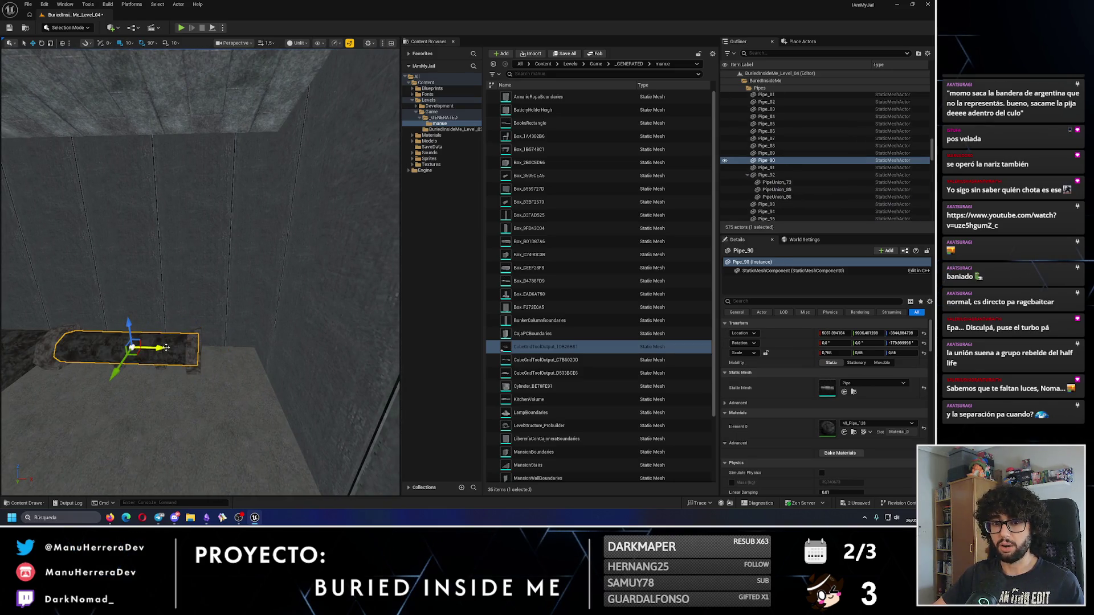
mouse_move(157, 346)
left_mouse_down()
mouse_move(336, 359)
mouse_move(271, 340)
mouse_move(219, 265)
left_mouse_up()
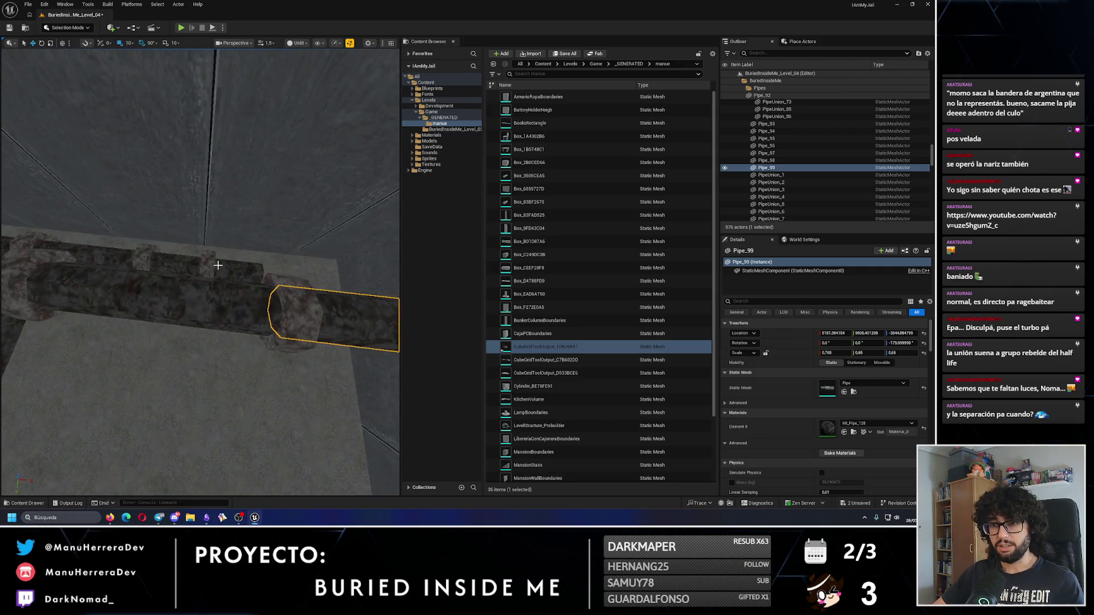
left_click(228, 268)
Step: Check the extended pipe run, then select the roof lamp BP_LampRoof_16
mouse_move(288, 282)
left_mouse_down()
mouse_move(250, 279)
mouse_move(333, 269)
mouse_move(304, 274)
left_mouse_up()
left_click(217, 282)
left_click_drag(166, 56, 328, 419)
left_click(328, 419)
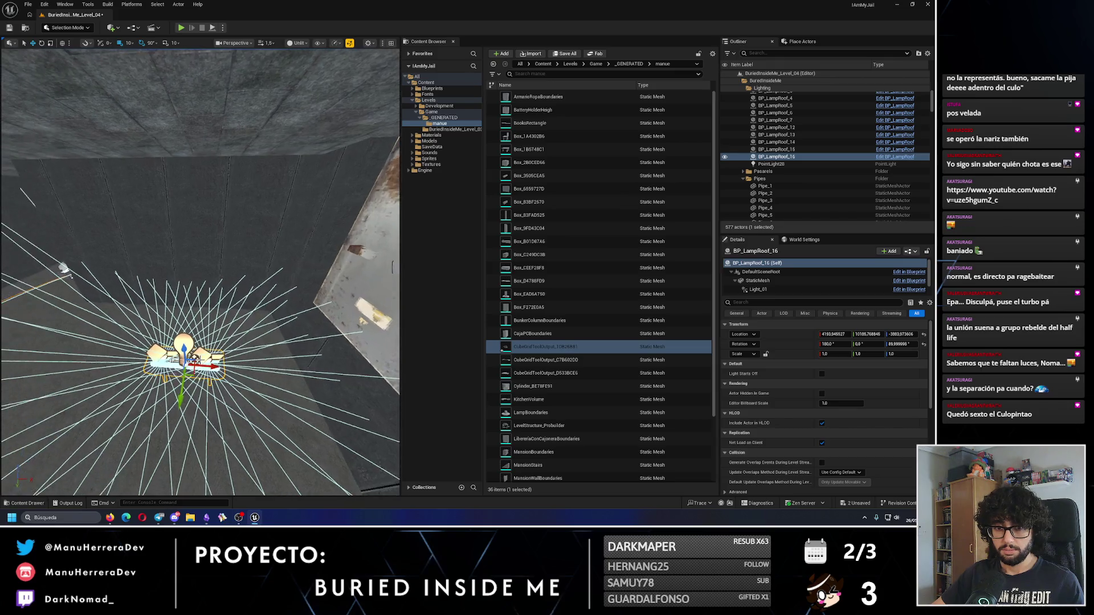
Step: Preview lighting, then Alt-drag BP_LampRoof_16 to create BP_LampRoof_17 further down the corridor
key("alt+4")
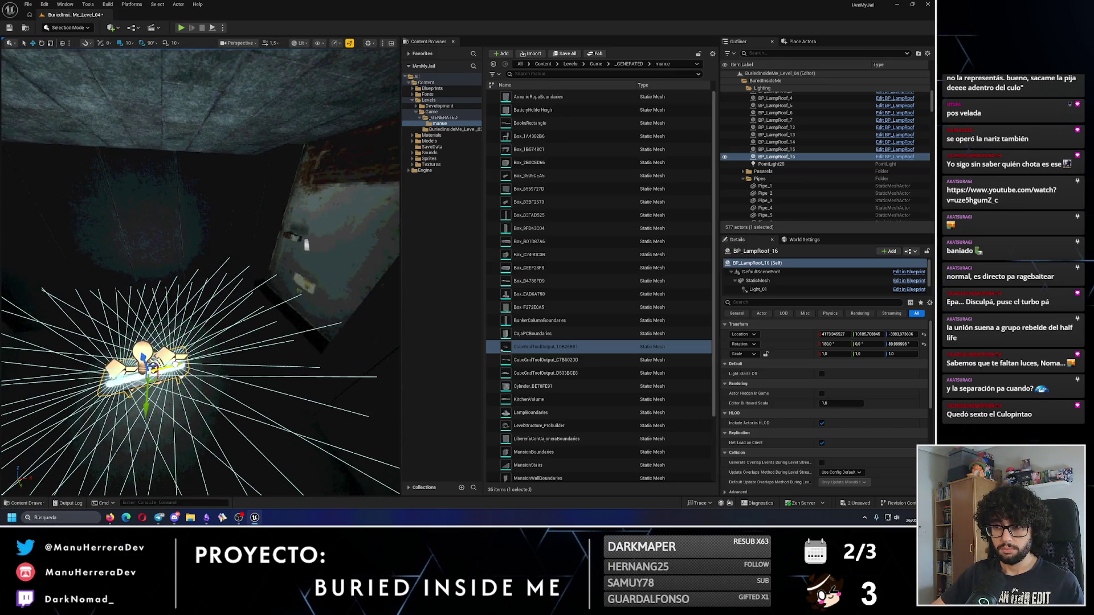
key("alt+3")
left_click_drag(180, 345, 180, 345)
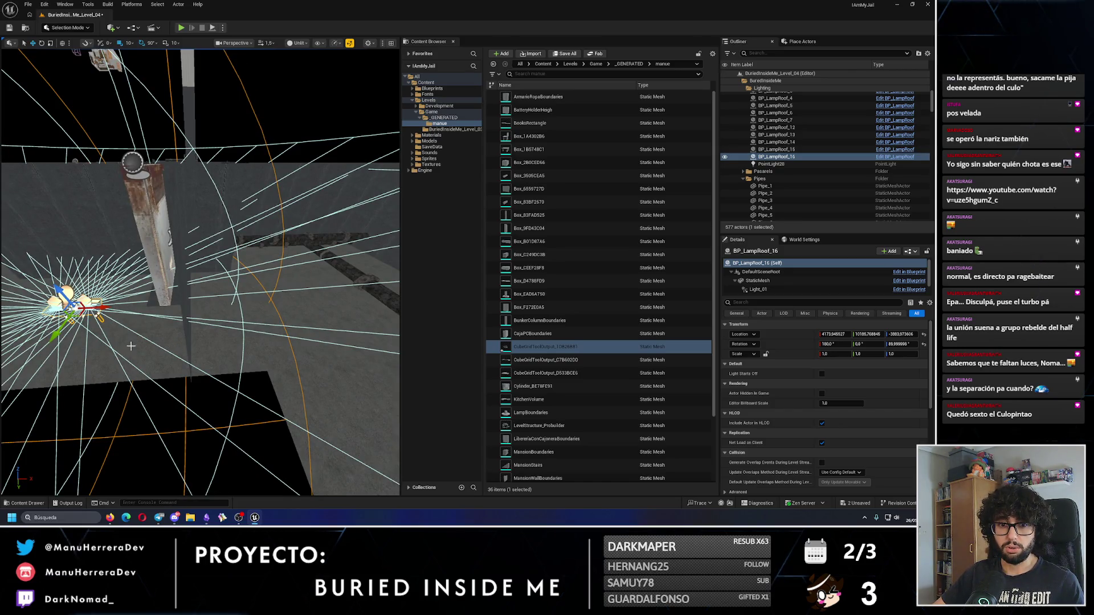
mouse_move(108, 312)
left_mouse_down()
mouse_move(314, 315)
mouse_move(287, 336)
mouse_move(144, 325)
left_mouse_up()
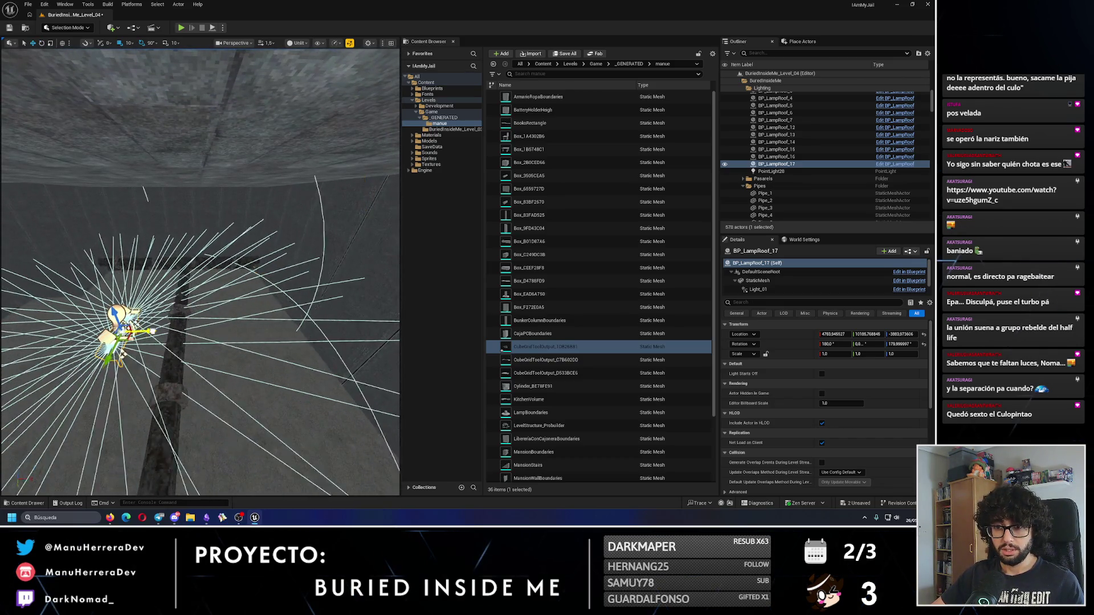
left_click_drag(241, 346, 200, 336)
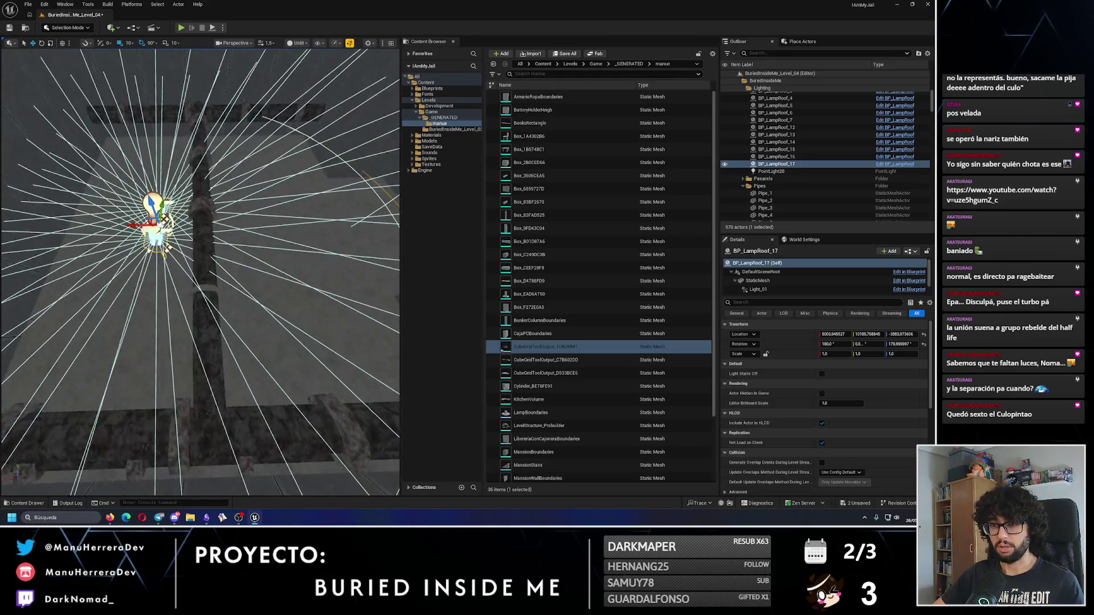
Step: Select Pipe_92 and PipeUnion_73 on the wall
left_click(211, 424)
left_click_drag(210, 295, 201, 285)
left_click(231, 273)
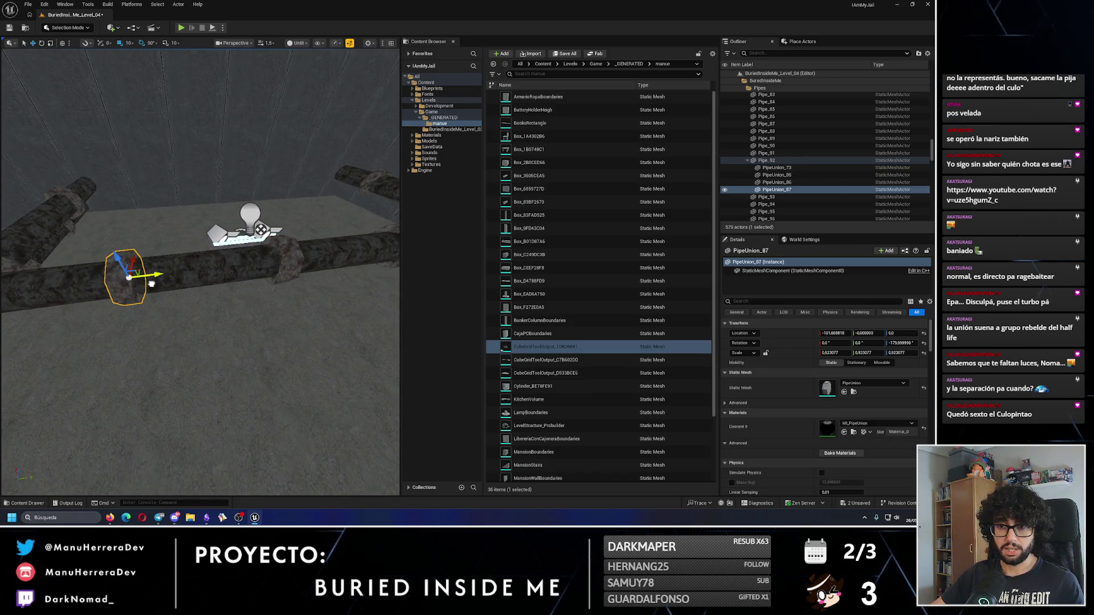
Step: Ctrl-select nine pipes and unions, including Pipe_94, and slide them sideways along X
scroll(151, 284, "down", 3)
left_click(230, 279, "ctrl")
mouse_move(230, 279)
left_mouse_down()
mouse_move(168, 295)
mouse_move(199, 322)
left_mouse_up()
left_click(153, 281, "ctrl")
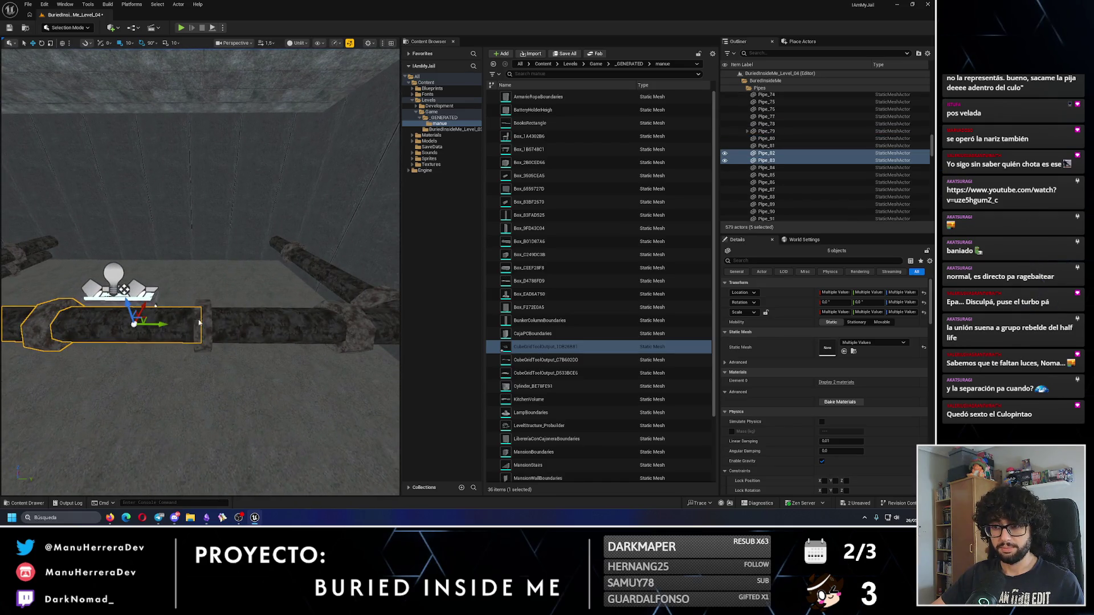
left_click(348, 322, "ctrl")
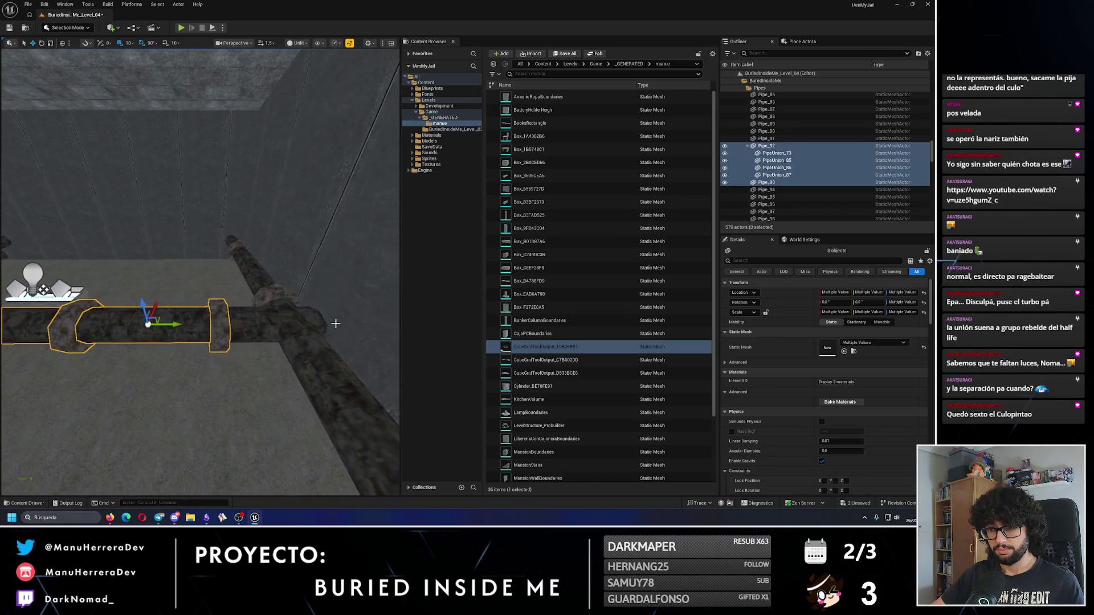
mouse_move(334, 320)
left_mouse_down()
mouse_move(321, 304)
mouse_move(200, 273)
left_mouse_up()
mouse_move(158, 236)
left_mouse_down()
mouse_move(177, 237)
mouse_move(111, 289)
mouse_move(96, 238)
left_mouse_up()
Step: Check the moved pipe column, then select BP_LampRoof_17 and focus on it
left_click_drag(48, 292, 8, 57)
left_click_drag(148, 294, 149, 294)
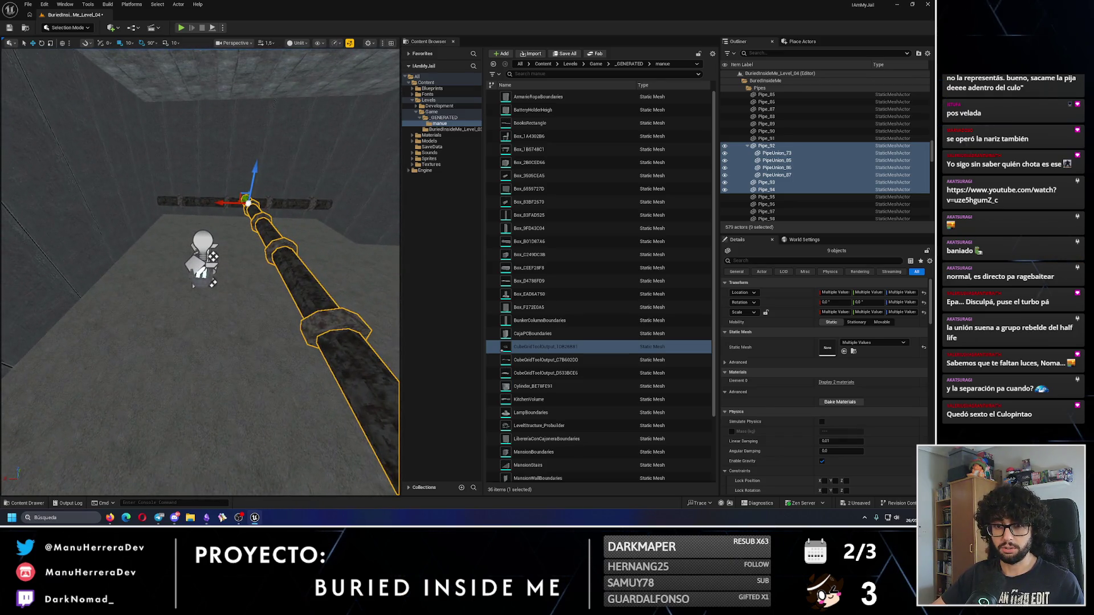
left_click(202, 251)
key("f")
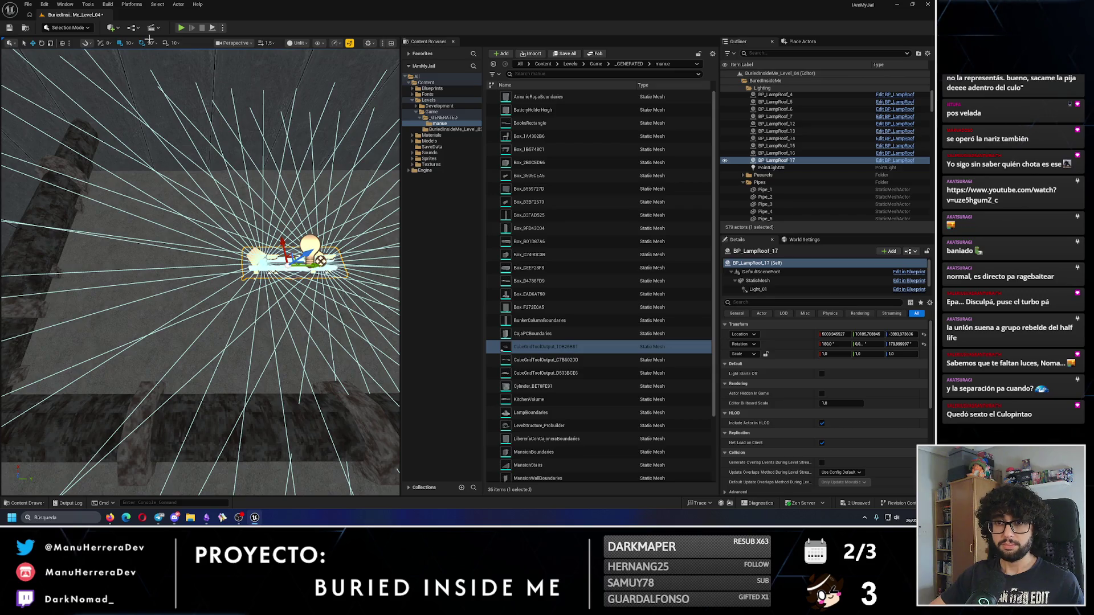
Step: With a 100-unit snap, Alt-drag BP_LampRoof_17 to create BP_LampRoof_18 along the corridor
left_click(129, 42)
left_click(137, 96)
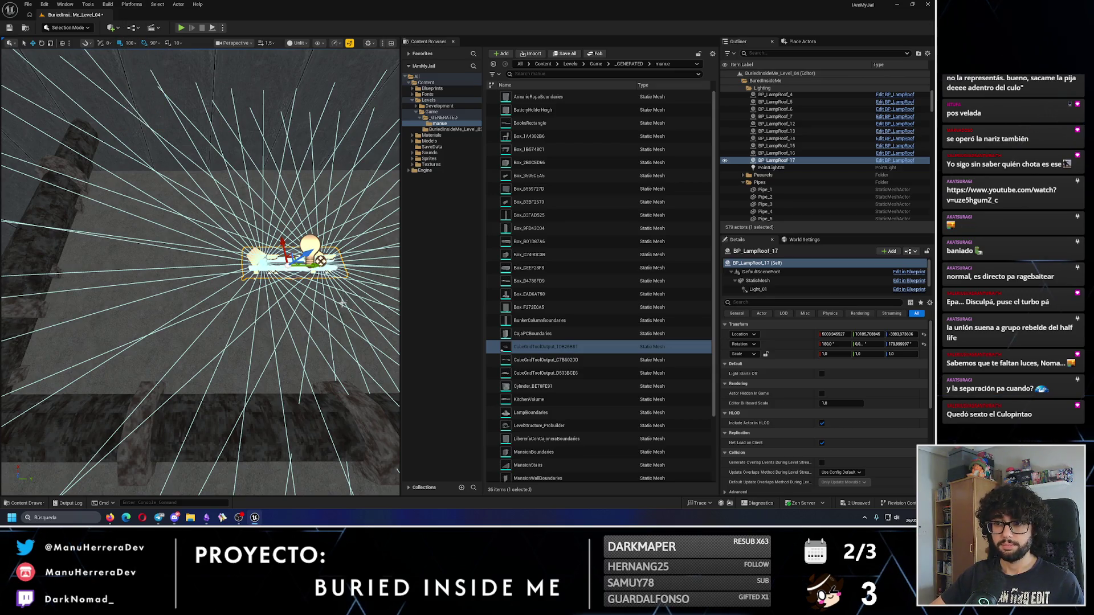
mouse_move(319, 268)
left_mouse_down()
mouse_move(206, 270)
mouse_move(245, 272)
mouse_move(266, 315)
left_mouse_up()
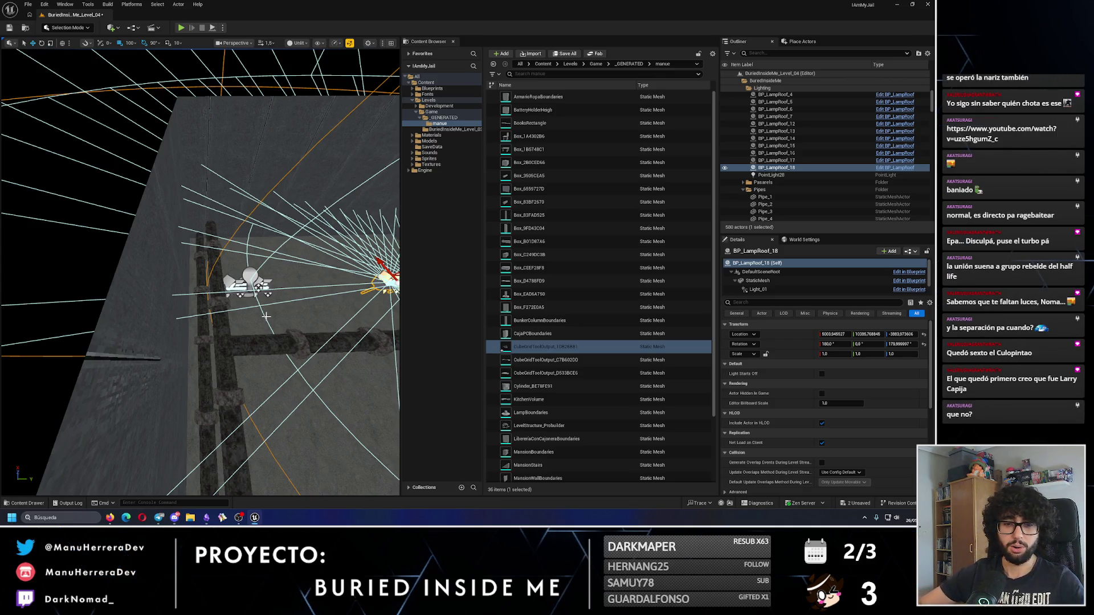
mouse_move(242, 315)
left_mouse_down()
mouse_move(265, 298)
mouse_move(129, 55)
left_mouse_up()
Step: Set the movement snap back to 10 and view the new lamp up close
left_click(134, 44)
left_click(139, 79)
mouse_move(199, 274)
left_mouse_down()
mouse_move(165, 205)
mouse_move(188, 182)
left_mouse_up()
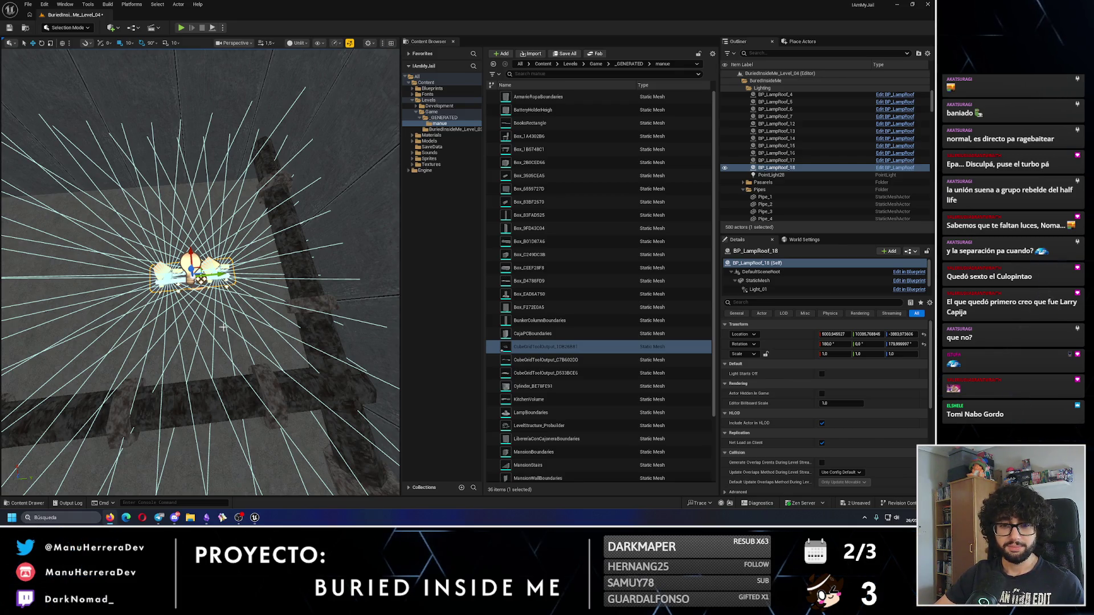
mouse_move(217, 325)
left_mouse_down()
mouse_move(219, 353)
mouse_move(223, 319)
mouse_move(223, 329)
mouse_move(125, 291)
left_mouse_up()
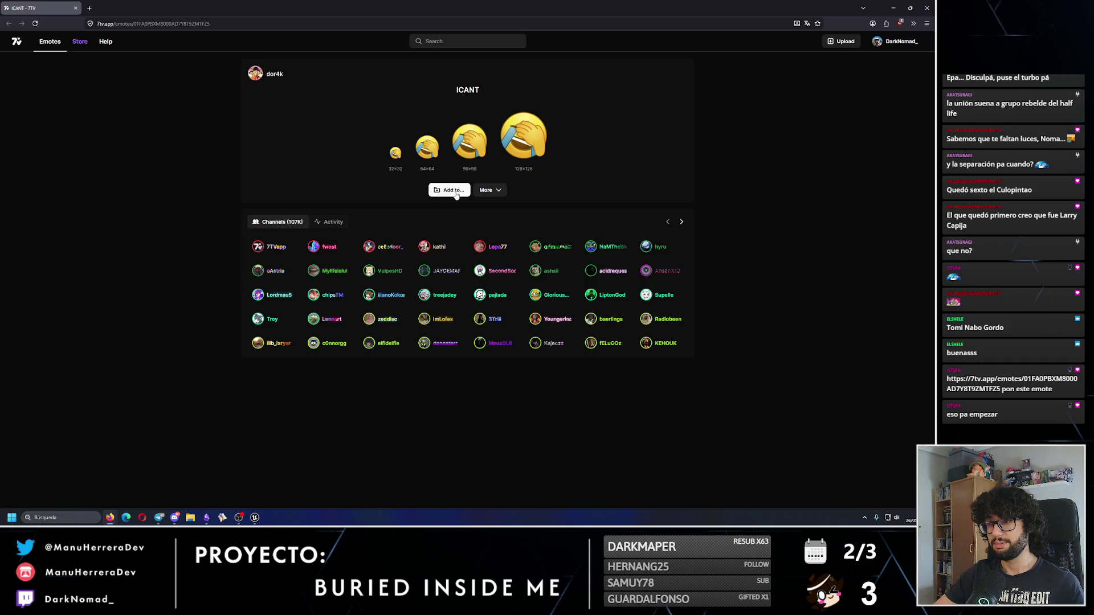
Step: Add the ICANT emote to the streamer's own 7TV emote set and close the browser
left_click(455, 194)
left_click(513, 261)
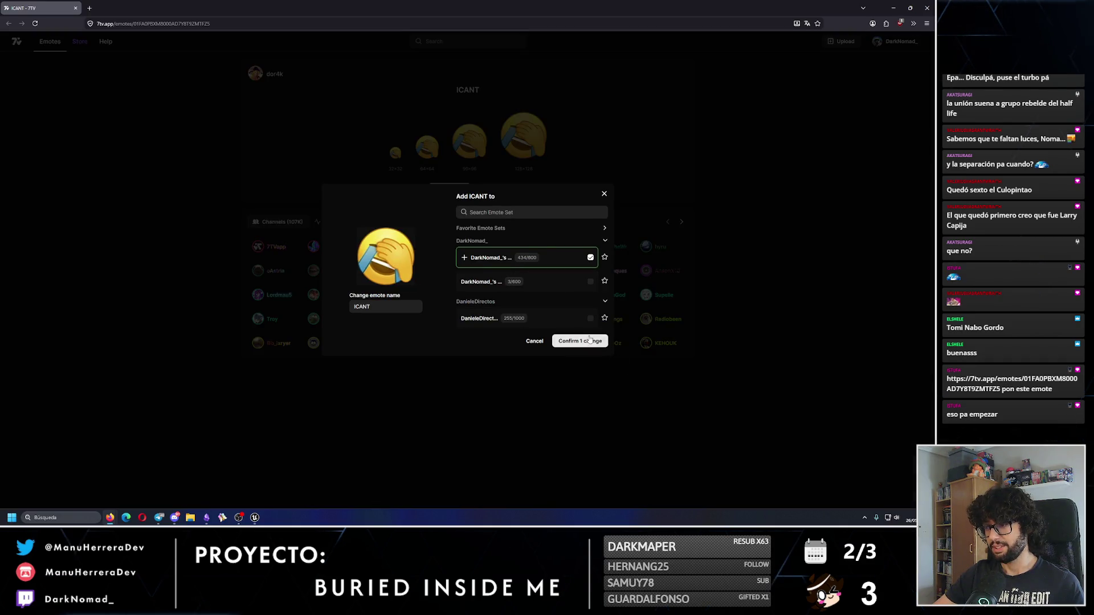
left_click(591, 341)
left_click(927, 8)
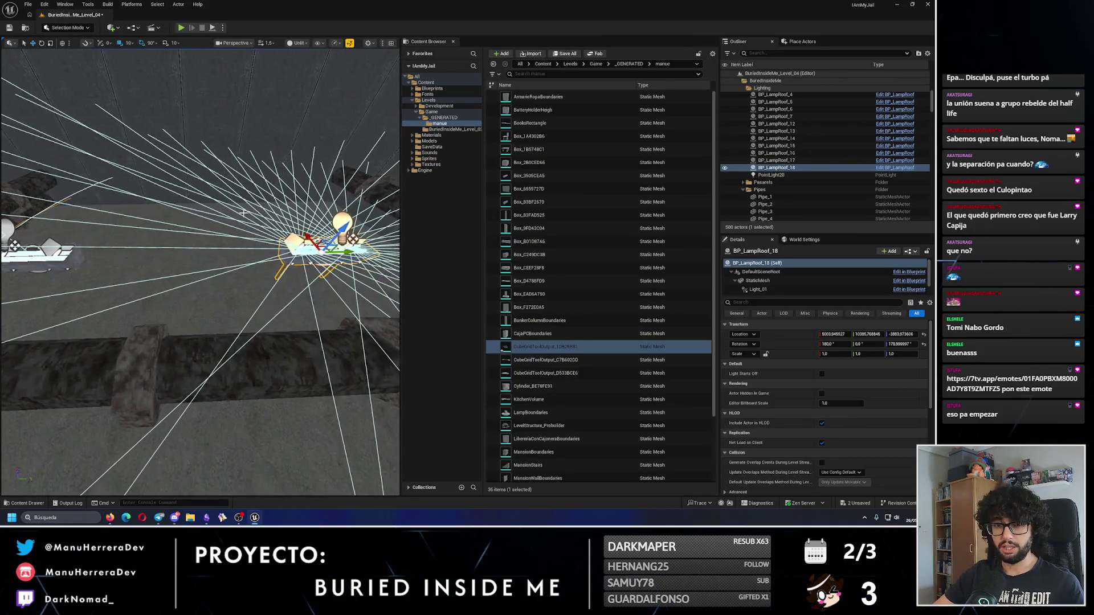
Step: Nudge BP_LampRoof_18 to Y 10425.77, then try a 100-unit move on BP_LampRoof_17 and undo it
left_click_drag(245, 233, 277, 231)
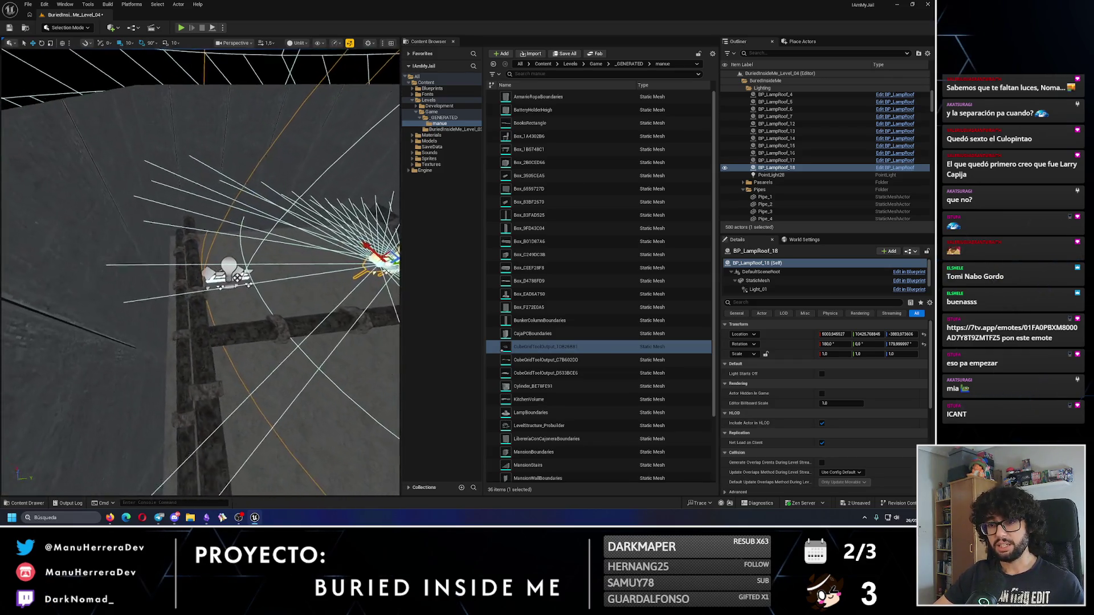
left_click(228, 264)
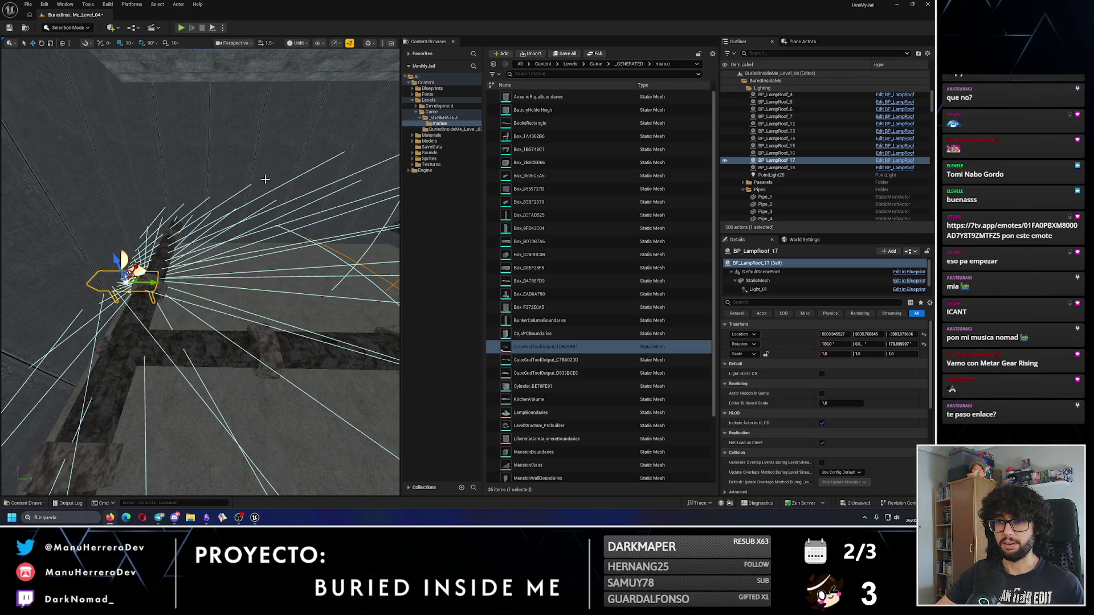
left_click(131, 46)
left_click(144, 94)
key("f")
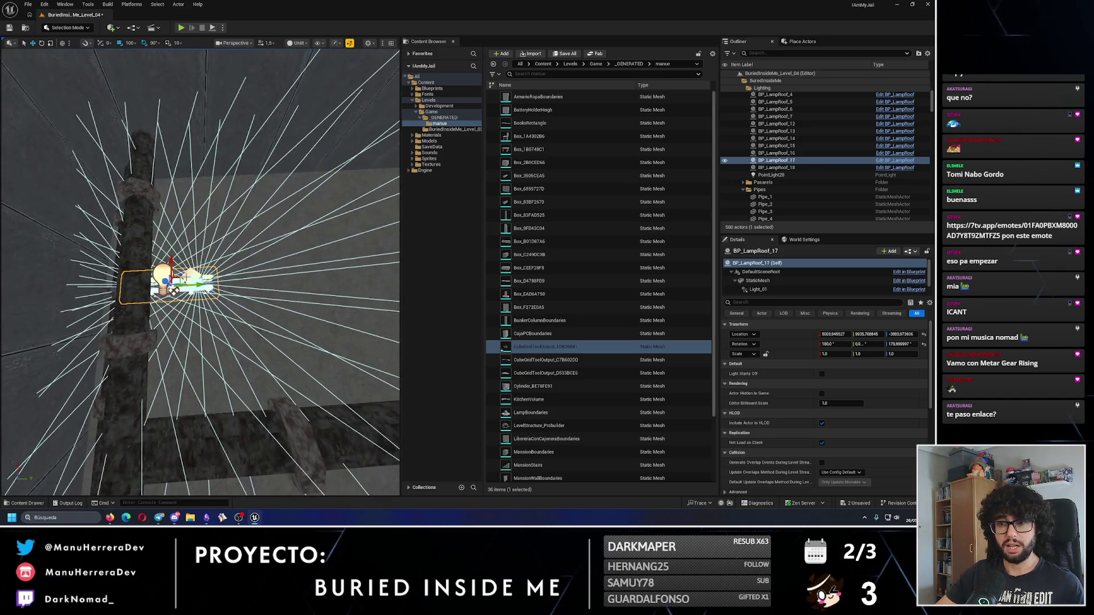
left_click_drag(197, 283, 256, 276)
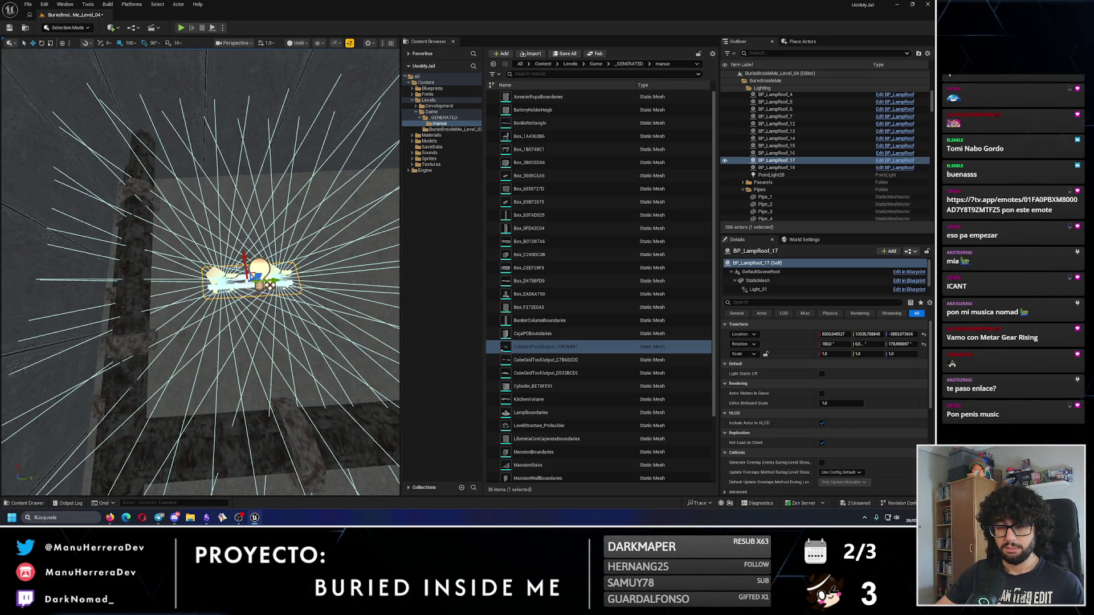
key("ctrl+z")
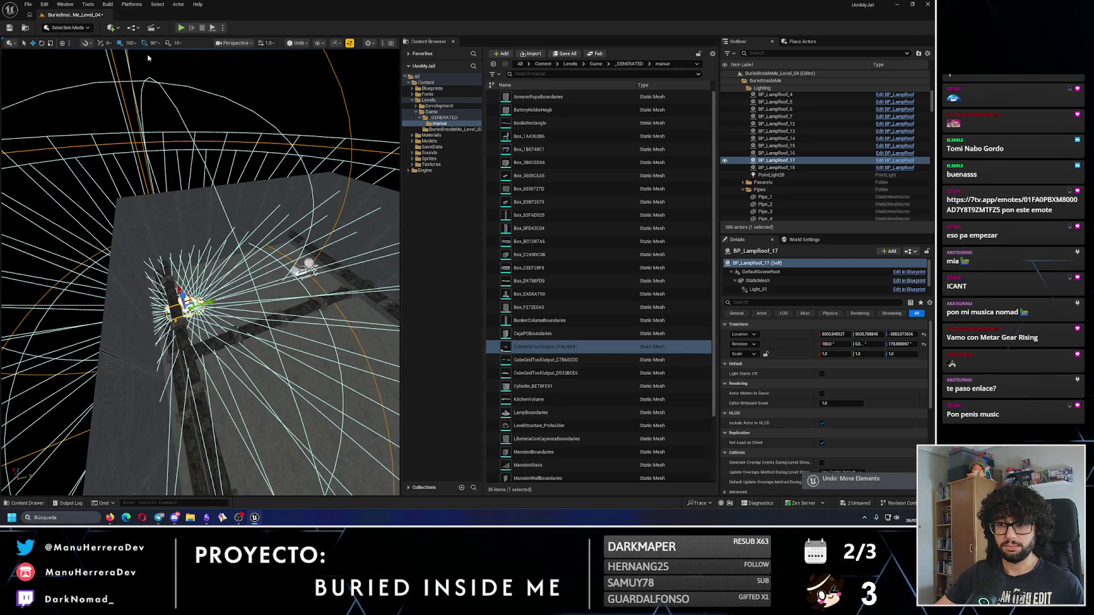
Step: Set the movement snap to 50 and move BP_LampRoof_18 along Y to 10545.77
left_click(130, 43)
left_click(140, 83)
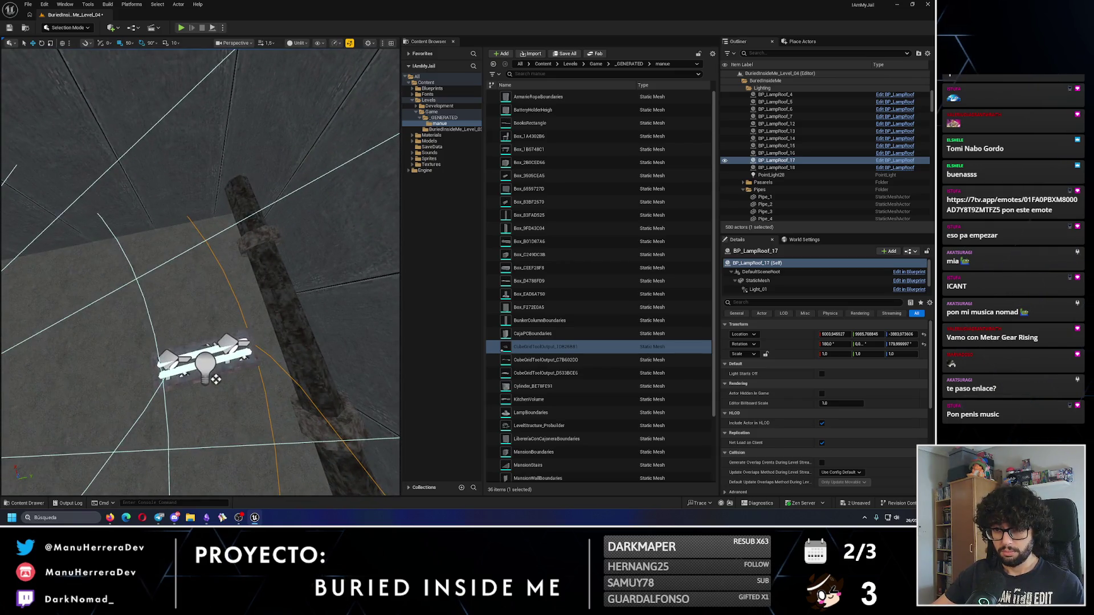
key("Down")
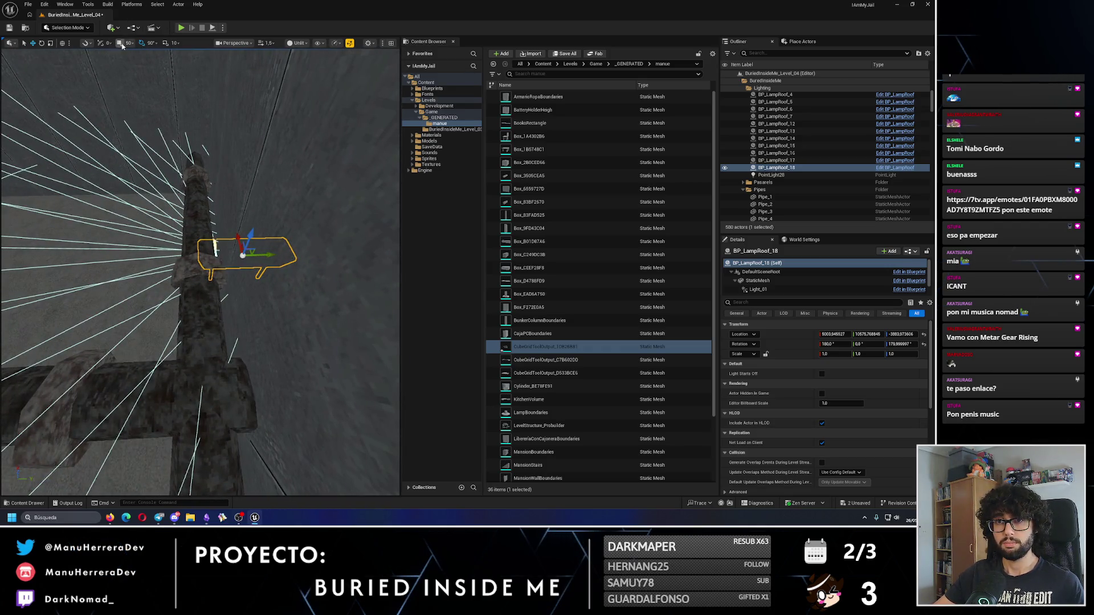
scroll(296, 231, "down", 3)
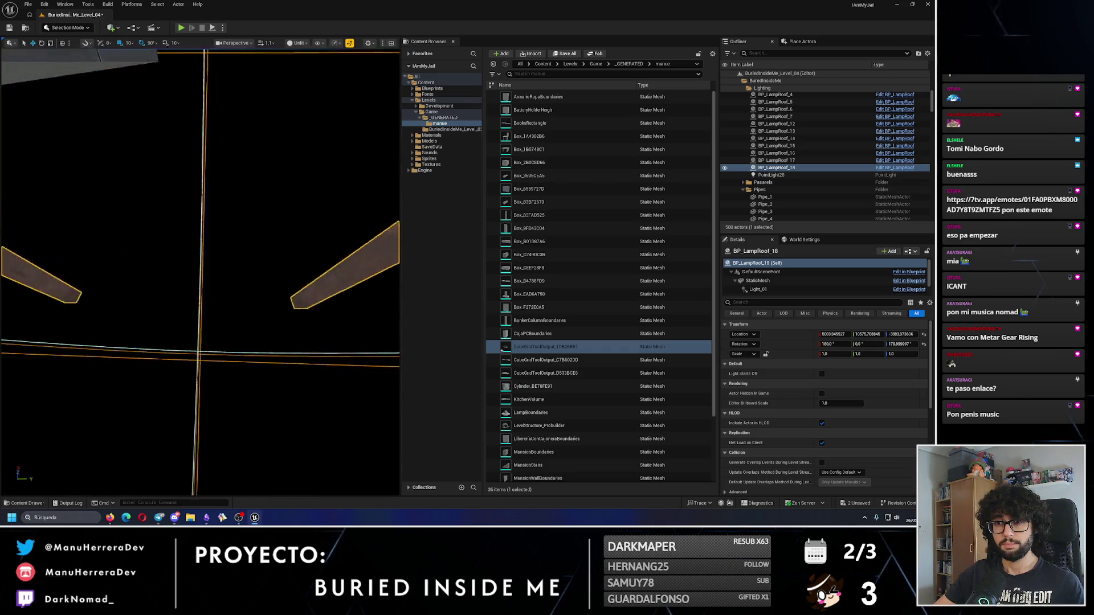
mouse_move(266, 255)
left_mouse_down()
mouse_move(237, 255)
mouse_move(219, 285)
left_mouse_up()
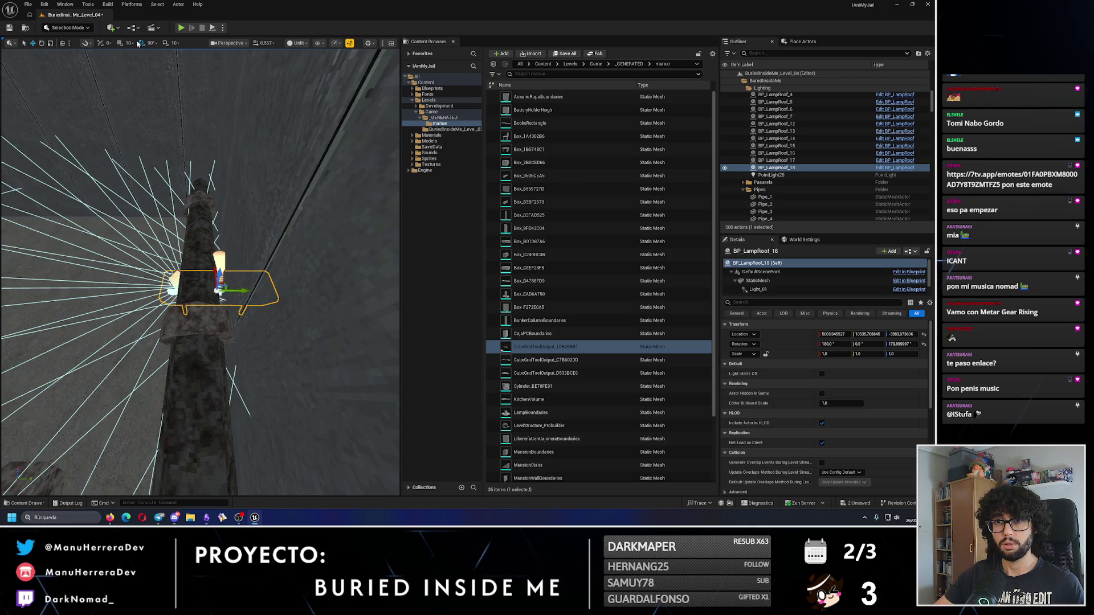
Step: Fly the view down into the room and start a test play of the level
mouse_move(244, 295)
left_mouse_down()
mouse_move(238, 279)
mouse_move(347, 282)
mouse_move(322, 305)
left_mouse_up()
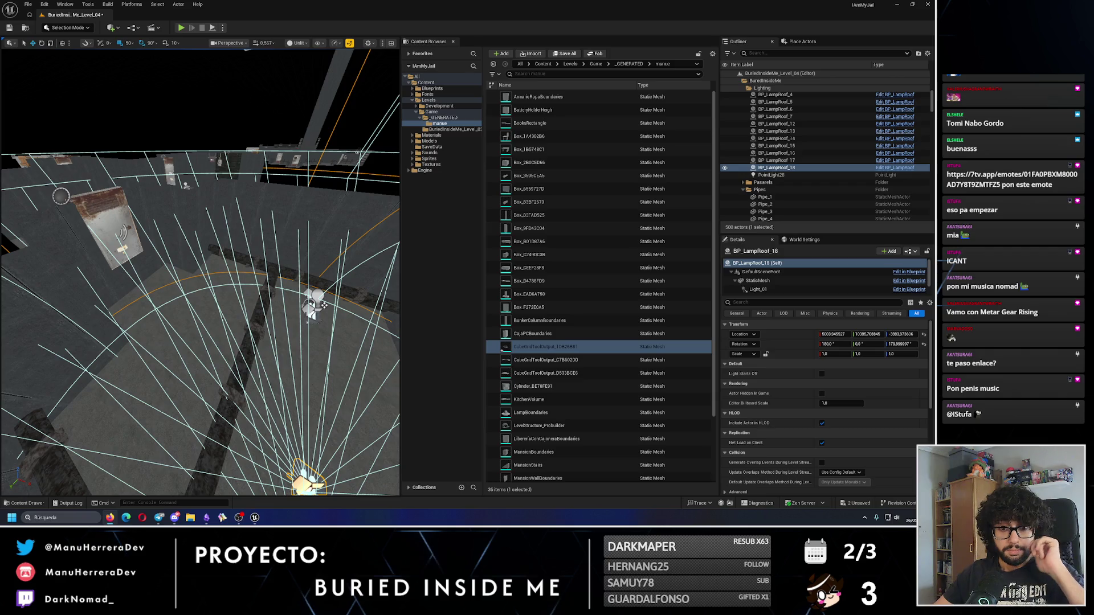
mouse_move(151, 320)
left_mouse_down()
mouse_move(162, 273)
mouse_move(150, 256)
mouse_move(107, 285)
left_mouse_up()
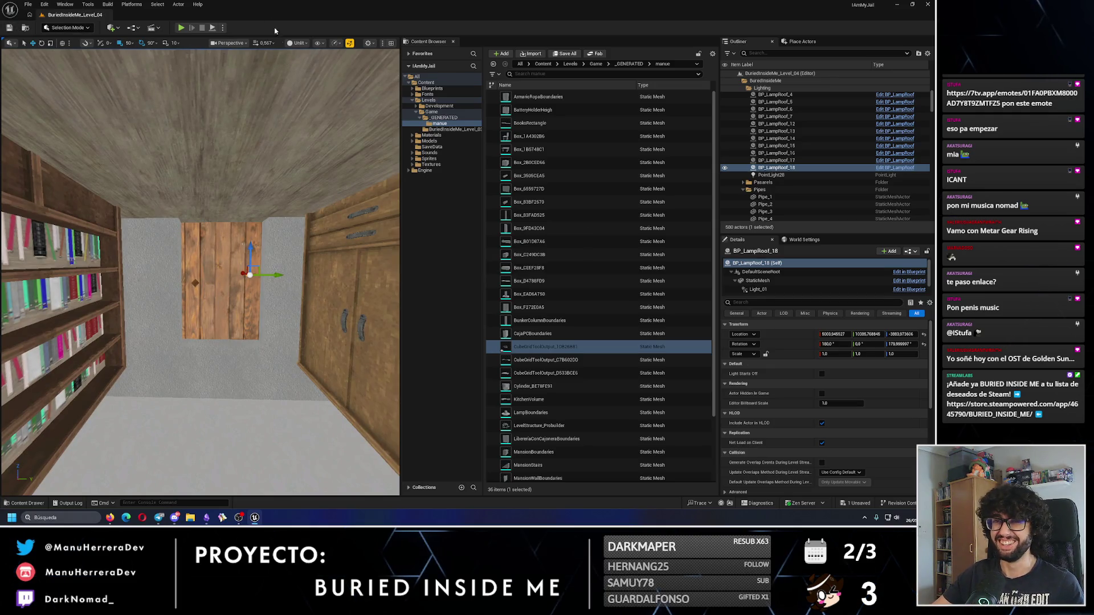
left_click(182, 27)
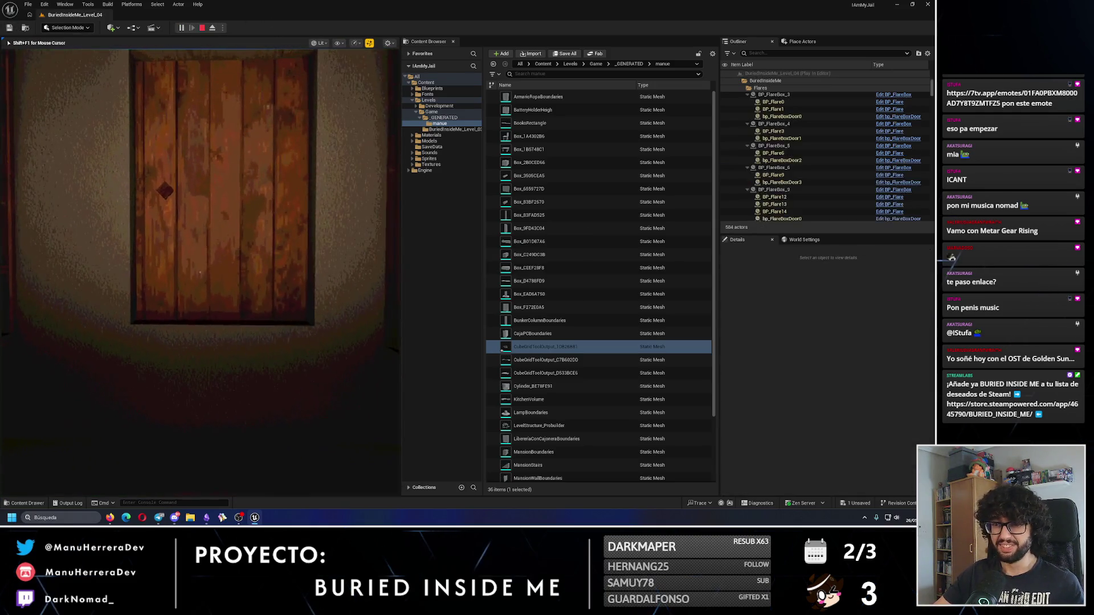
Step: Stop the play session and relaunch the level as a Standalone Game
key("Escape")
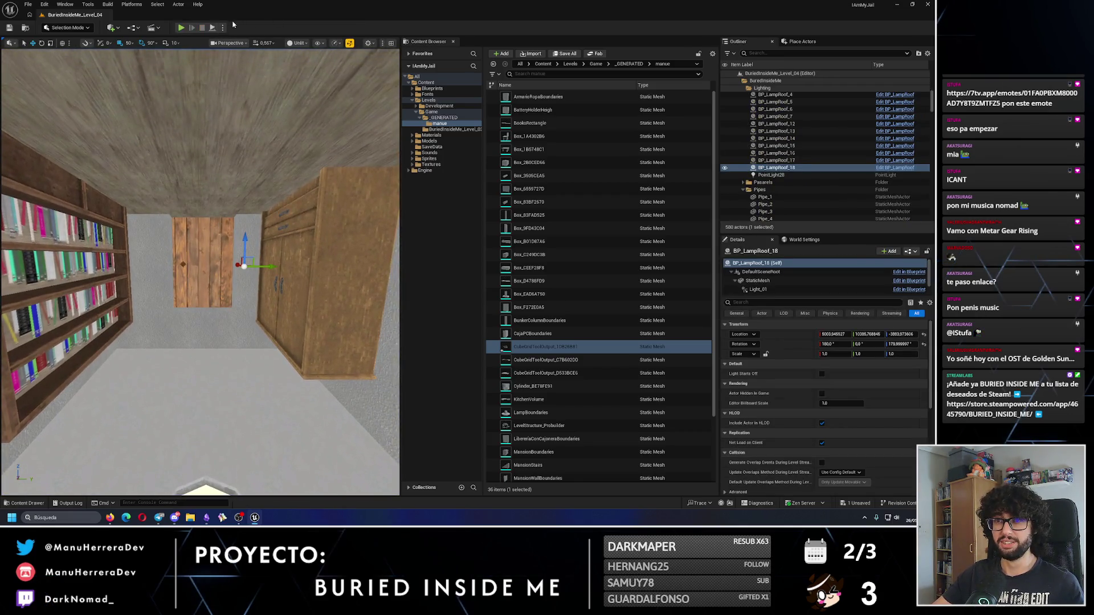
left_click(223, 28)
left_click(263, 65)
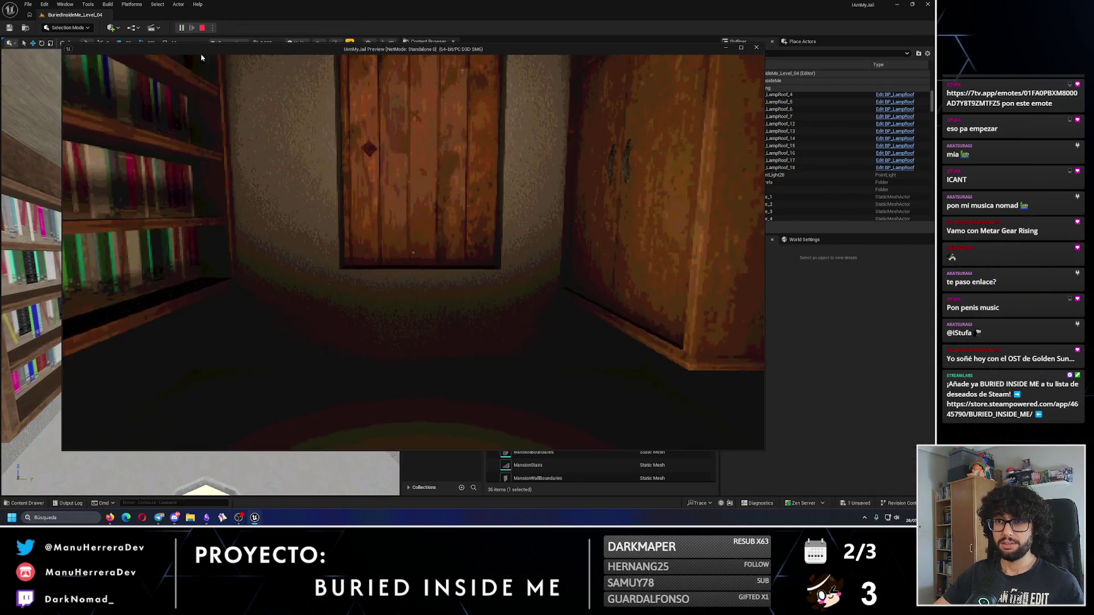
Step: Walk to the wooden door, open it and look around the dark room
key("w")
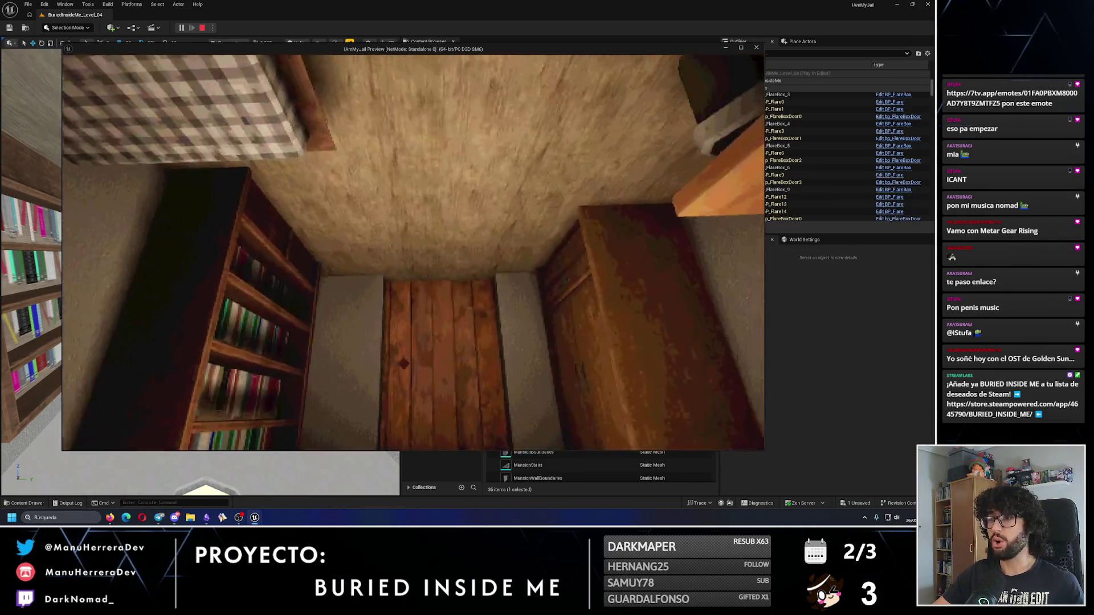
key("e")
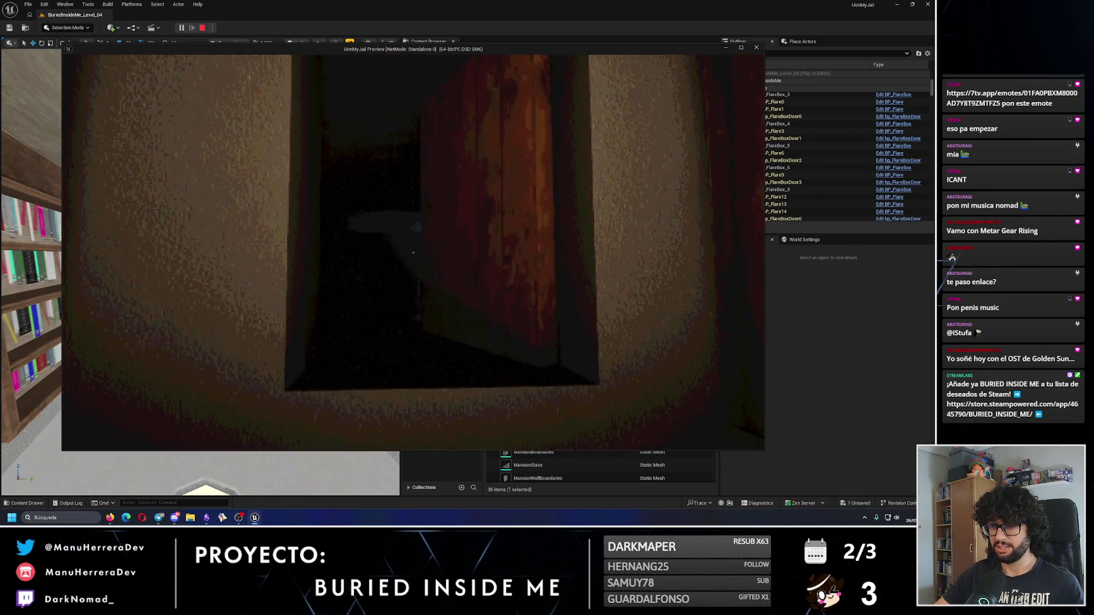
key("w")
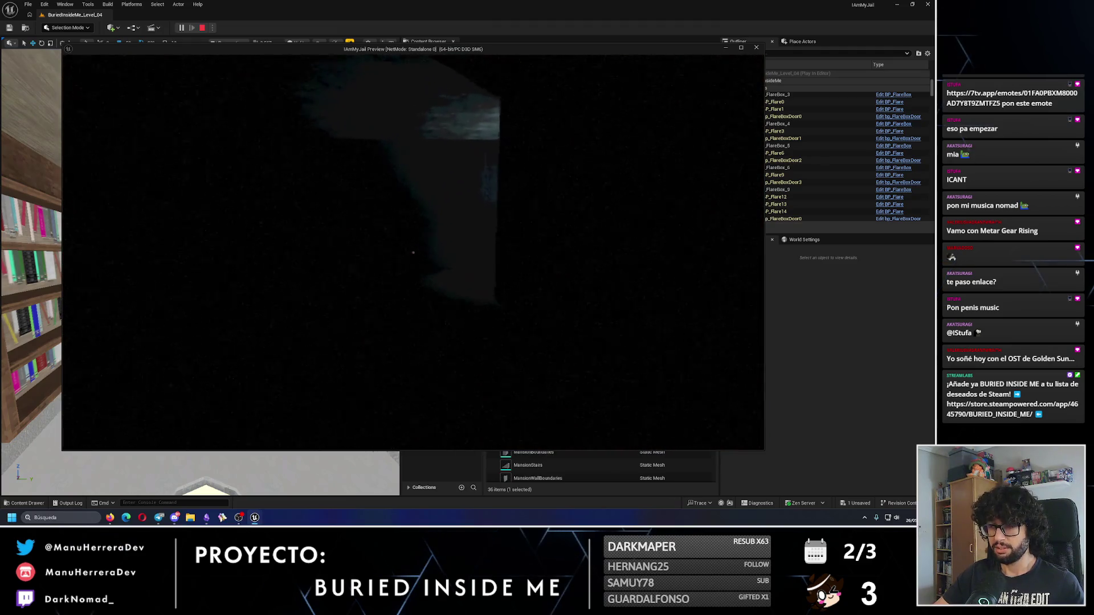
key("w")
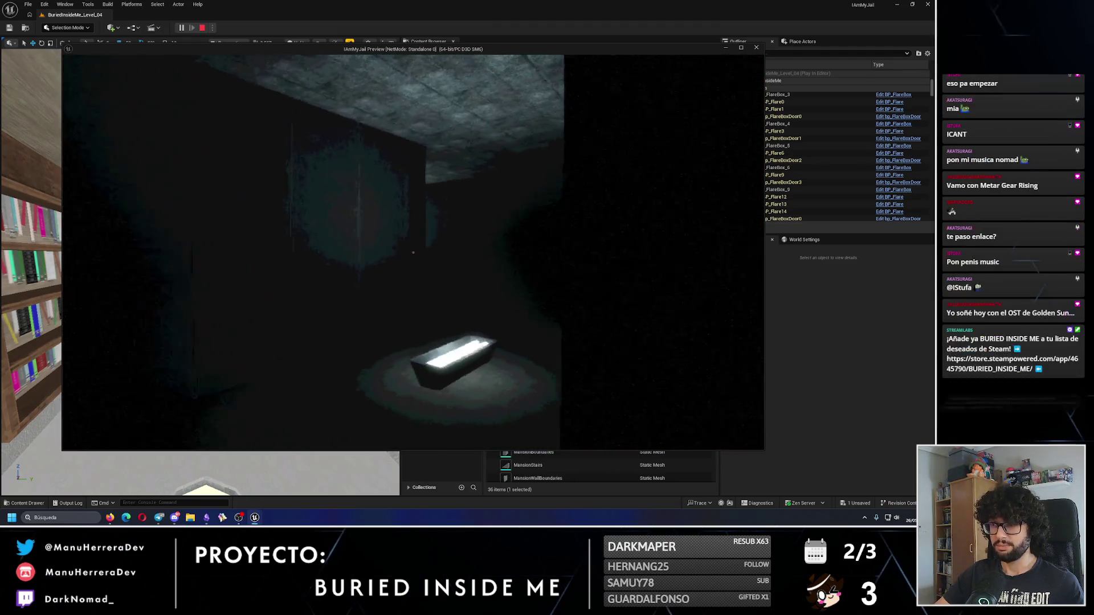
key("s")
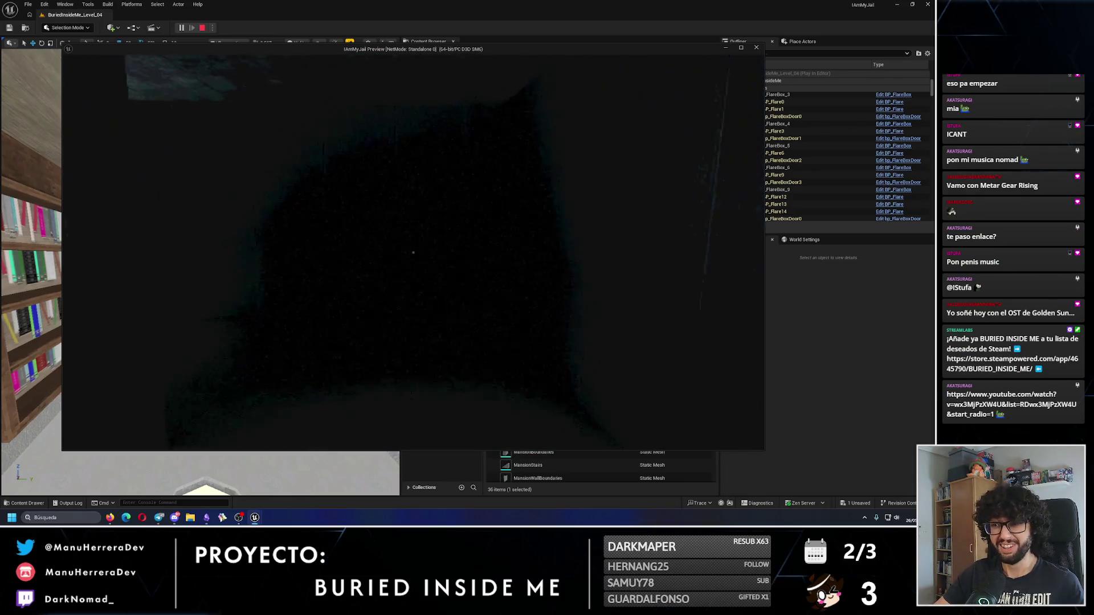
Step: Sprint through the next door into the darker corridor toward the flare, then stop the game
key("shift+w")
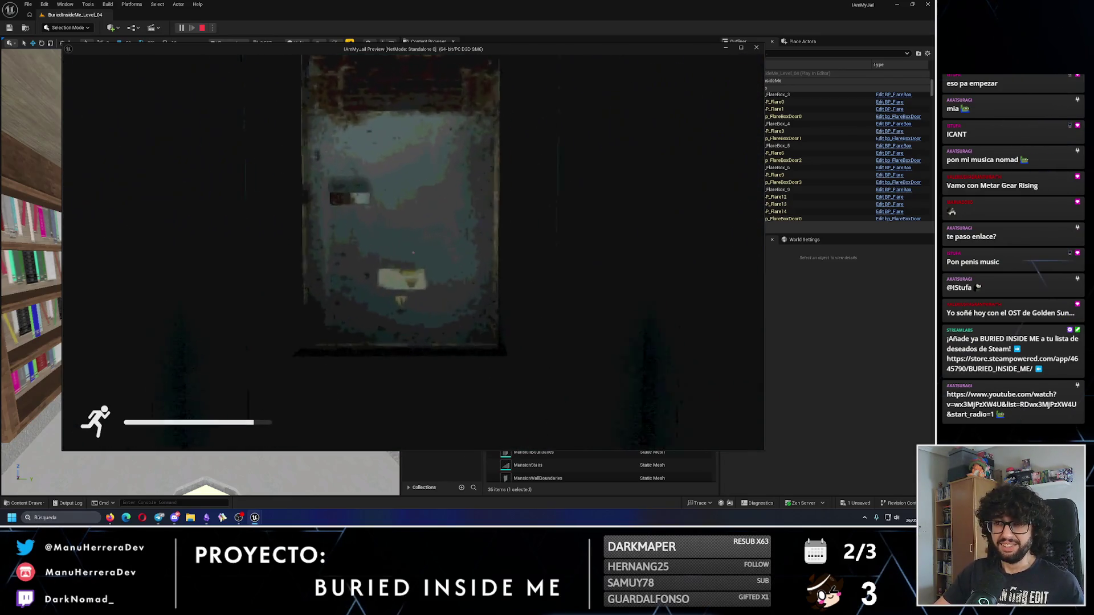
key("e")
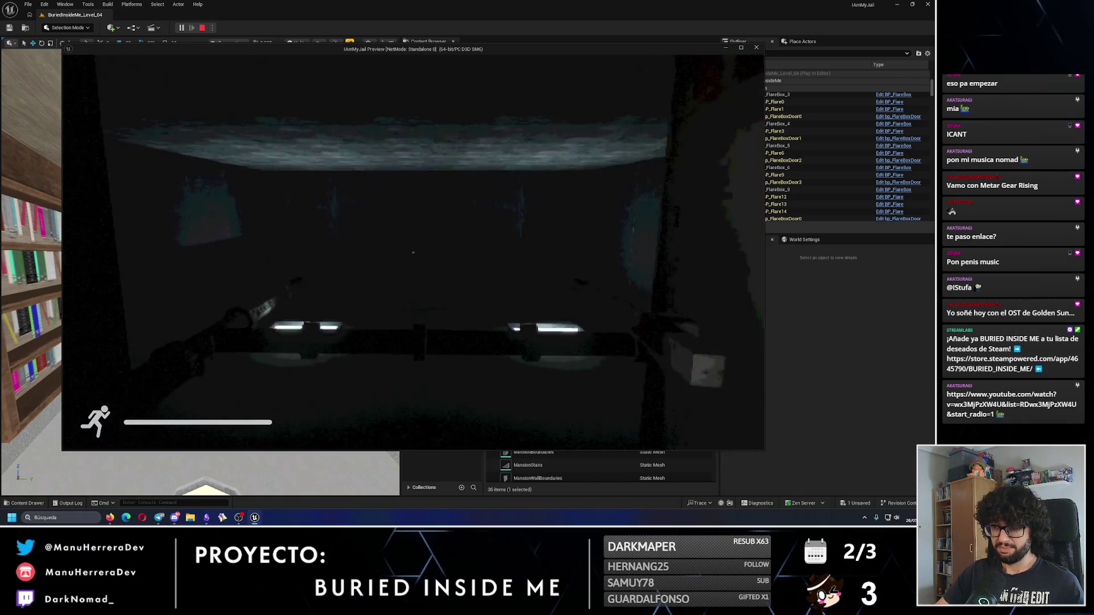
key("w")
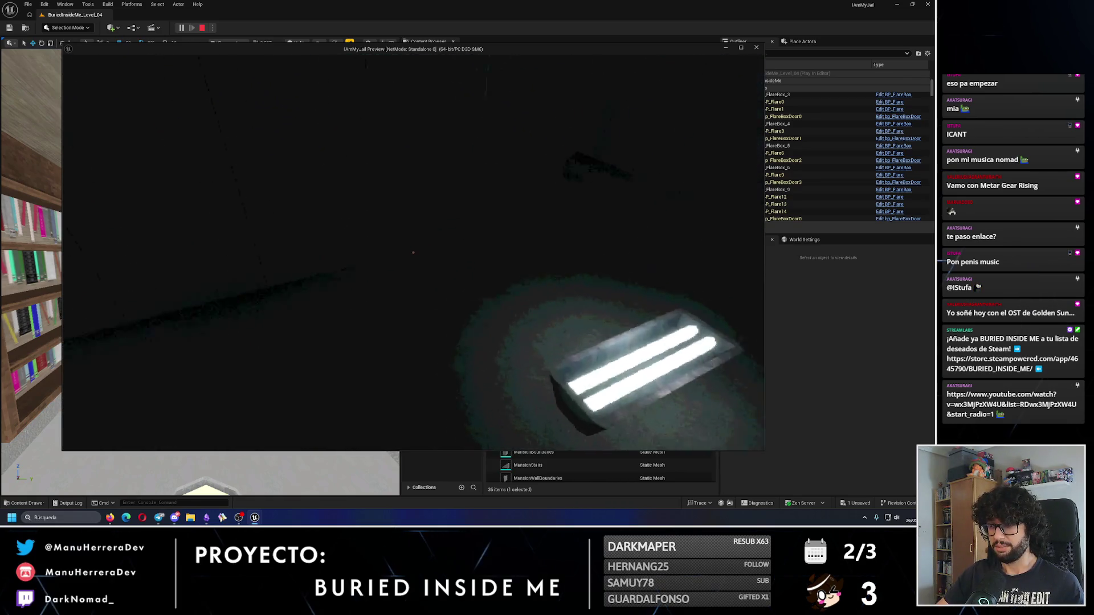
key("w")
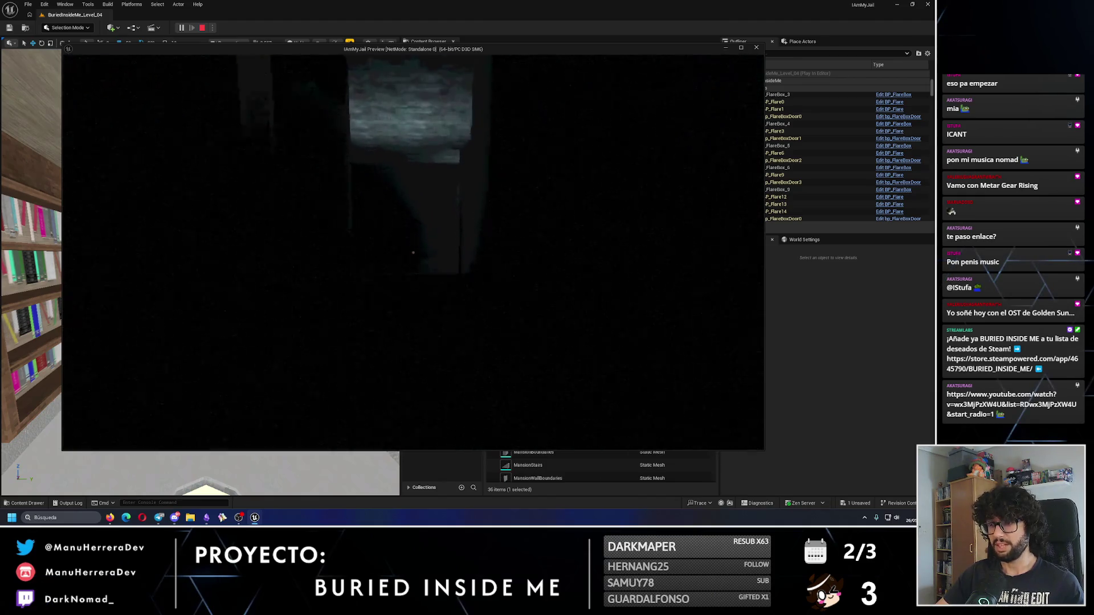
key("w")
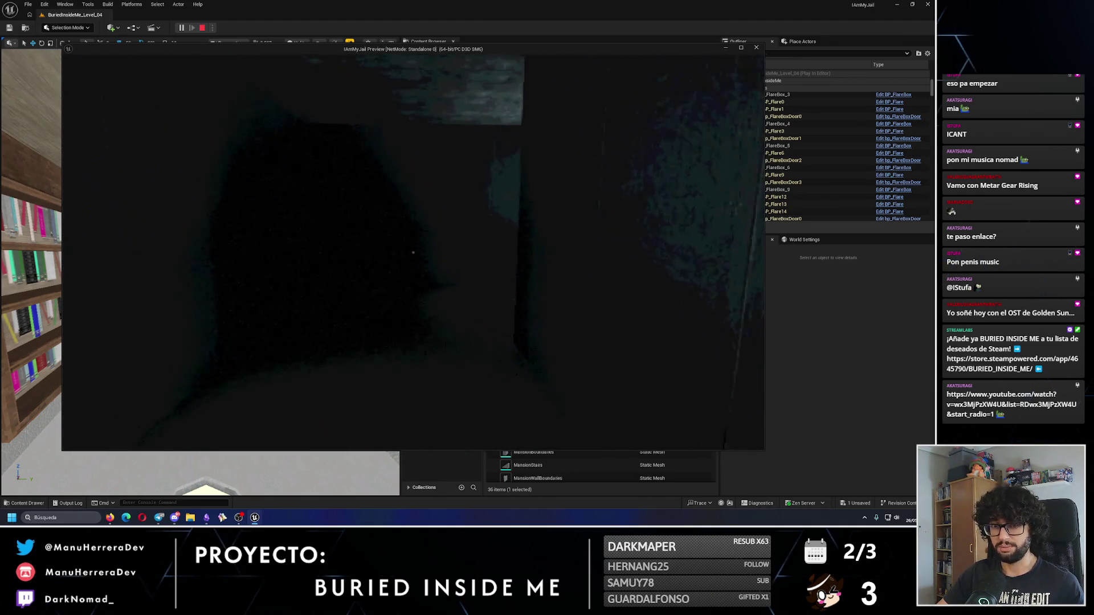
key("w")
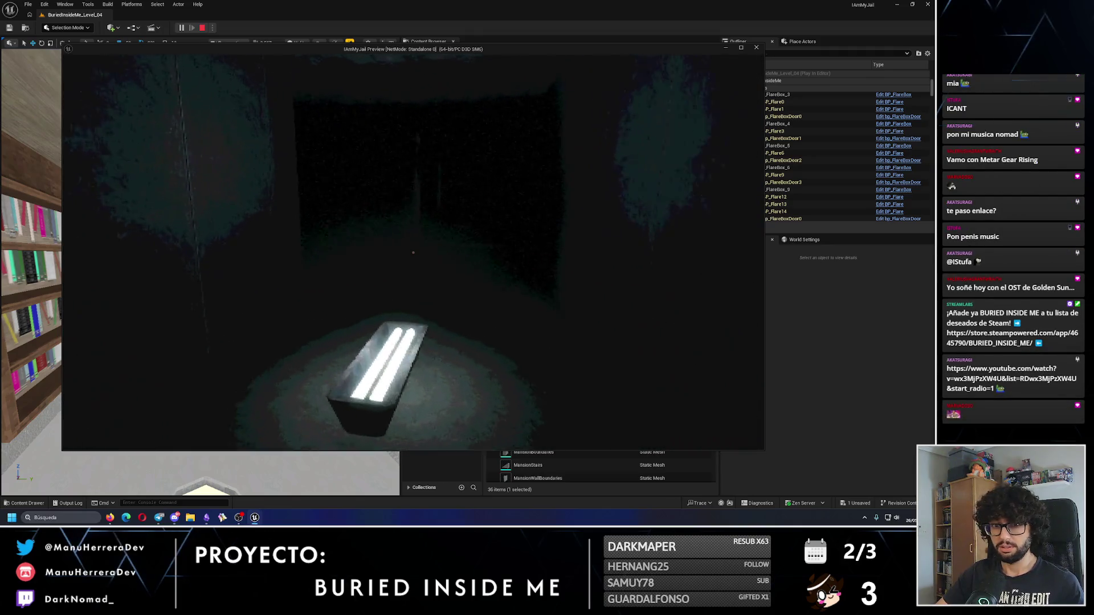
key("Escape")
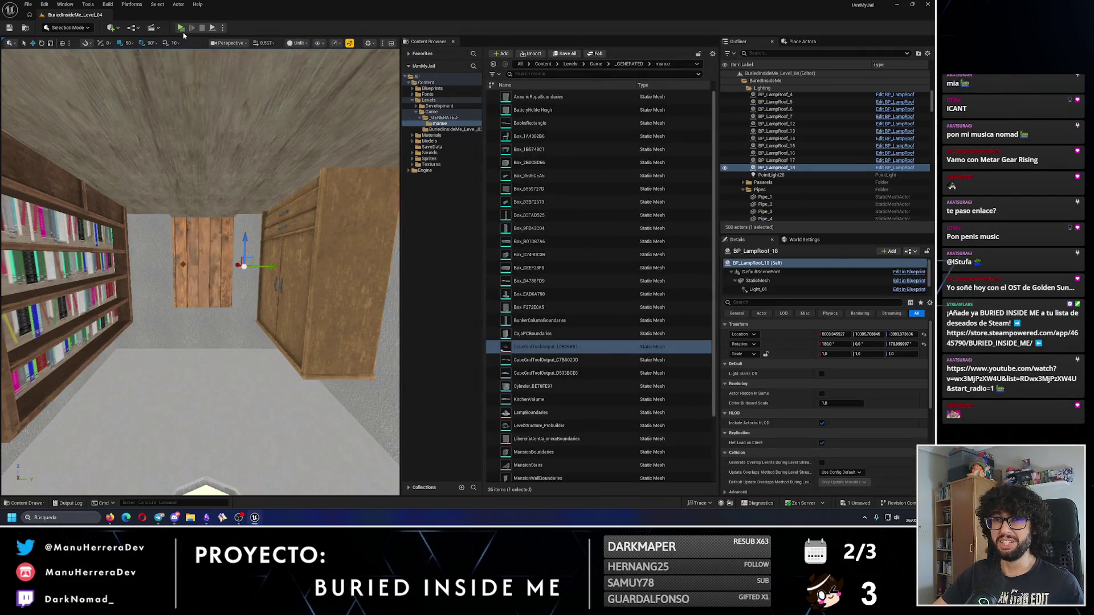
Step: Alt-drag BP_LampRoof_18 to create BP_LampRoof_19 and frame the new lamp
key("s")
scroll(297, 226, "up", 6)
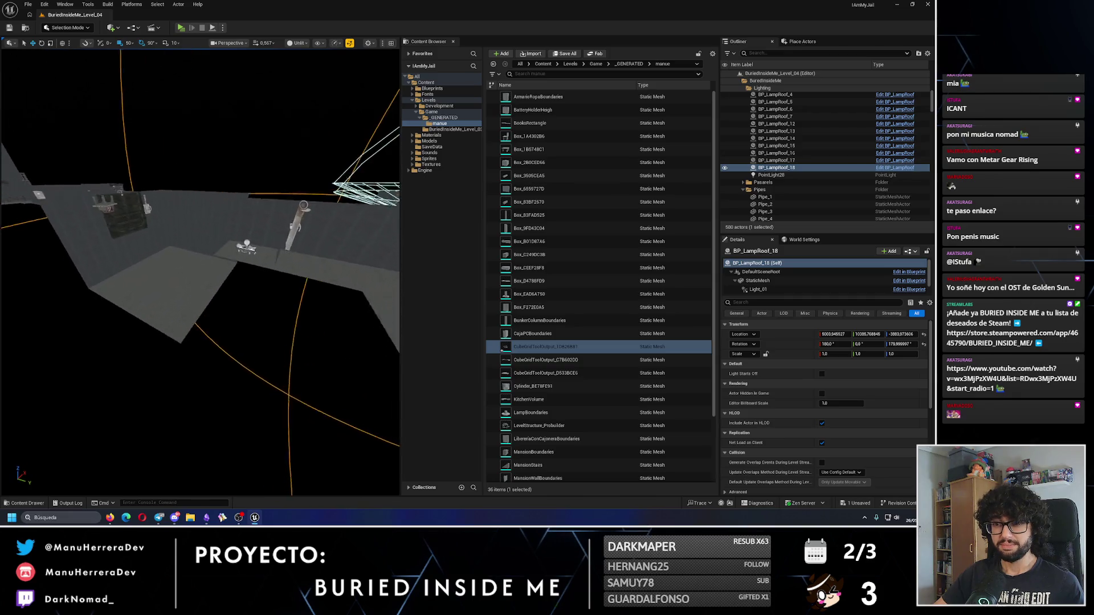
mouse_move(294, 258)
left_mouse_down()
mouse_move(281, 273)
mouse_move(182, 265)
left_mouse_up()
key("f")
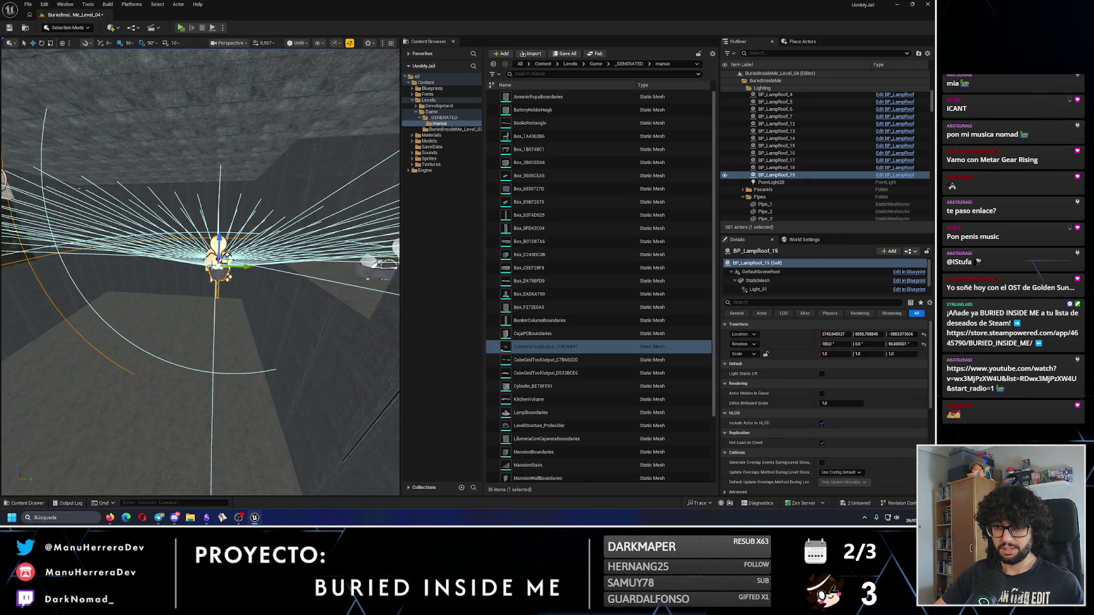
key("d")
key("f")
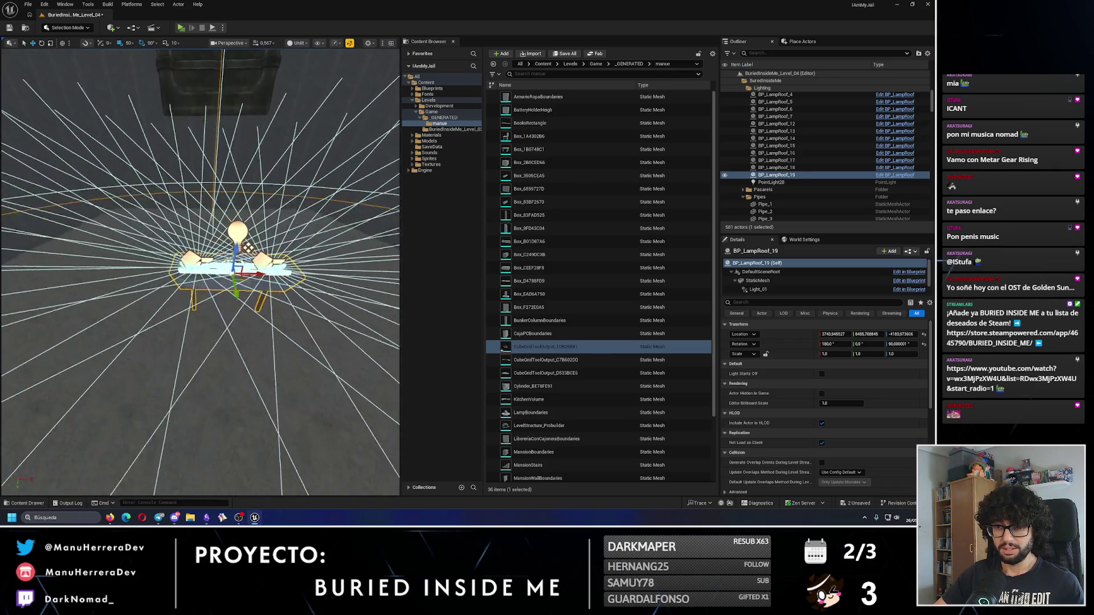
key("f")
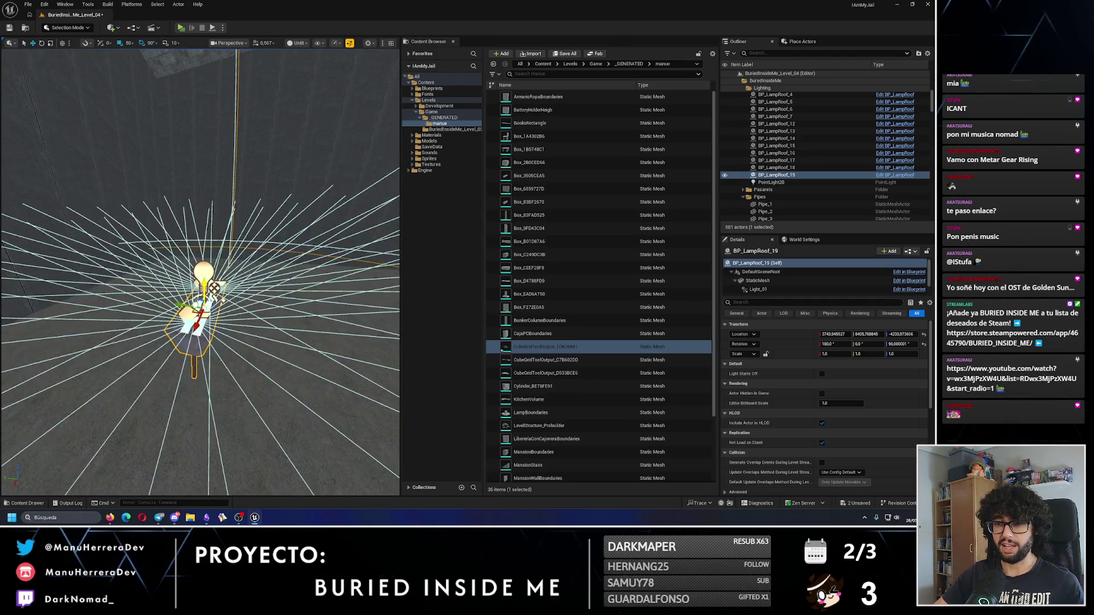
Step: With a 10-unit snap, raise BP_LampRoof_19 40 units to the ceiling and preview the lighting
left_click(130, 42)
left_click(143, 75)
mouse_move(171, 252)
left_mouse_down()
mouse_move(172, 218)
mouse_move(205, 207)
left_mouse_up()
key("alt+4")
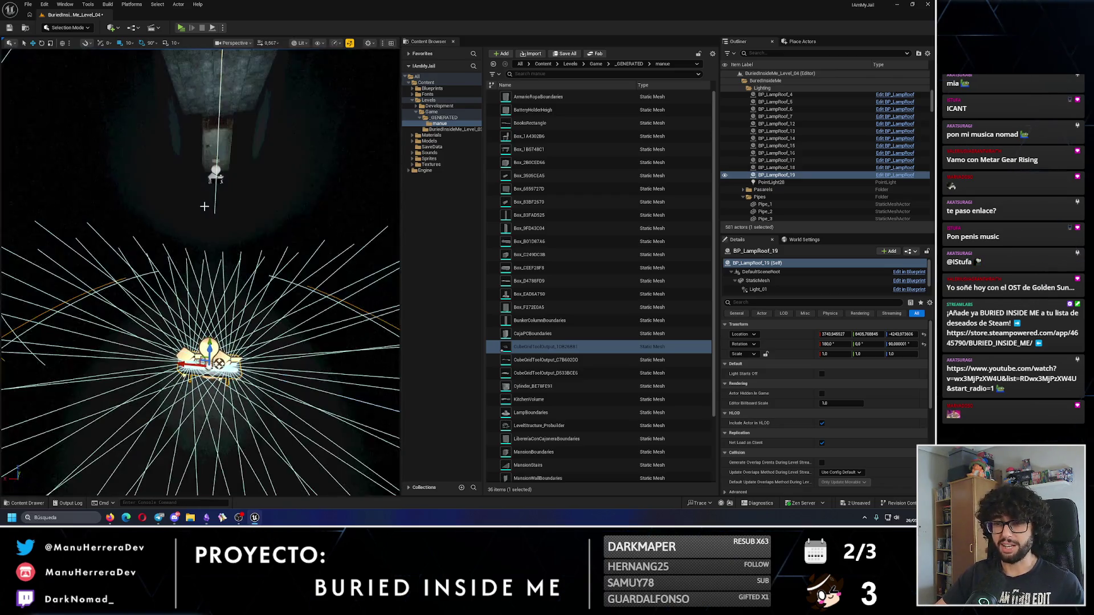
key("alt+3")
Step: Try a 50-unit sideways move and undo it, then Ctrl+D the lamp into BP_LampRoof_20 at 100-unit snap
left_click(130, 43)
left_click(139, 85)
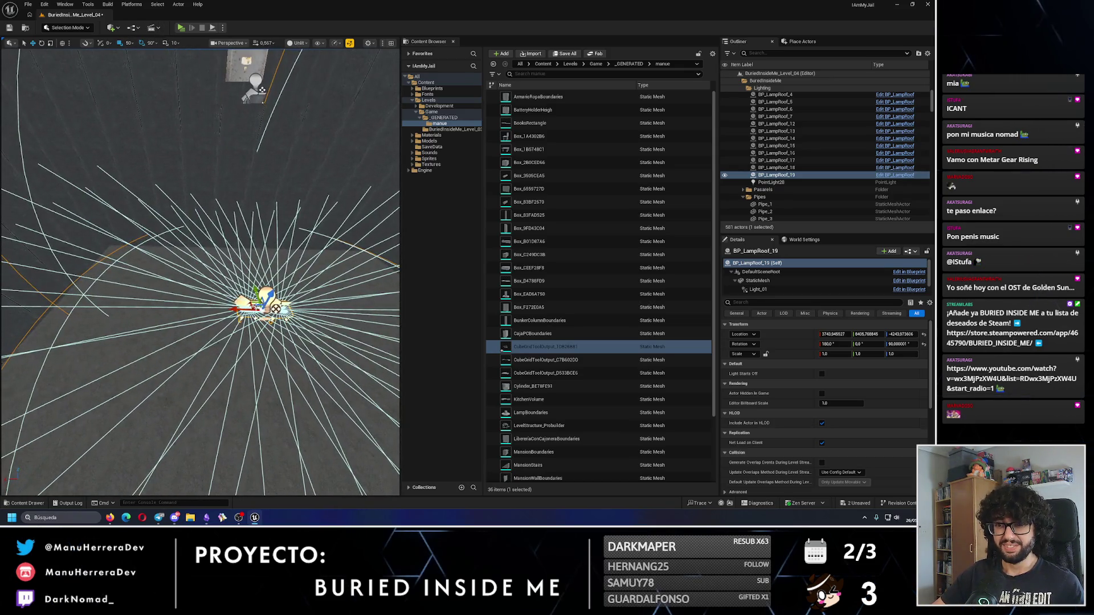
left_click_drag(264, 307, 241, 309)
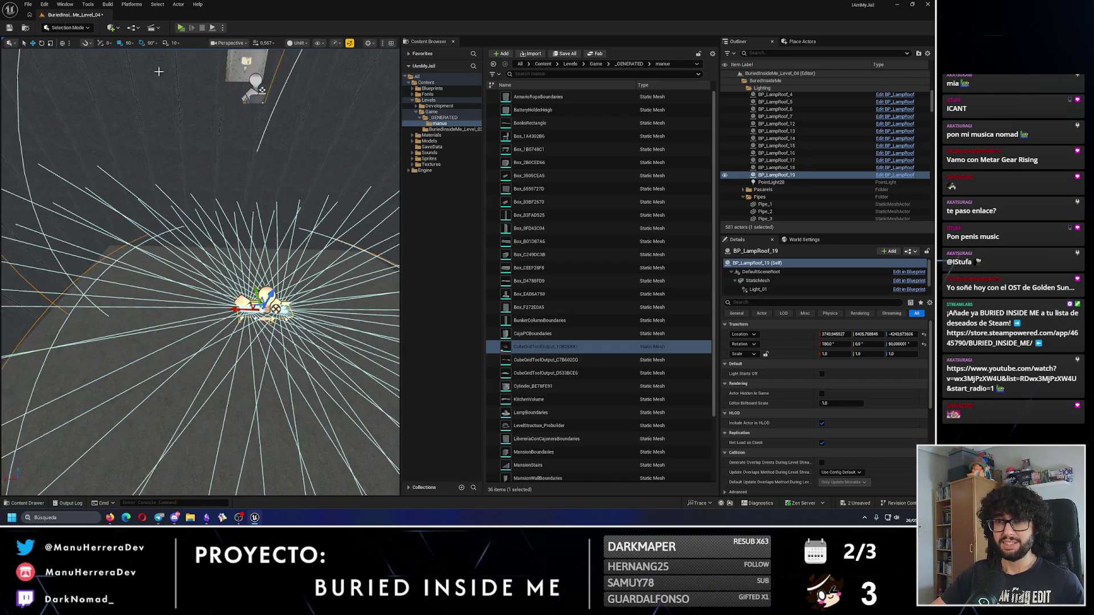
key("ctrl+z")
left_click(142, 94)
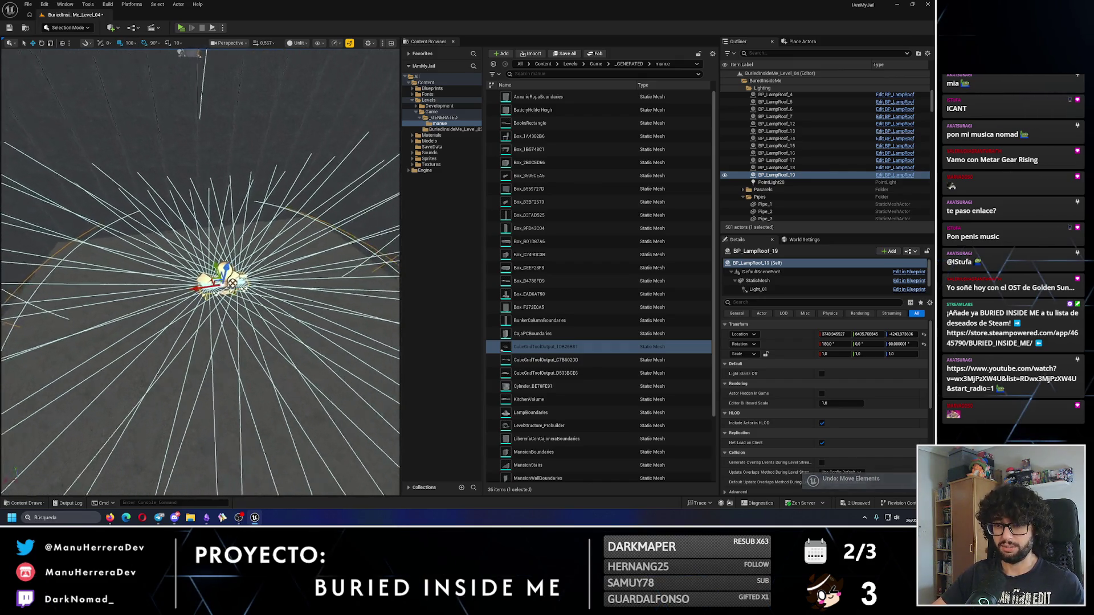
key("ctrl+d")
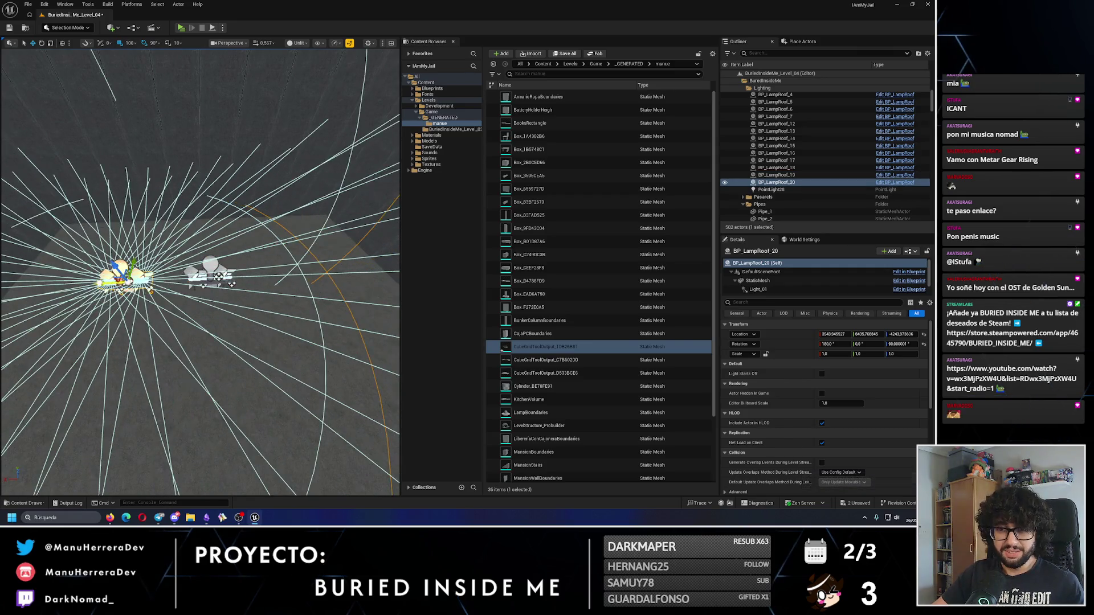
Step: Select BP_LampRoof_19 and BP_LampRoof_20 and Alt-drag them along the corridor to create BP_LampRoof_21 and _22
mouse_move(218, 356)
left_mouse_down()
mouse_move(208, 332)
mouse_move(184, 323)
mouse_move(276, 300)
mouse_move(298, 262)
mouse_move(288, 251)
mouse_move(239, 283)
mouse_move(268, 251)
left_mouse_up()
left_click(231, 341)
left_click(285, 213, "ctrl")
mouse_move(283, 321)
left_mouse_down()
mouse_move(268, 296)
mouse_move(283, 320)
left_mouse_up()
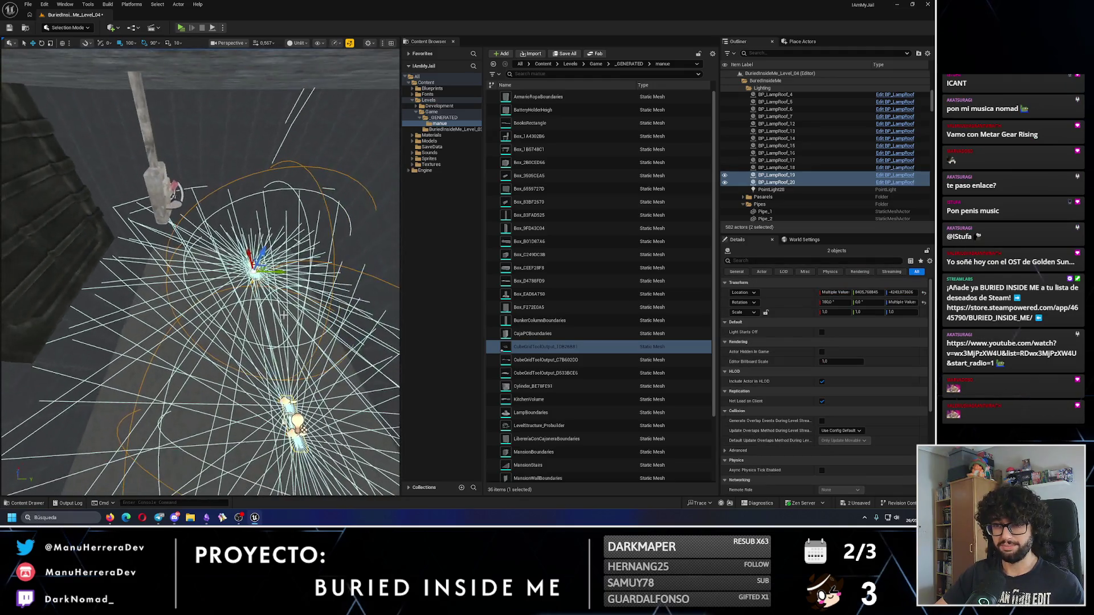
left_click_drag(277, 269, 205, 279)
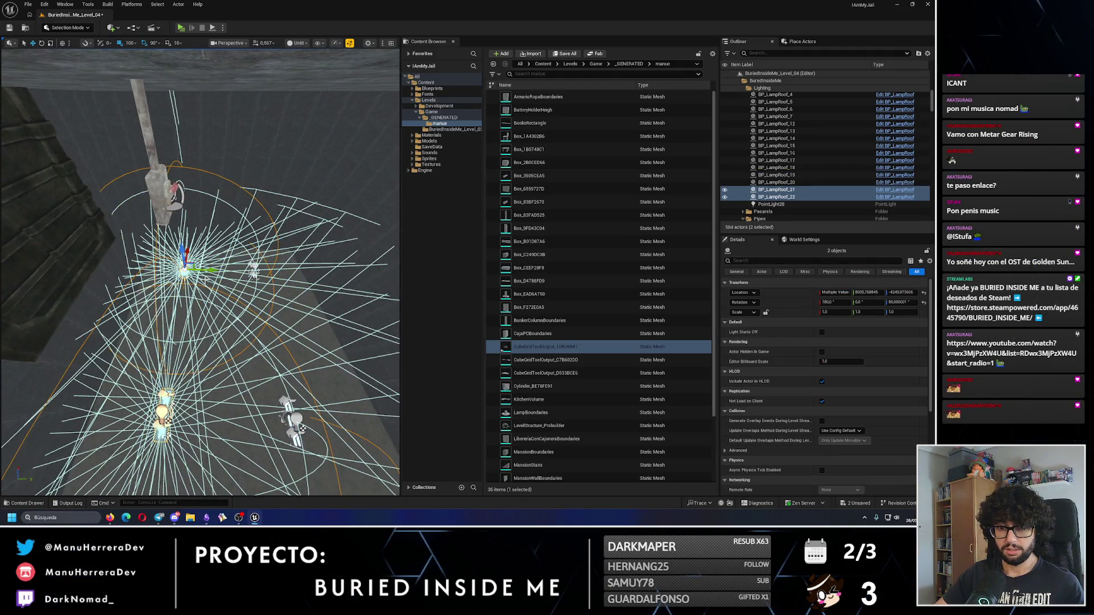
Step: Preview the new lamps lit, frame them, and select only BP_LampRoof_21
key("alt+4")
mouse_move(206, 283)
left_mouse_down()
mouse_move(216, 274)
mouse_move(203, 279)
left_mouse_up()
key("alt+3")
key("f")
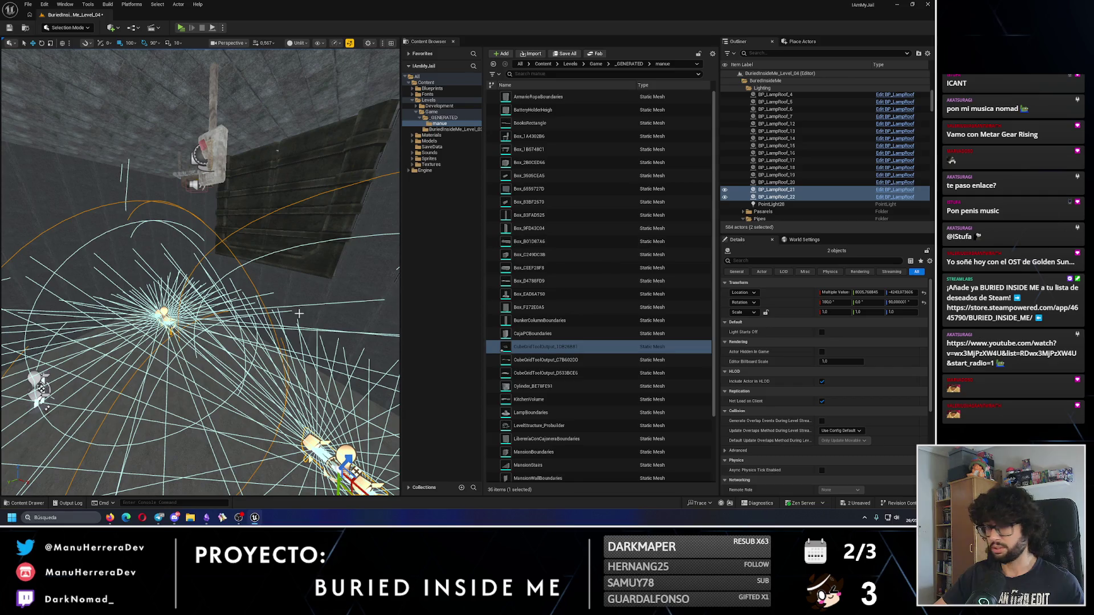
key("f")
left_click(770, 190)
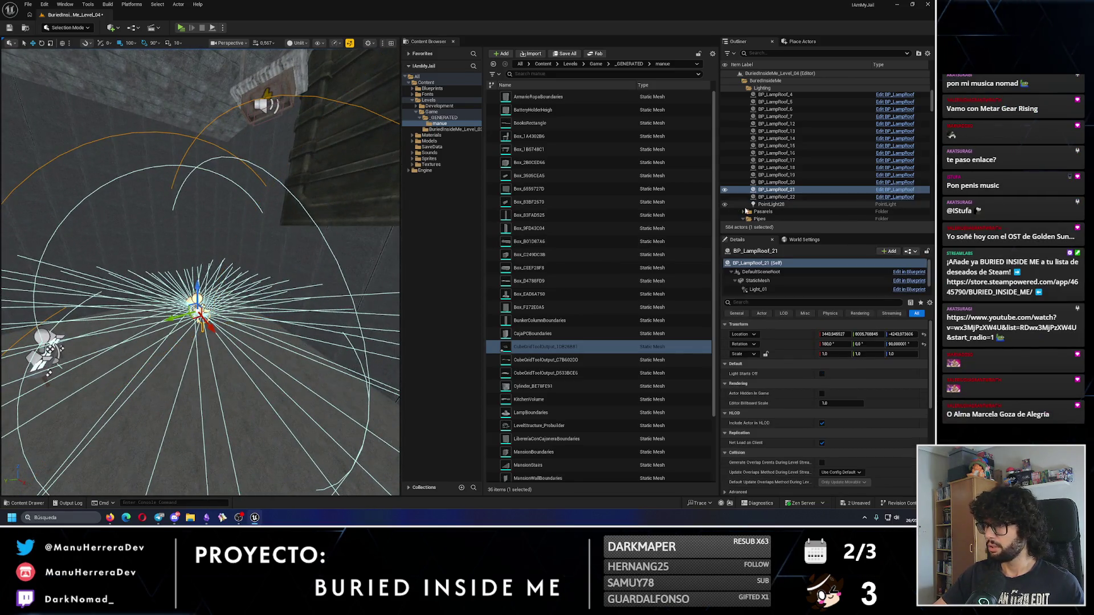
Step: Set BP_LampRoof_21's Light_02 spot light intensity to 1000
key("alt+4")
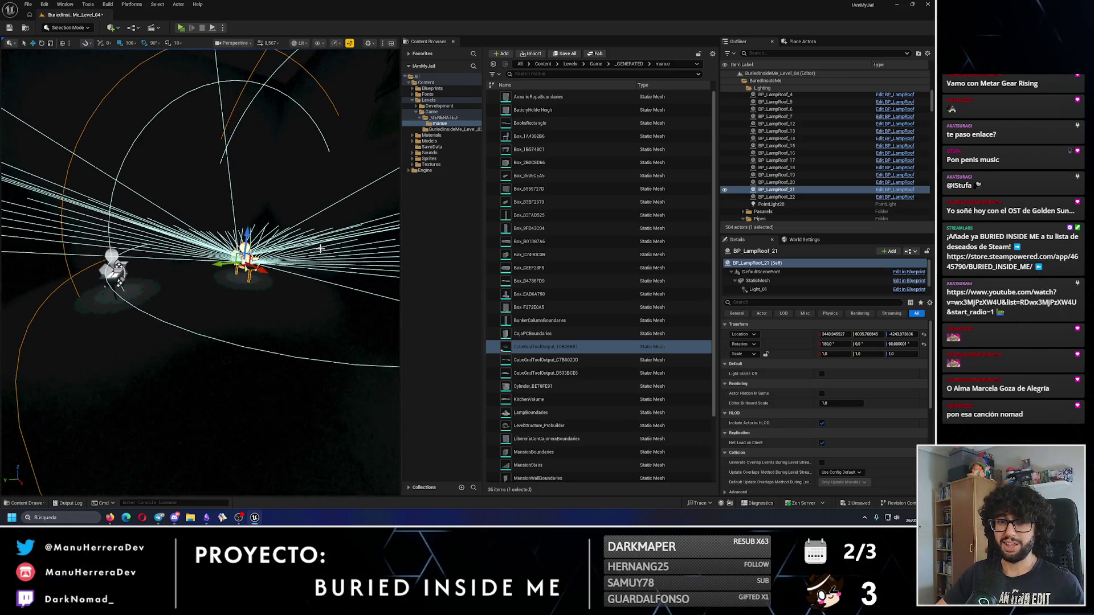
scroll(764, 281, "down", 1)
left_click(764, 281)
left_click(758, 272)
left_click(839, 383)
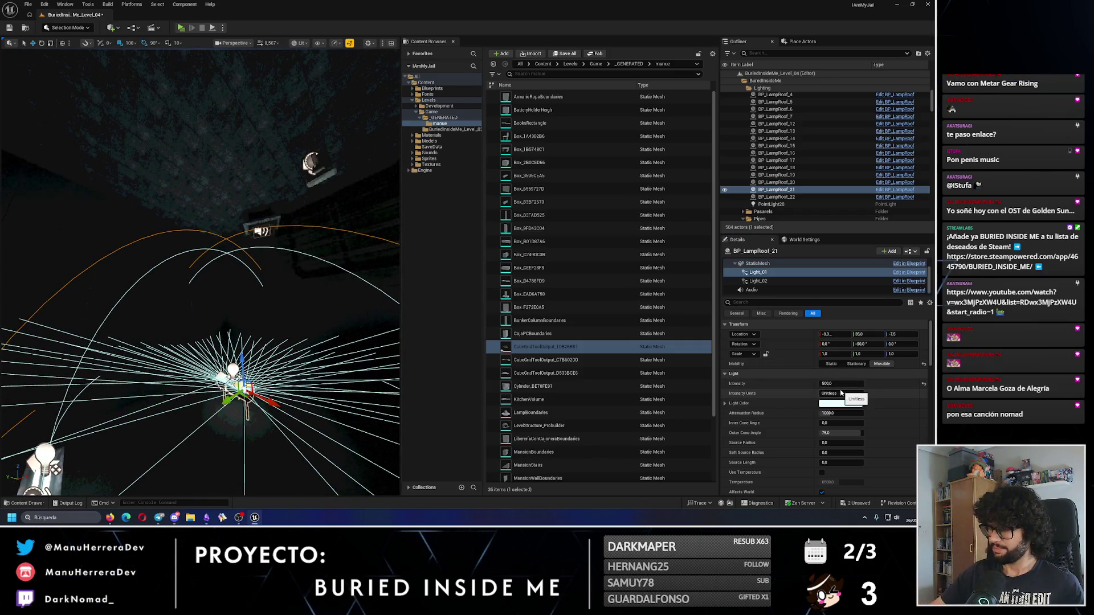
left_click(757, 281)
left_click(837, 384)
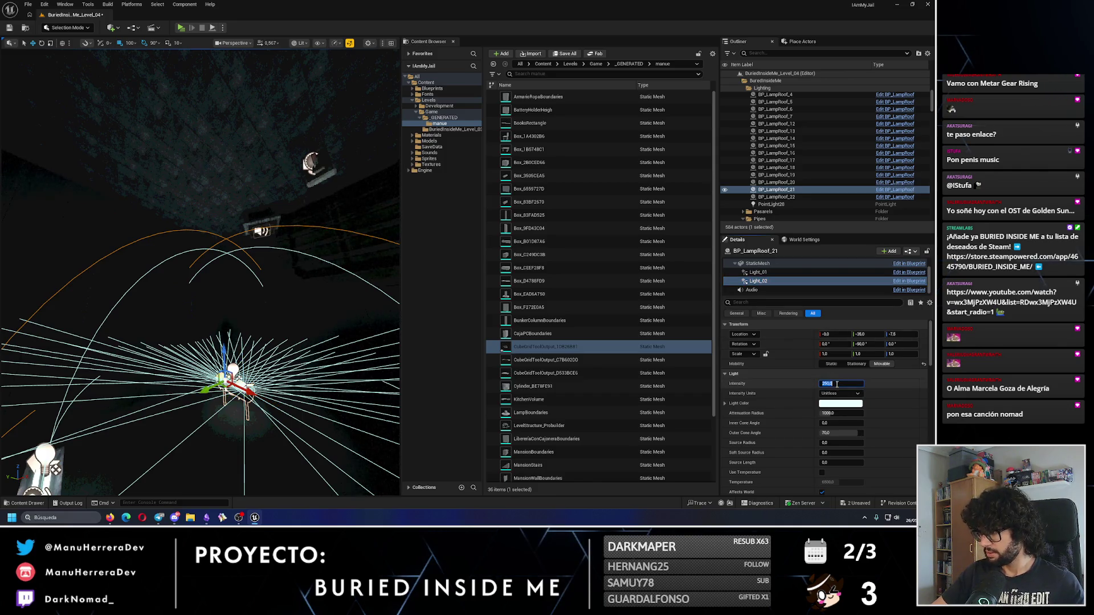
type("500")
key("Return")
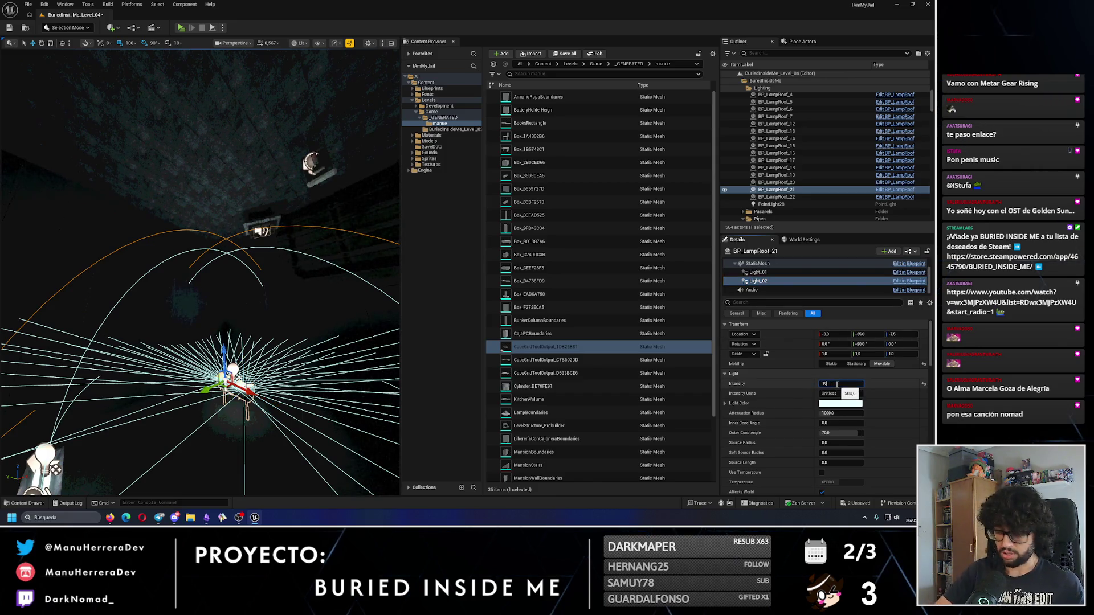
key("Return")
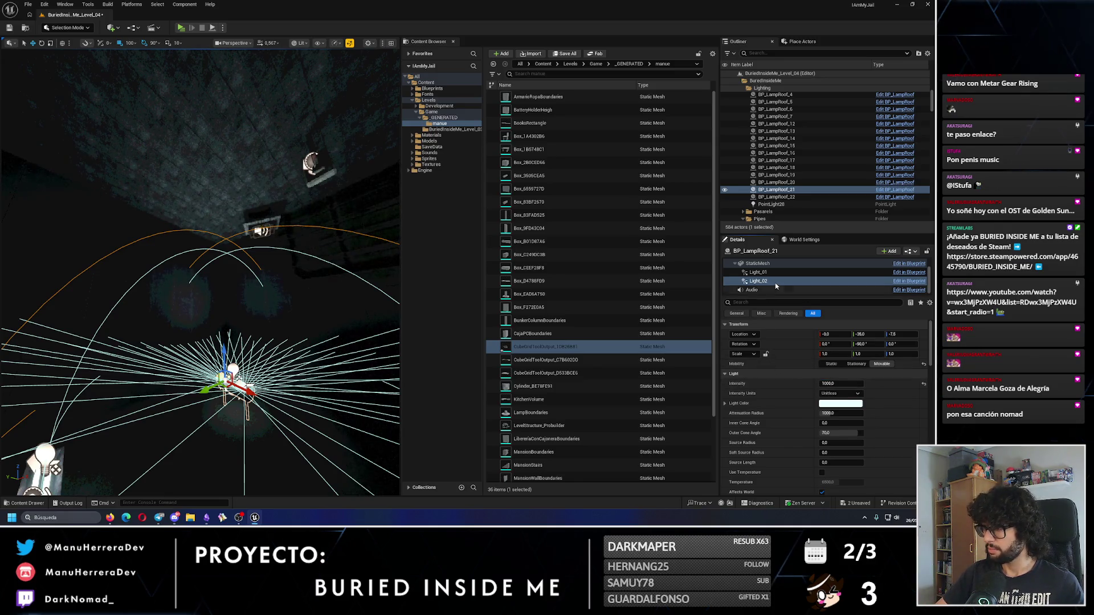
Step: Set Light_01's intensity to 1000 as well
left_click(758, 273)
left_click(848, 383)
type("1")
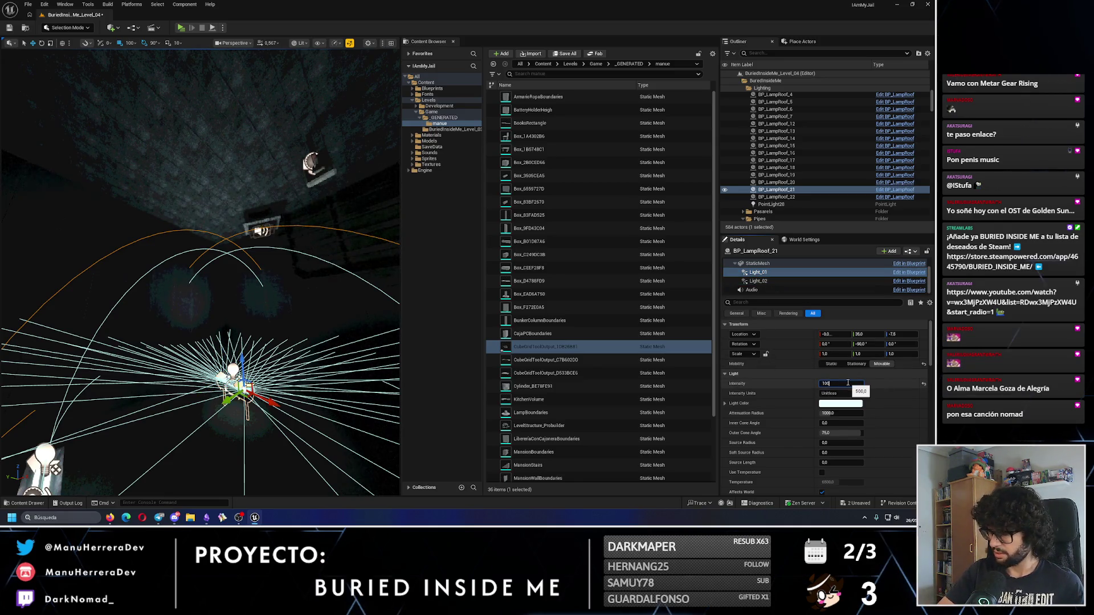
key("Return")
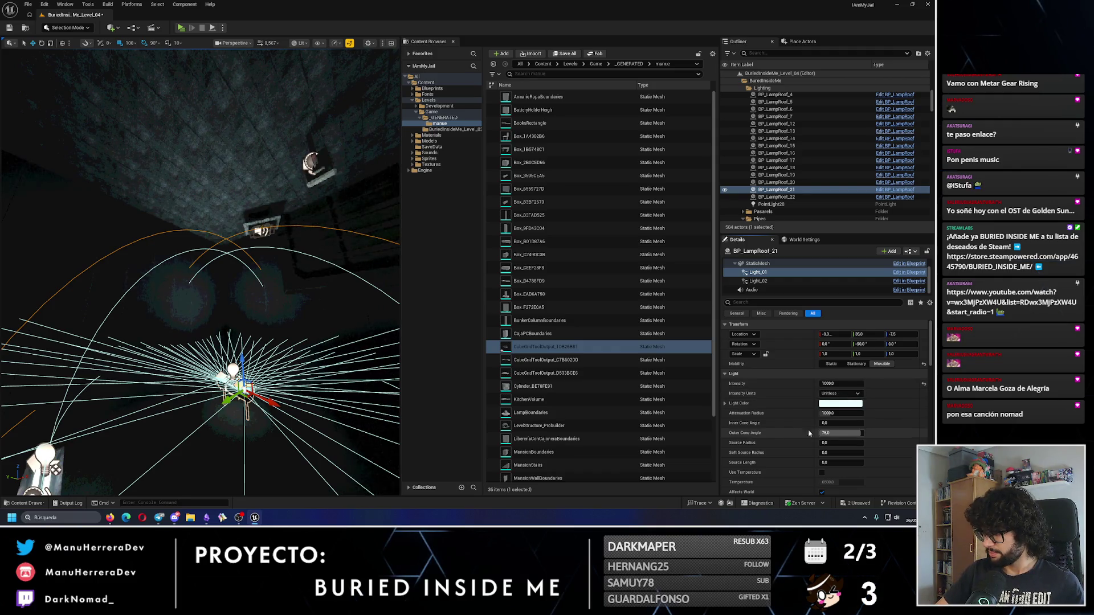
Step: Give Light_02 a 75-degree outer cone angle
left_click(758, 282)
left_click(832, 433)
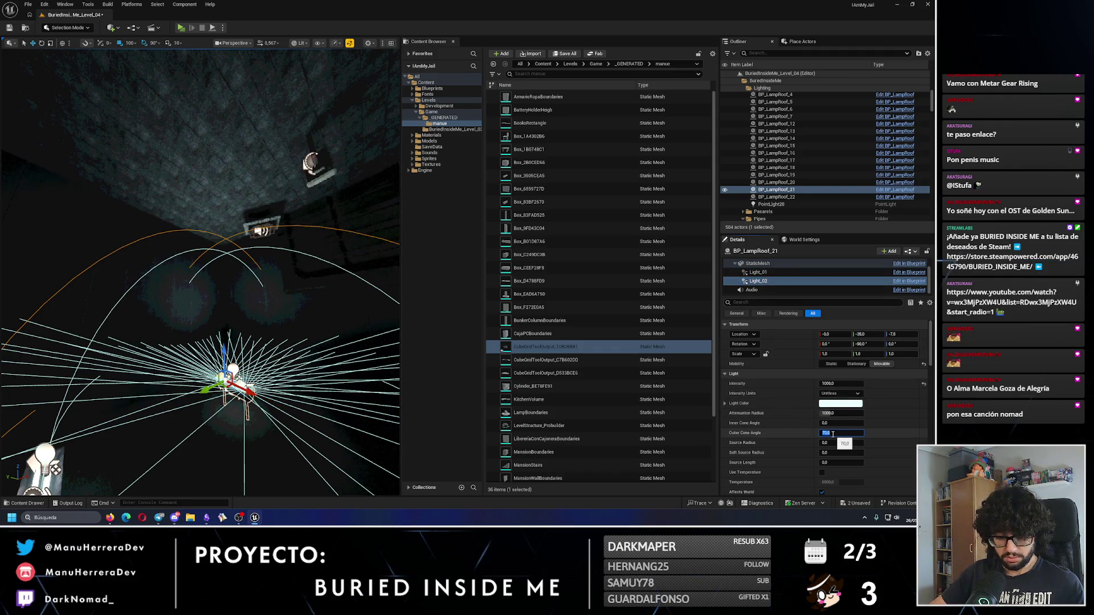
type("75")
key("Return")
left_click_drag(368, 342, 333, 296)
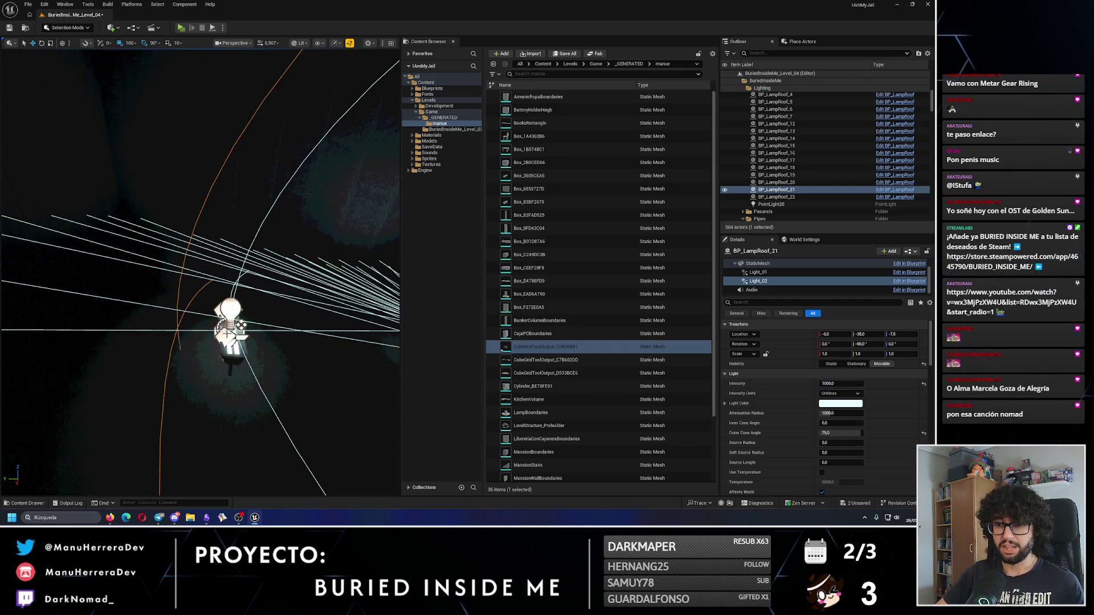
left_click(241, 324)
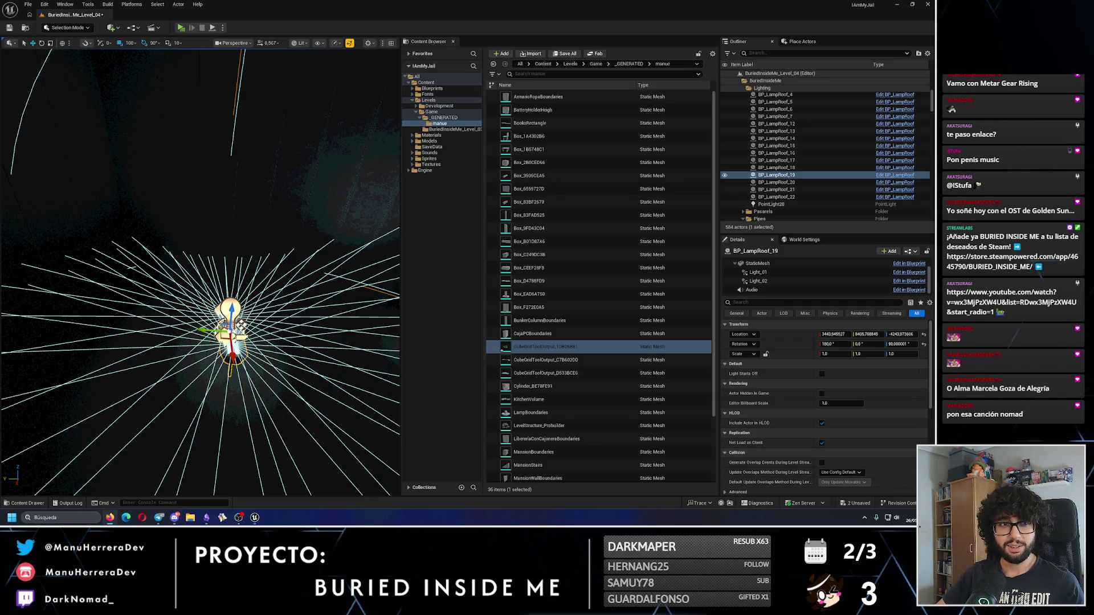
Step: Set BP_LampRoof_20's Light_02 to intensity 1000 with a 75 outer cone angle
left_click_drag(228, 257, 251, 240)
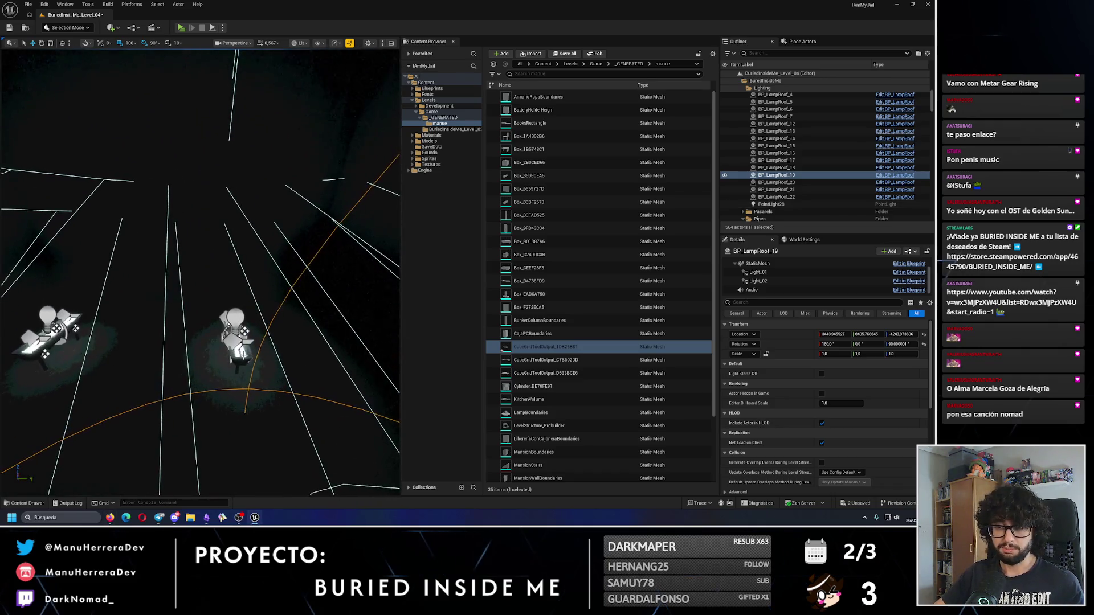
left_click(831, 182)
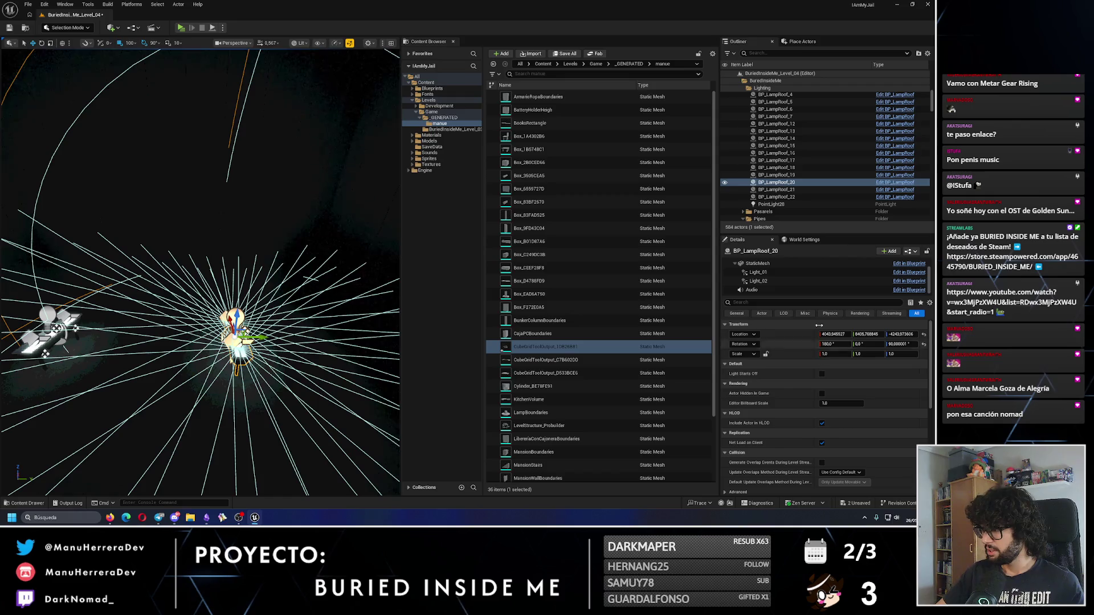
left_click(764, 272)
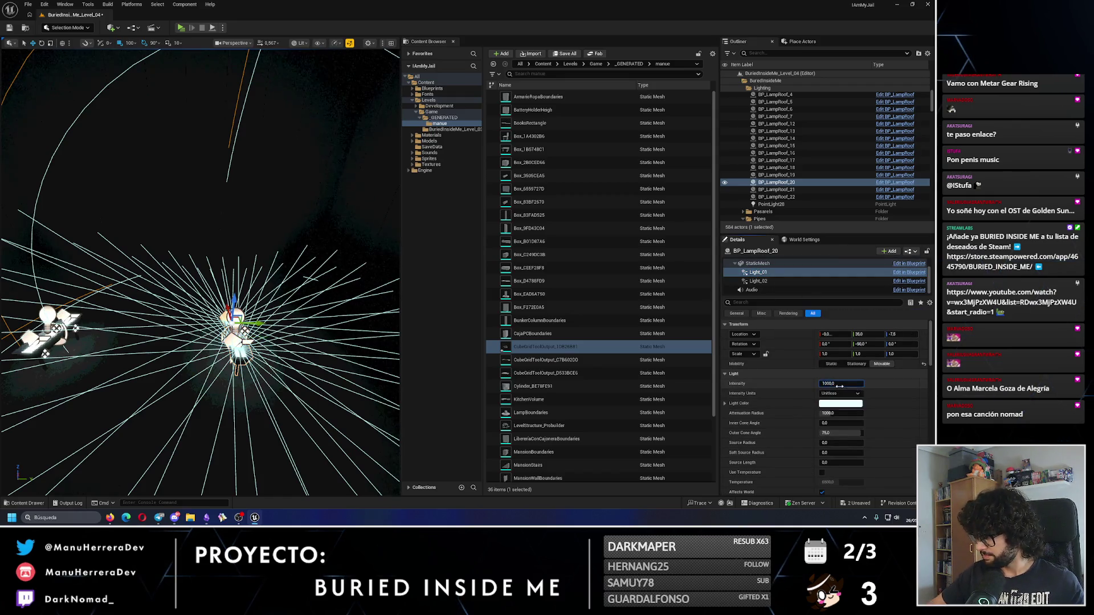
left_click(759, 281)
left_click(841, 384)
type("1000")
key("Return")
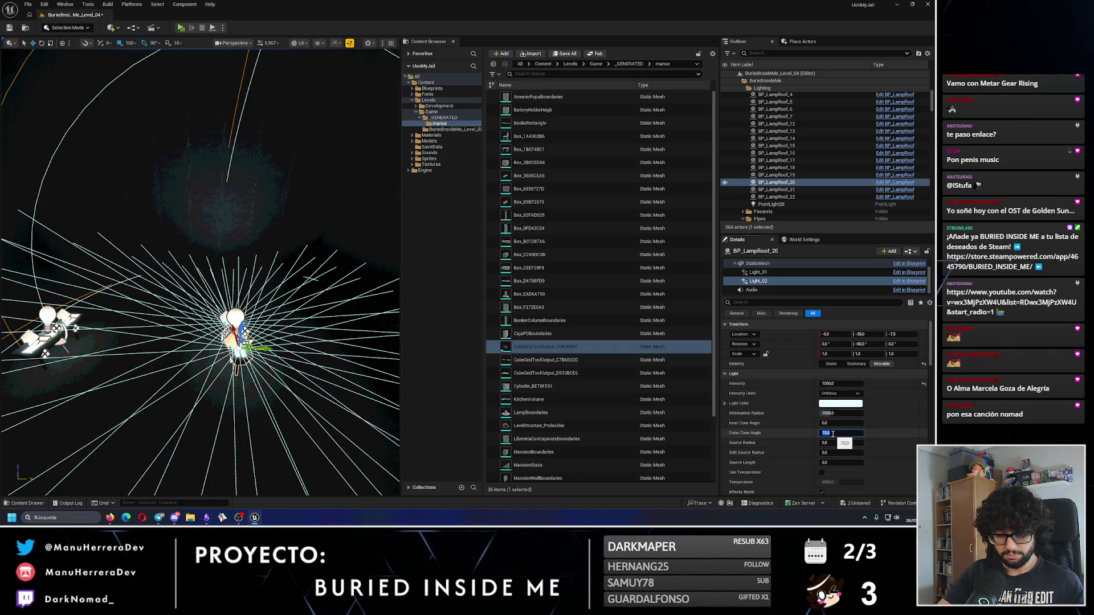
type("75")
key("Return")
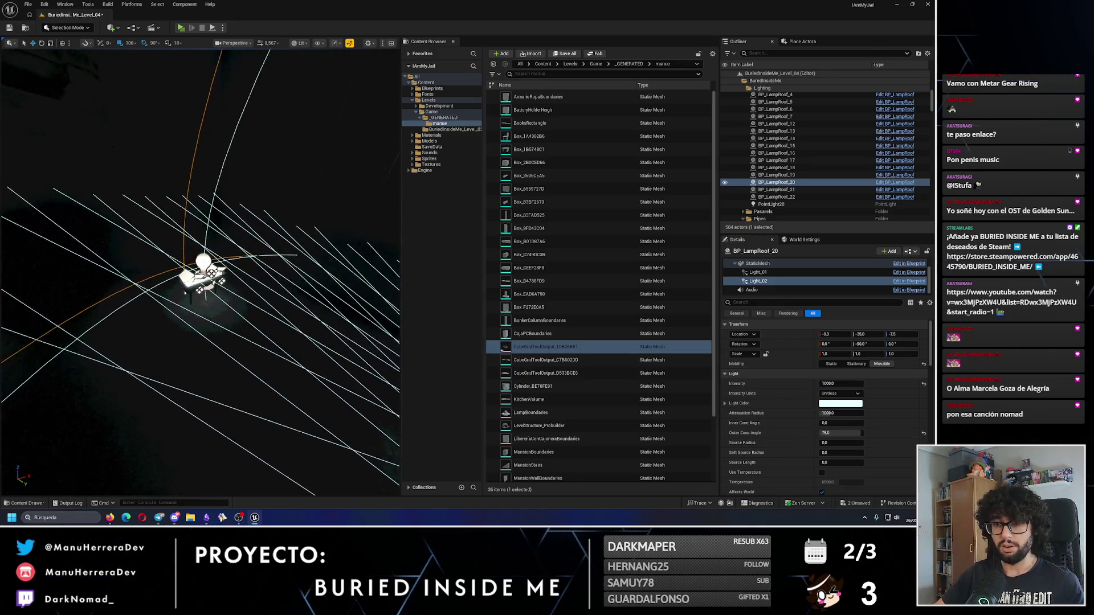
Step: Give both spot lights of BP_LampRoof_22 intensity 1000 and a 75 outer cone angle
left_click(777, 197)
left_click(759, 273)
left_click(825, 384)
type("1000")
key("Return")
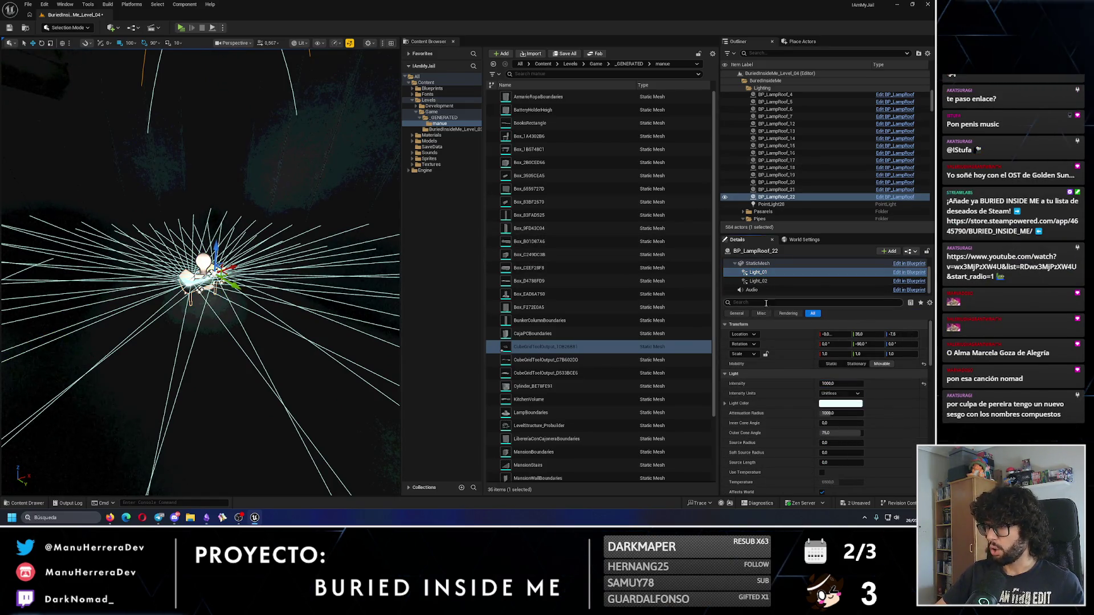
left_click(758, 280)
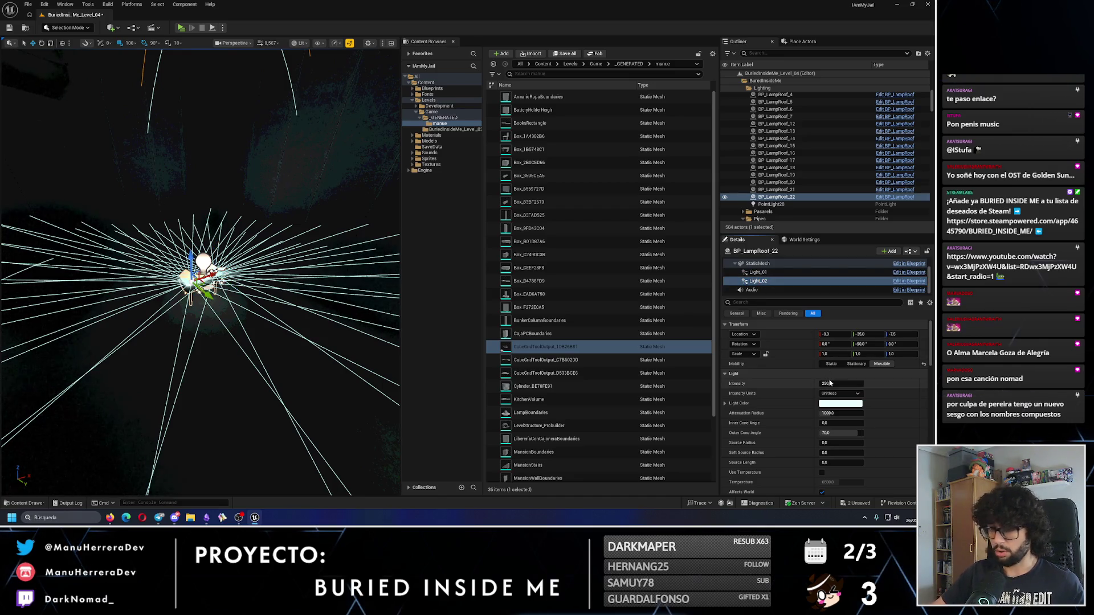
type("1000")
key("Return")
left_click(842, 433)
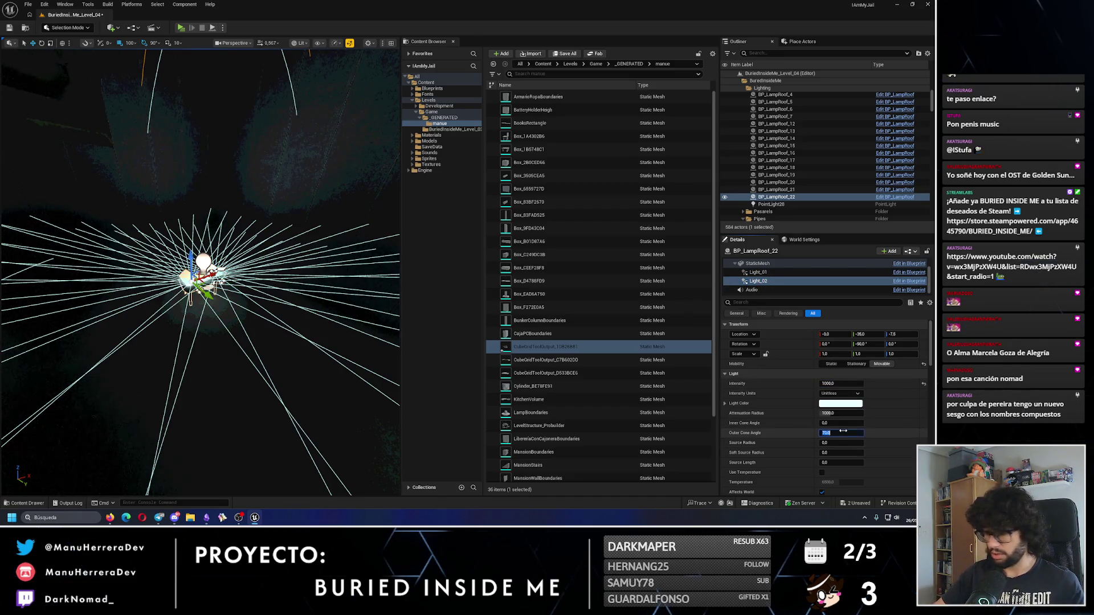
type("75")
key("Return")
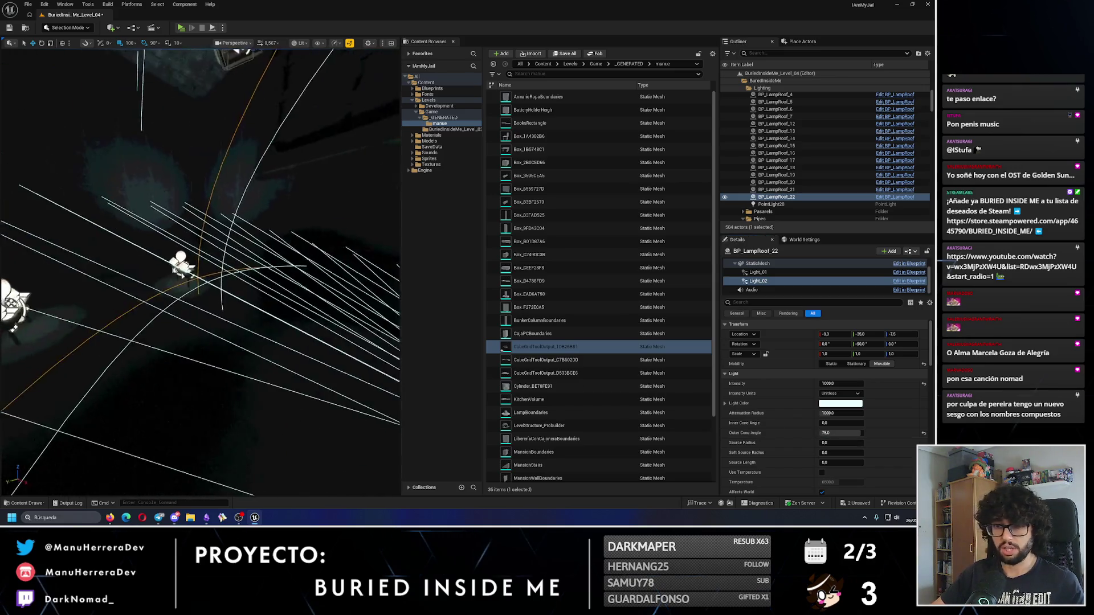
Step: Check BP_LampRoof_21's first light, then set BP_LampRoof_19's Light_01 intensity to 1000
left_click(210, 302)
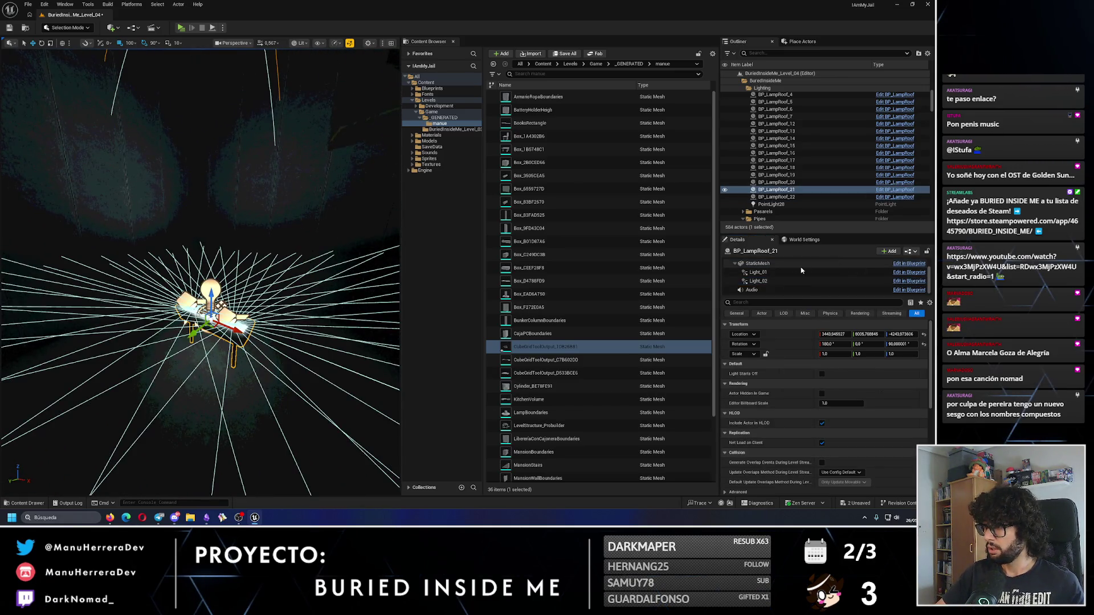
left_click(758, 272)
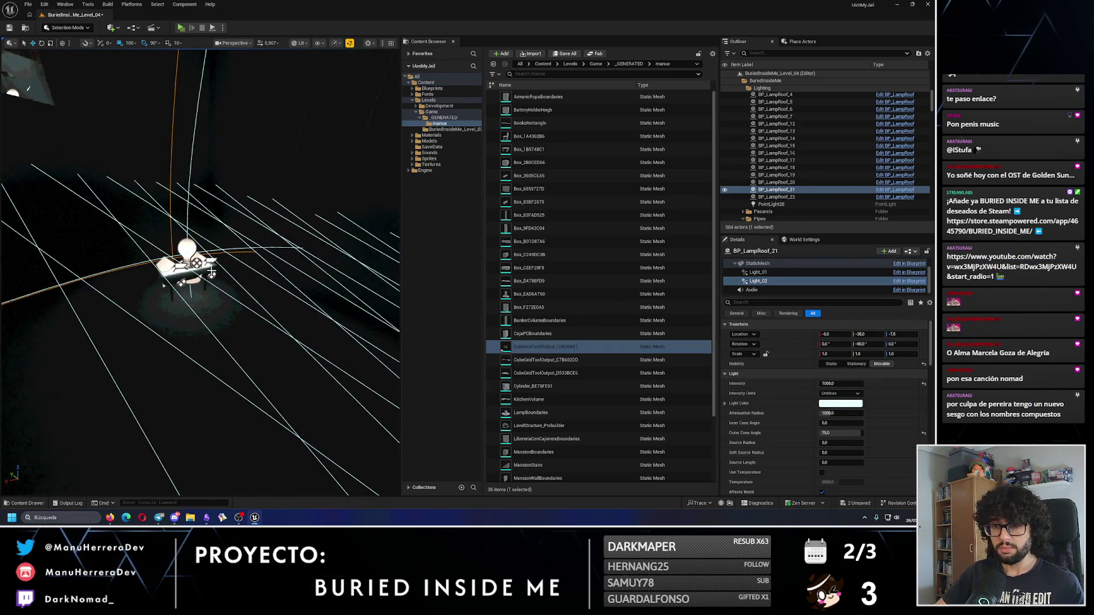
left_click(219, 272)
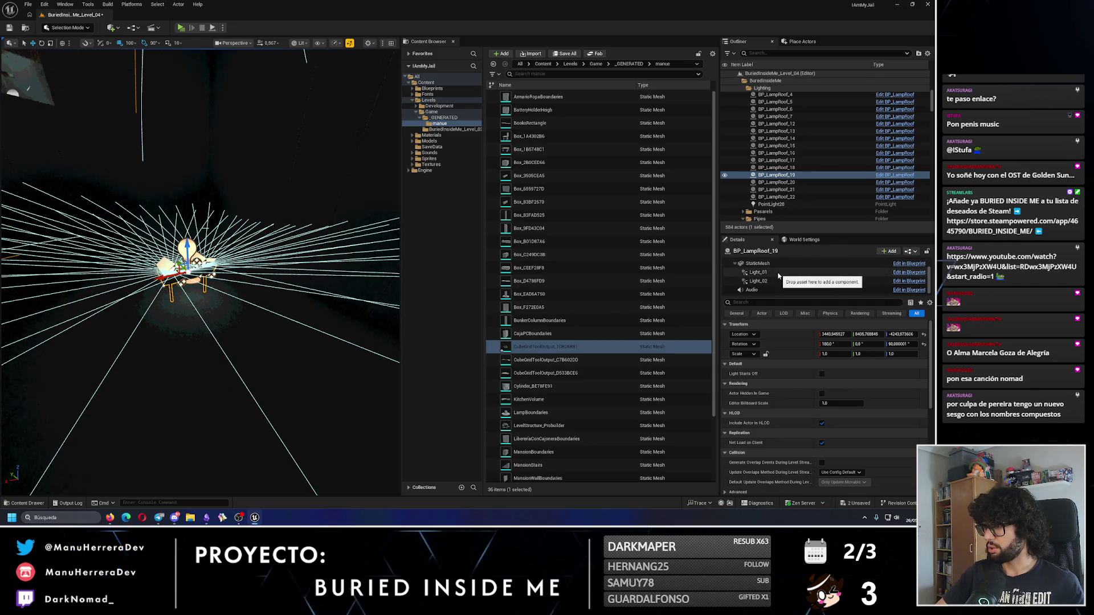
left_click(758, 272)
left_click(830, 383)
type("1000")
key("Return")
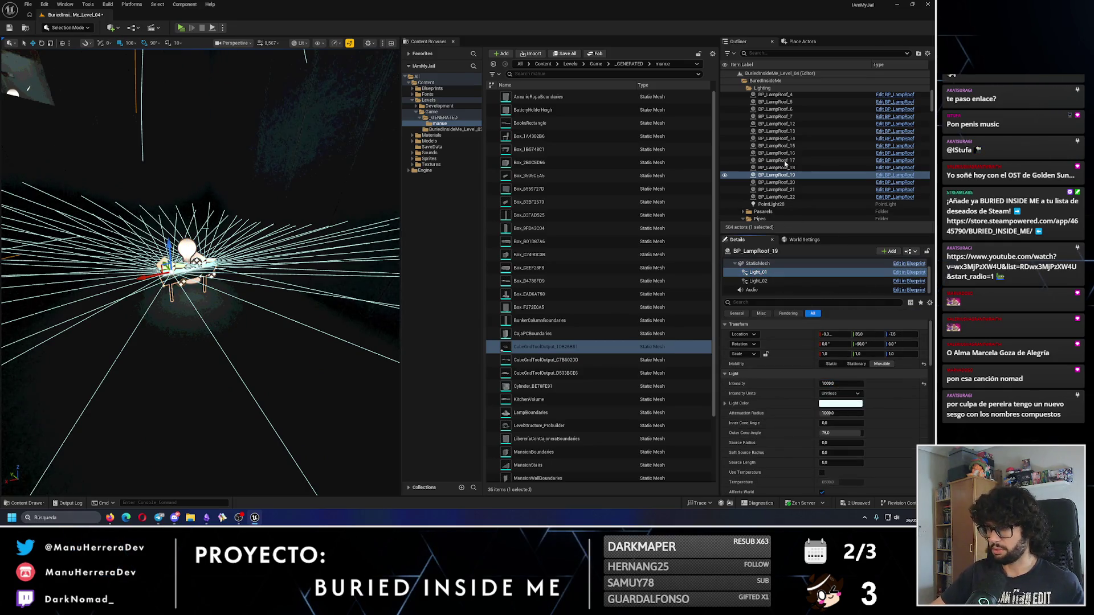
Step: Give BP_LampRoof_19's Light_02 a 75 outer cone angle, then frame BP_LampRoof_20 in the viewport
left_click(759, 281)
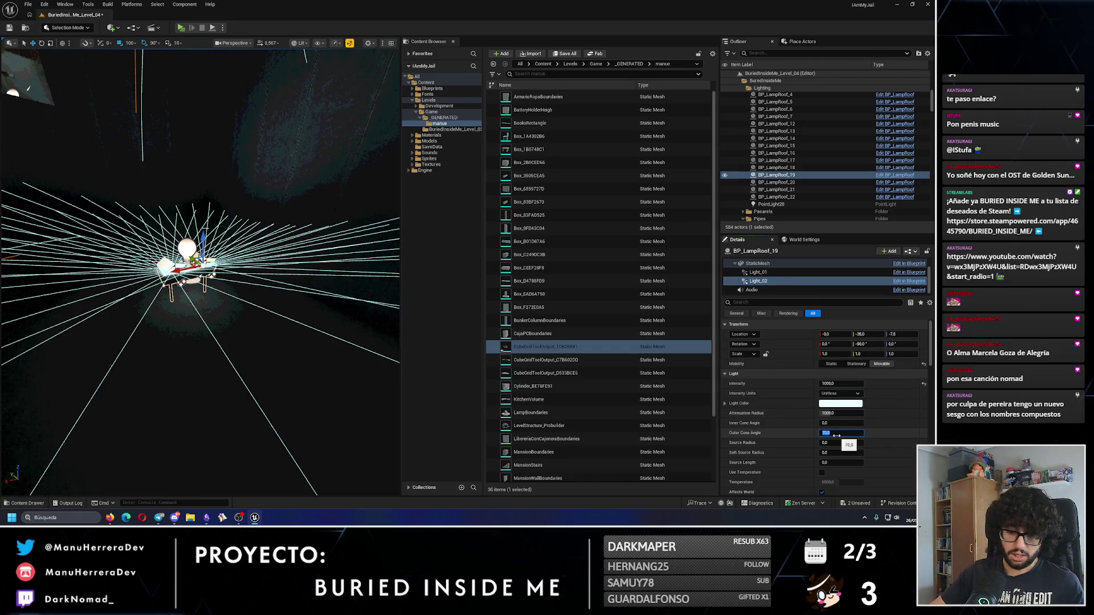
type("5")
key("Return")
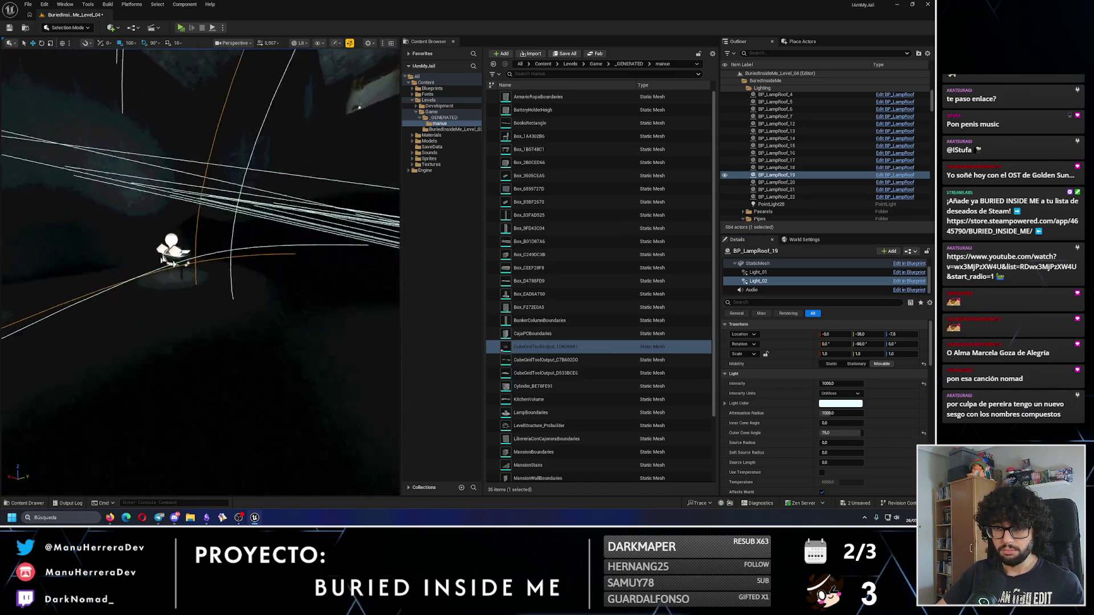
key("Down")
key("f")
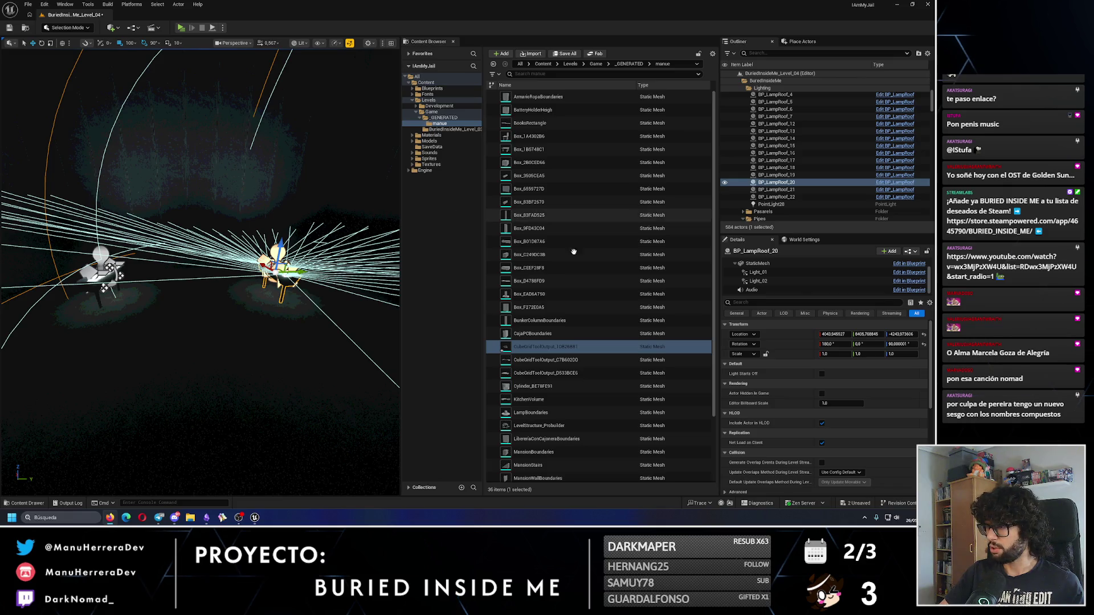
left_click(769, 272)
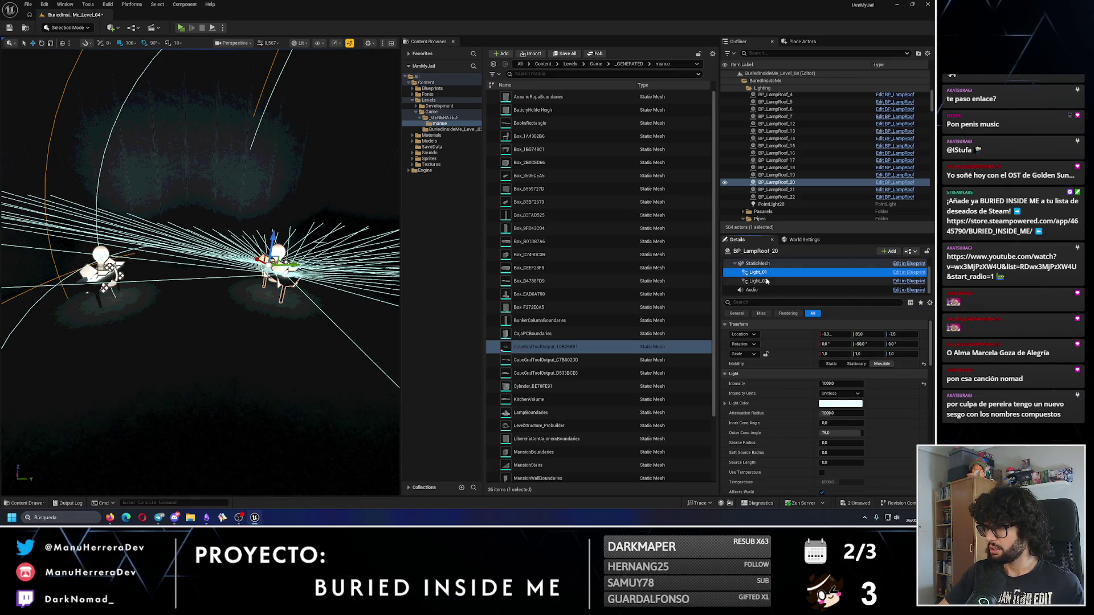
left_click(773, 277)
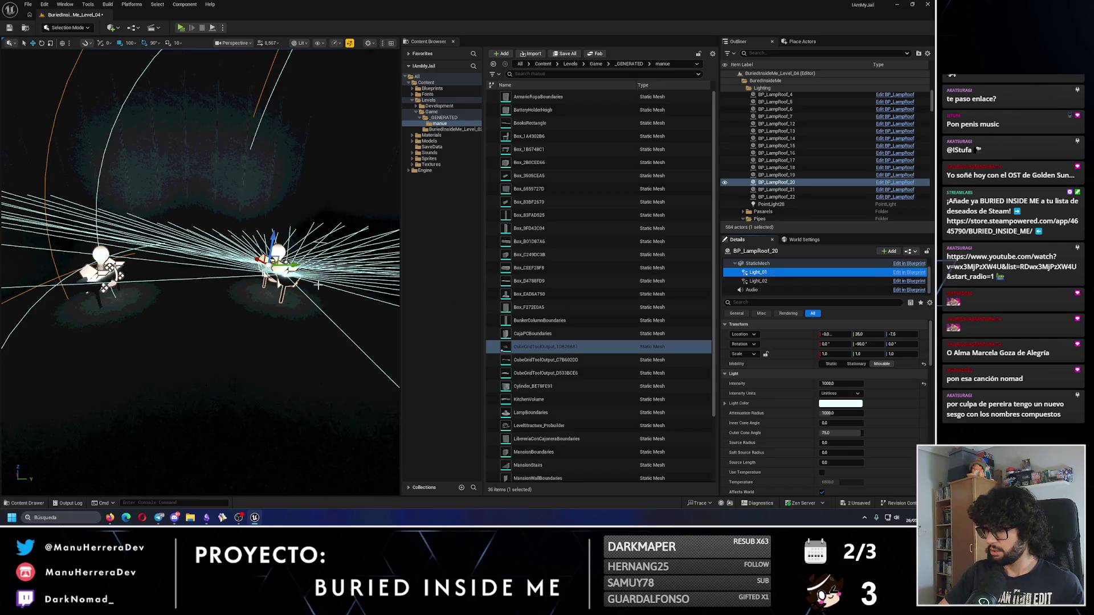
left_click(265, 242)
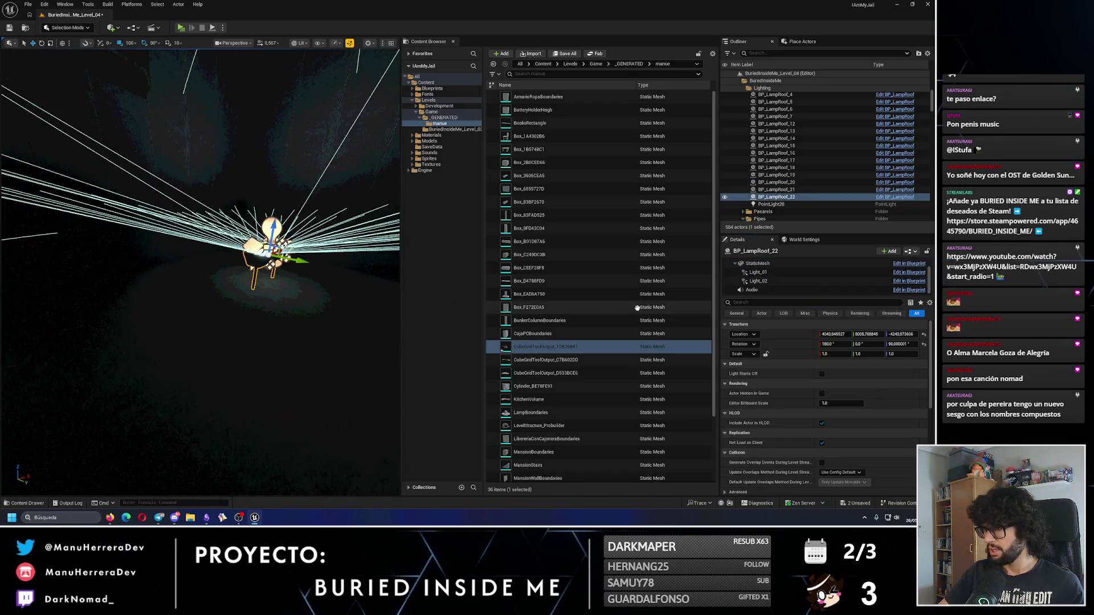
left_click(758, 272)
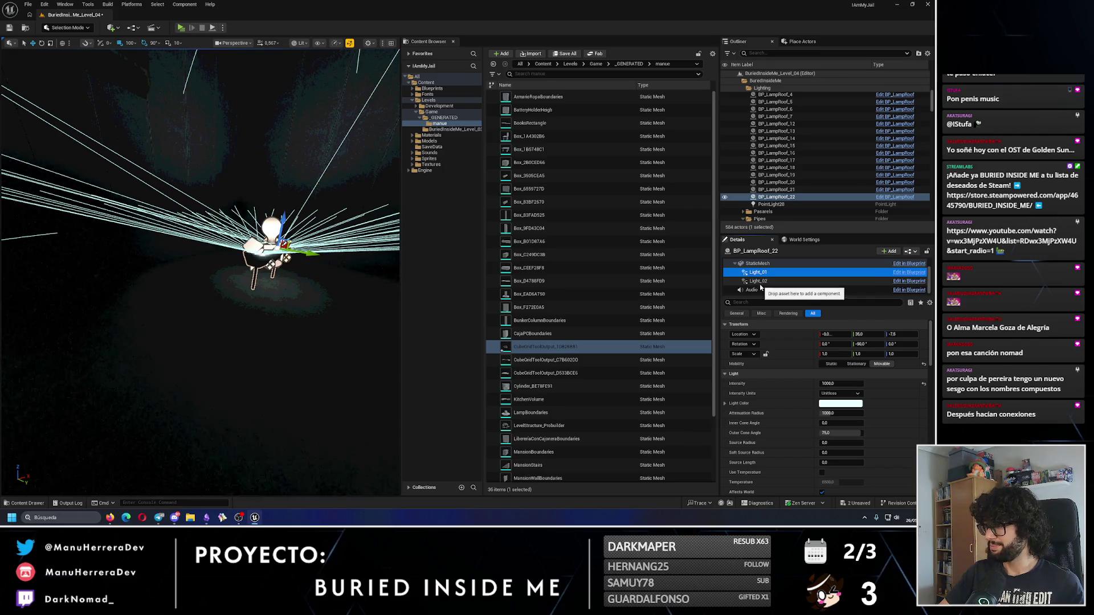
left_click(759, 280)
key("f")
left_click(194, 261)
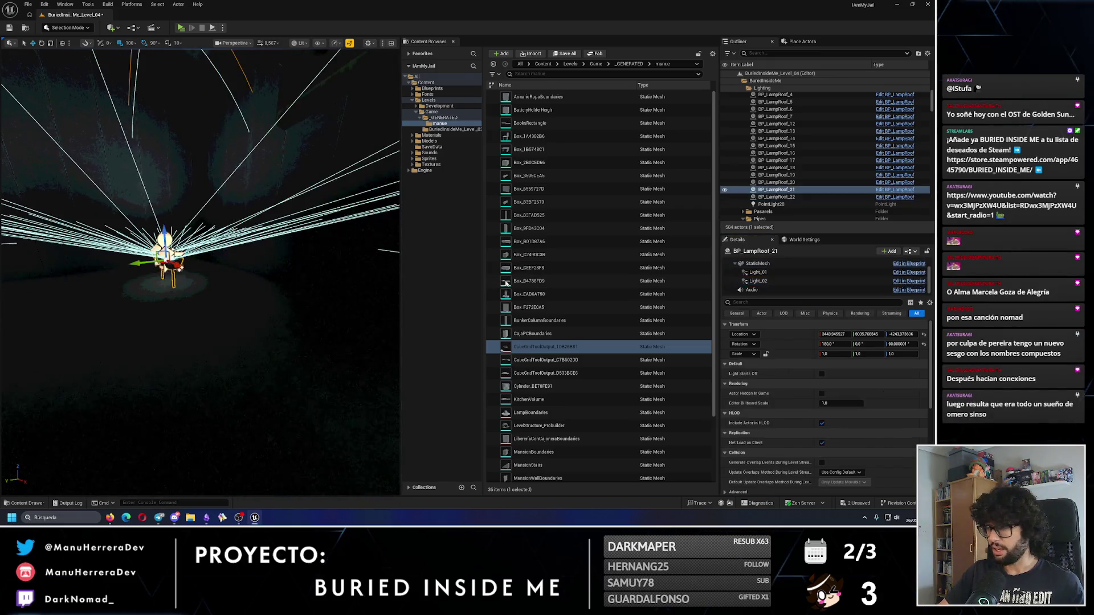
left_click(772, 275)
left_click(761, 281)
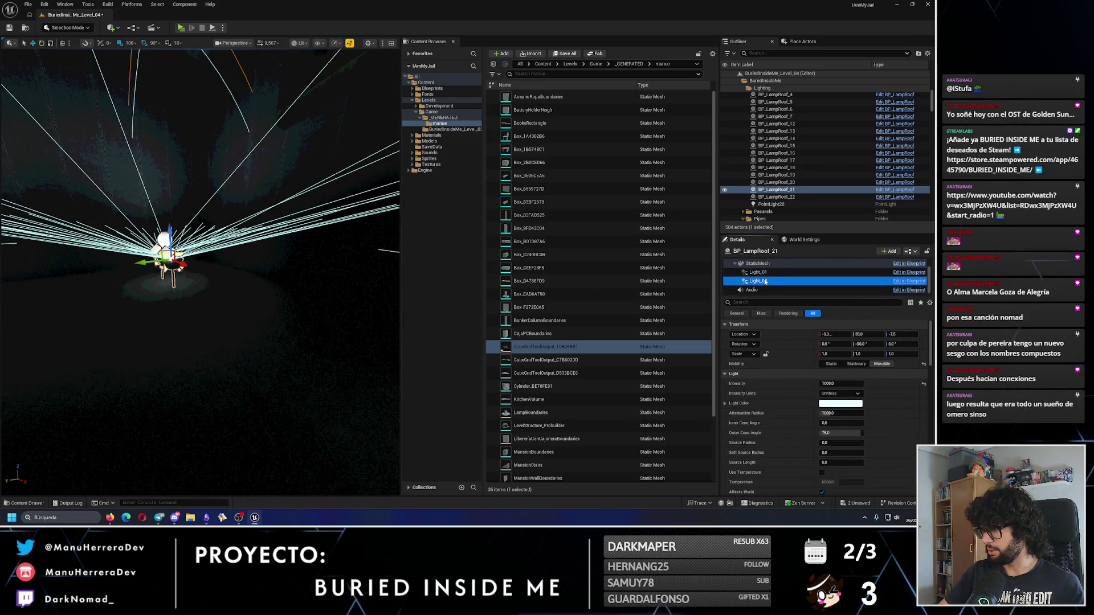
key("f")
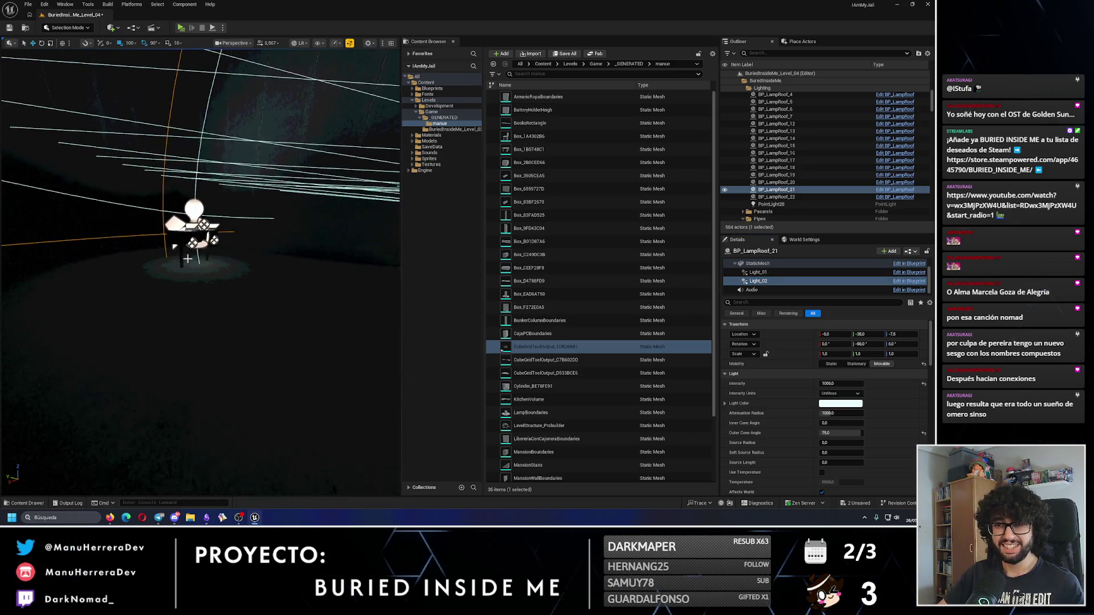
left_click(192, 242)
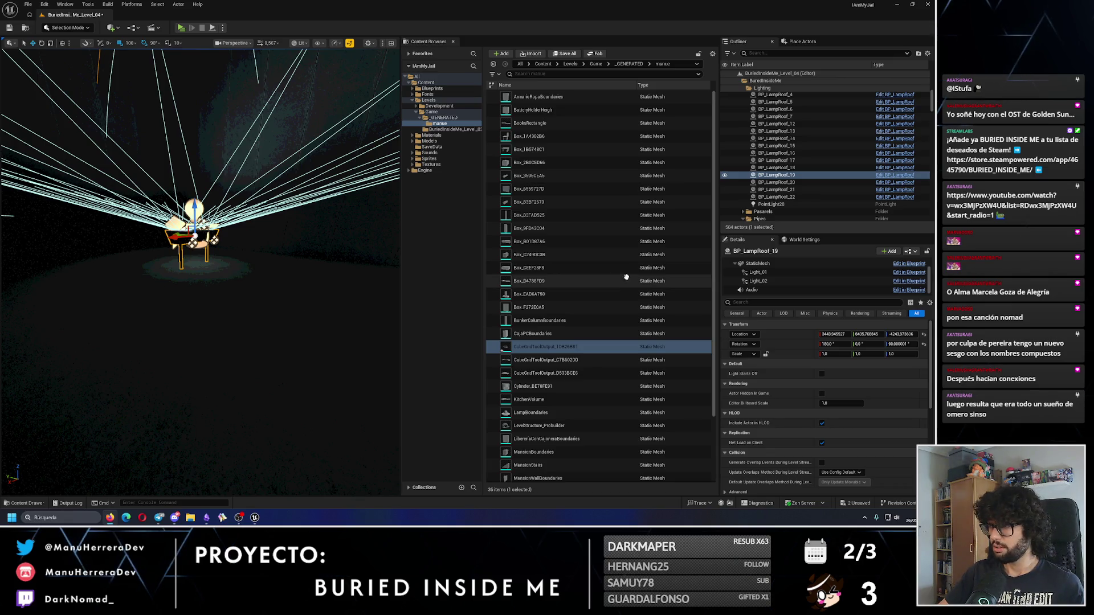
left_click(759, 272)
left_click(763, 281)
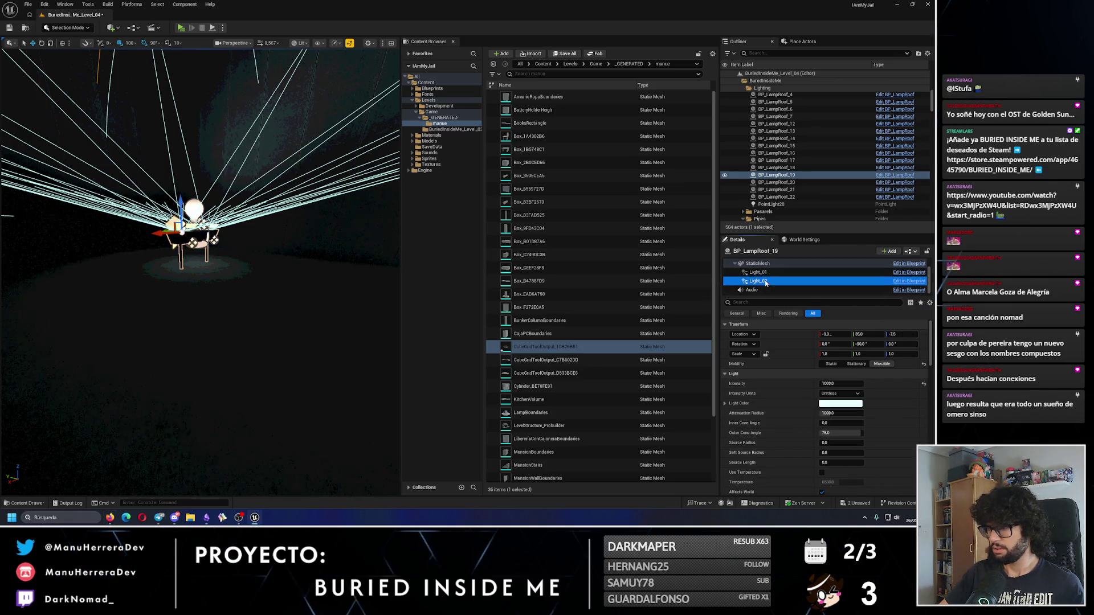
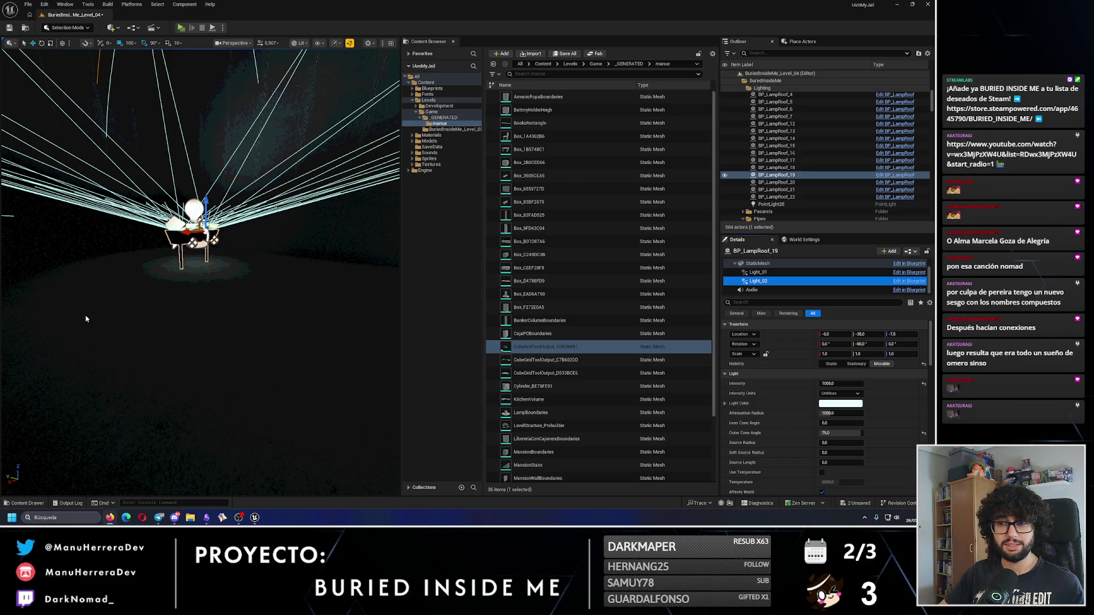
Step: Inspect Light_01 and Light_02 on ceiling lamps BP_LampRoof_19, BP_LampRoof_20 and BP_LampRoof_22
left_click(758, 272)
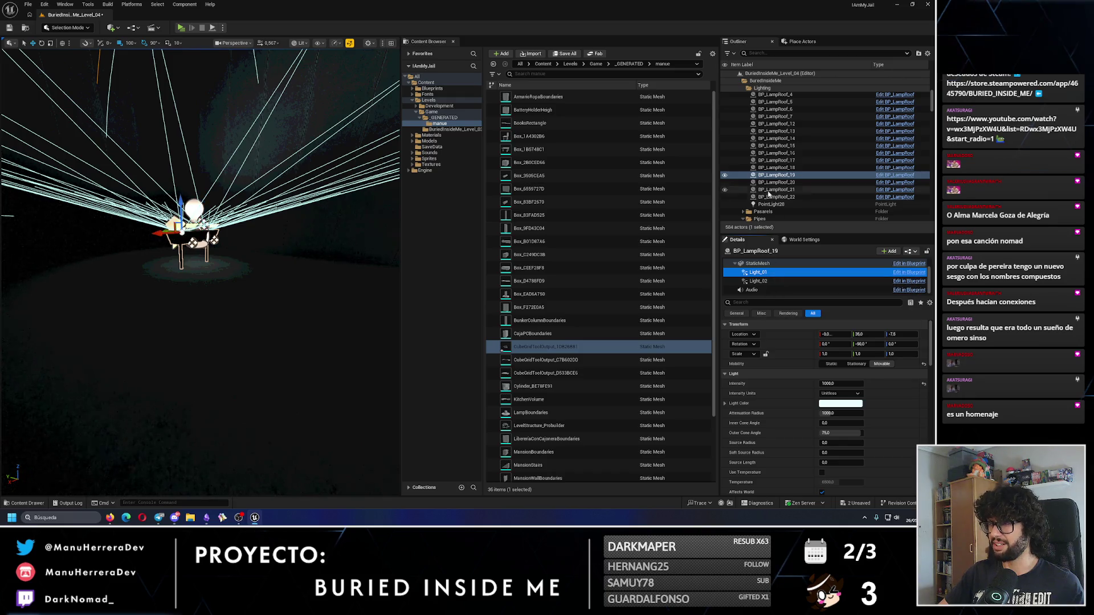
left_click(152, 233)
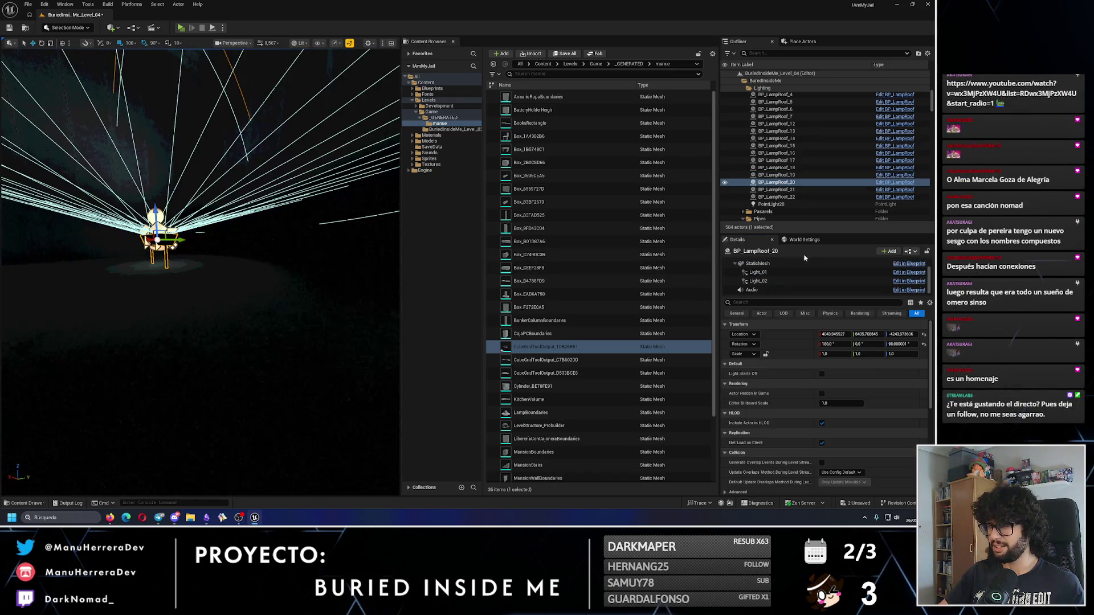
left_click(723, 283)
scroll(229, 249, "up", 5)
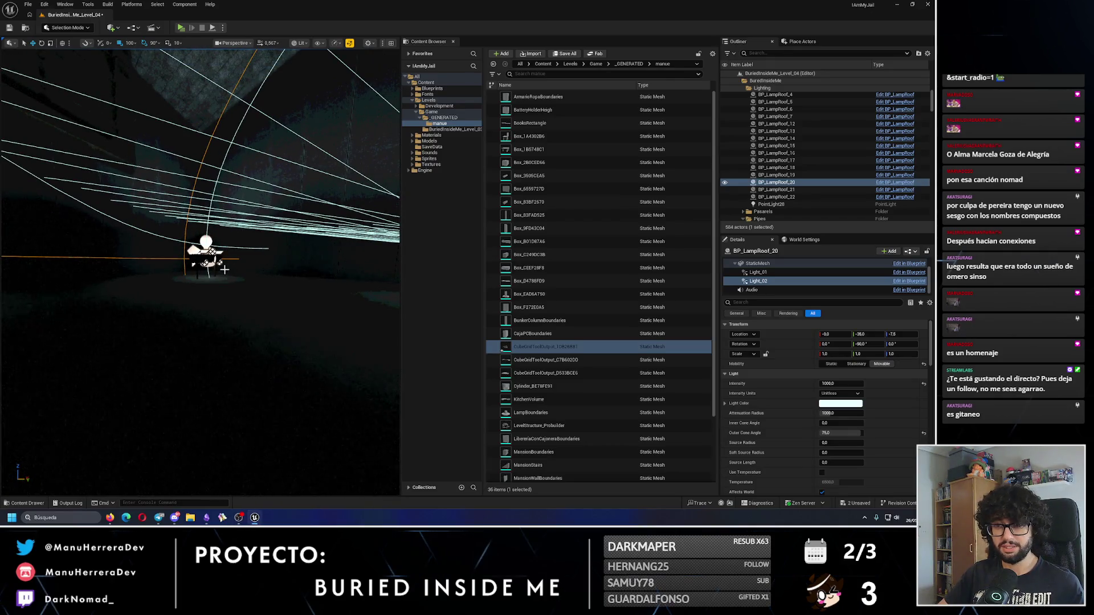
left_click(225, 270)
left_click(758, 272)
left_click(757, 281)
left_click_drag(296, 267, 310, 255)
Step: Compare unlit and lit views, fly up to the ceiling, and select the interior wall mesh
key("alt+3")
key("alt+4")
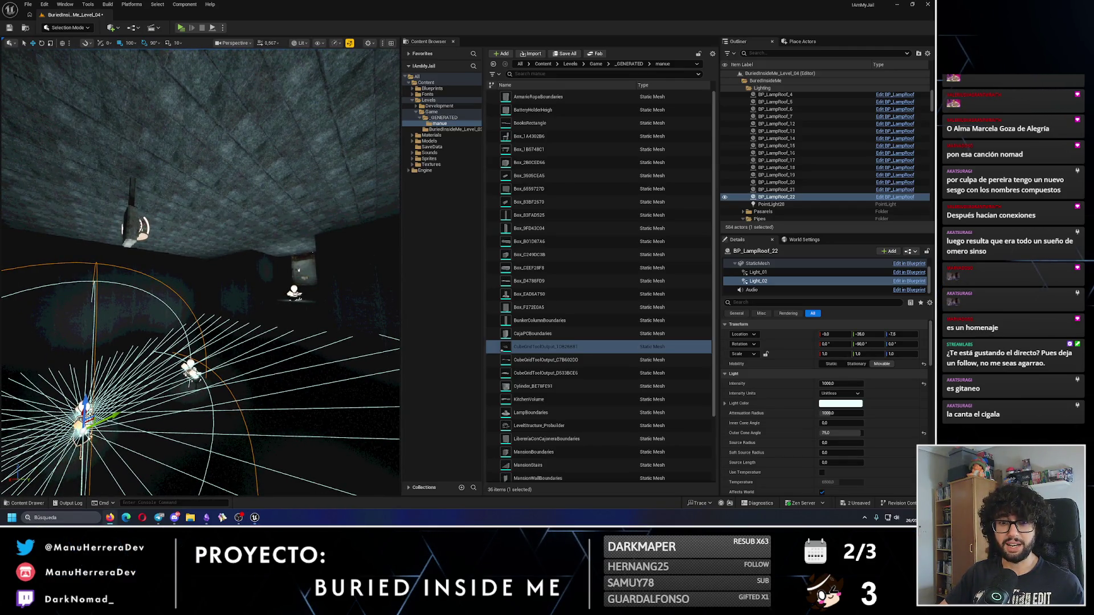
left_click_drag(266, 343, 280, 328)
key("alt+3")
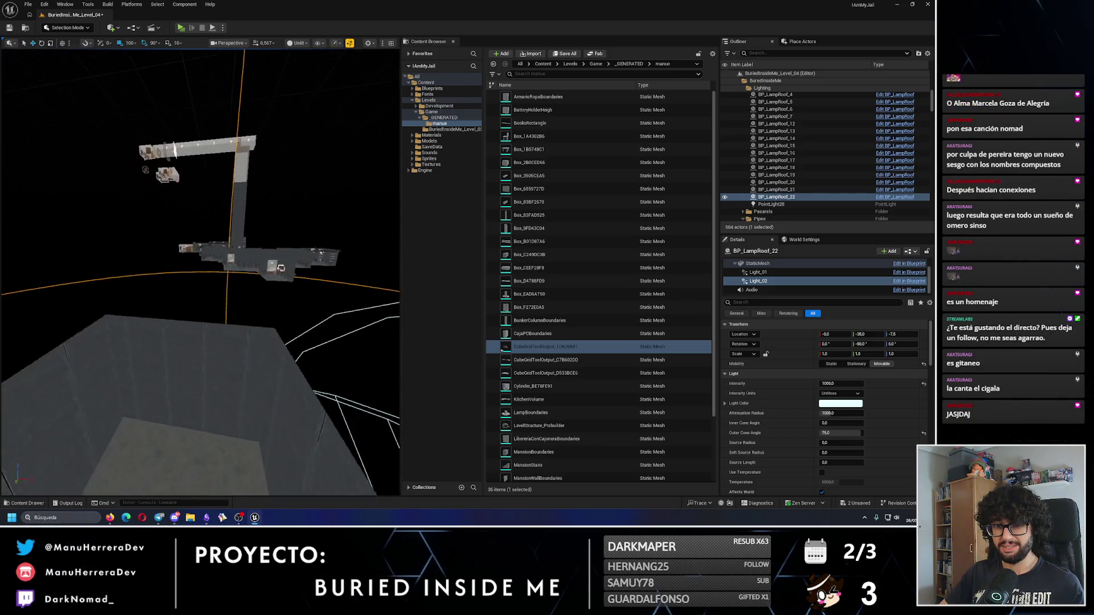
left_click(279, 269)
left_click(65, 27)
Step: Switch to Modeling Mode and try PolyGroup Edit on the wall mesh without applying changes
left_click(83, 70)
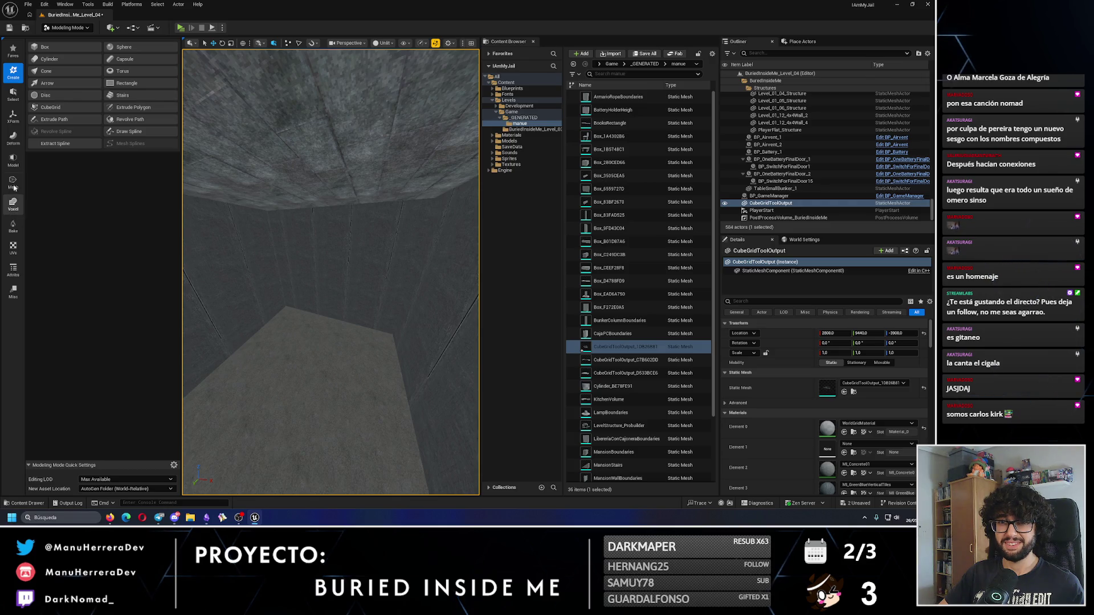
left_click(12, 160)
left_click(49, 47)
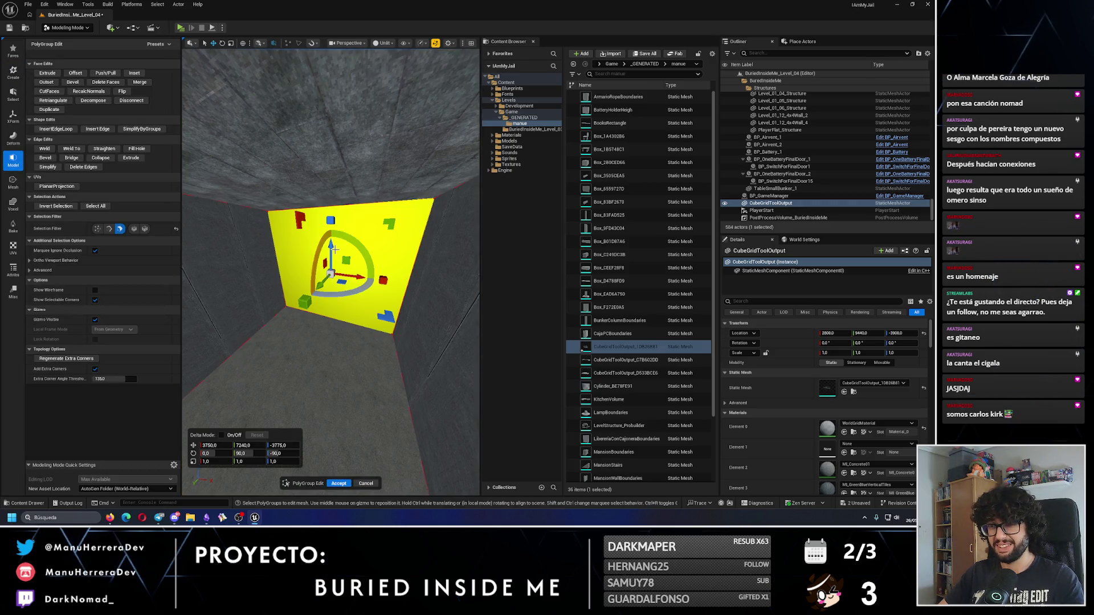
left_click(338, 483)
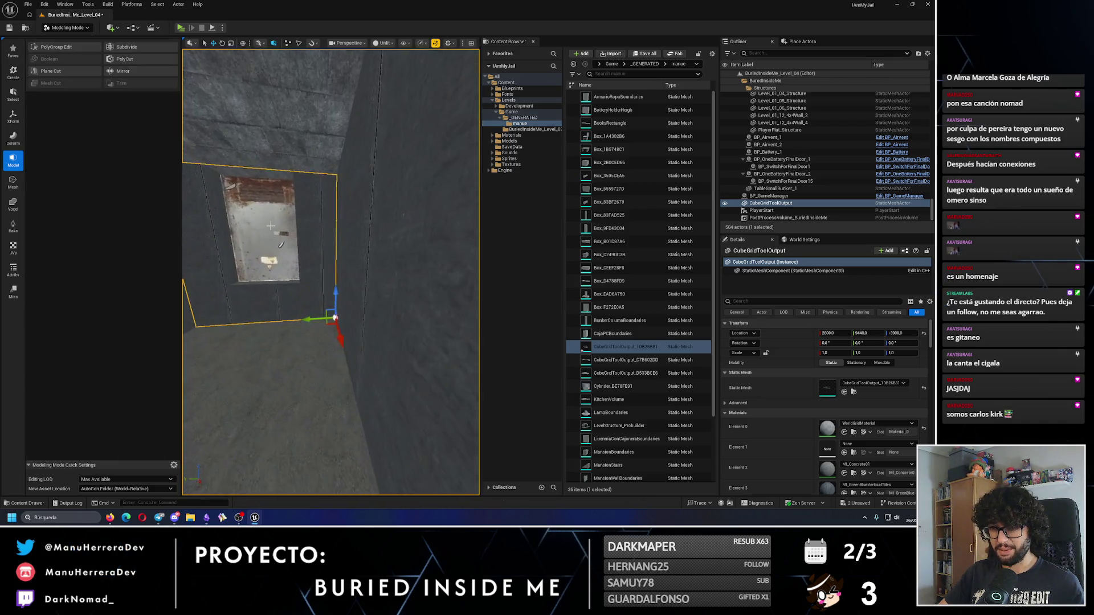
Step: Select the door frame and the room's door and frame them in the viewport
left_click(305, 212)
left_click(306, 212, "ctrl")
key("f")
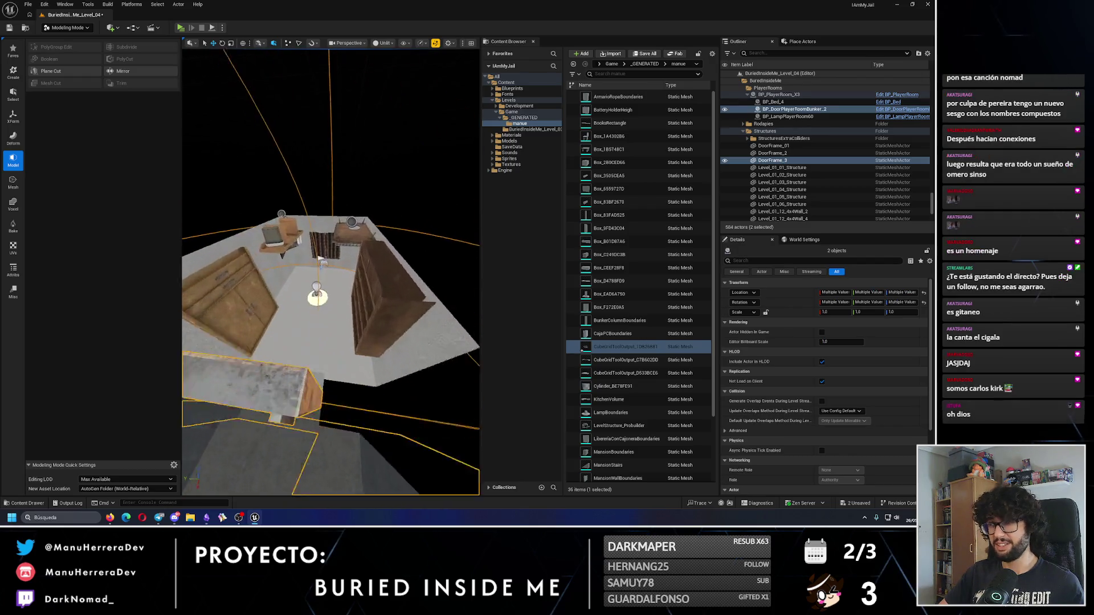
Step: Rename DoorFrame_3 to DoorFrame_1 and the room's bed to BP_Bed_1
key("f")
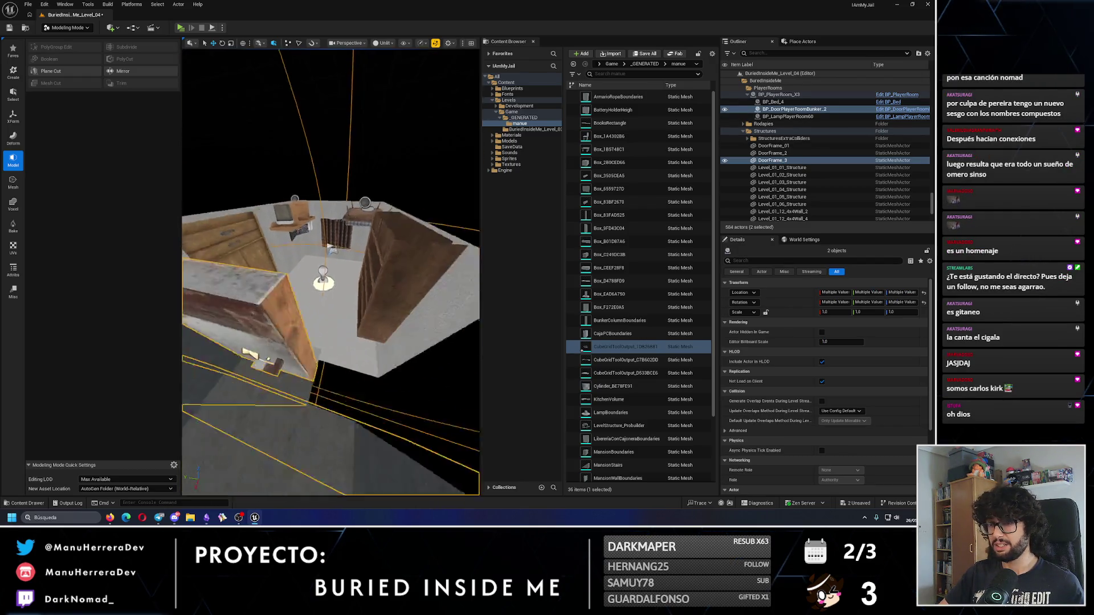
left_click(783, 161)
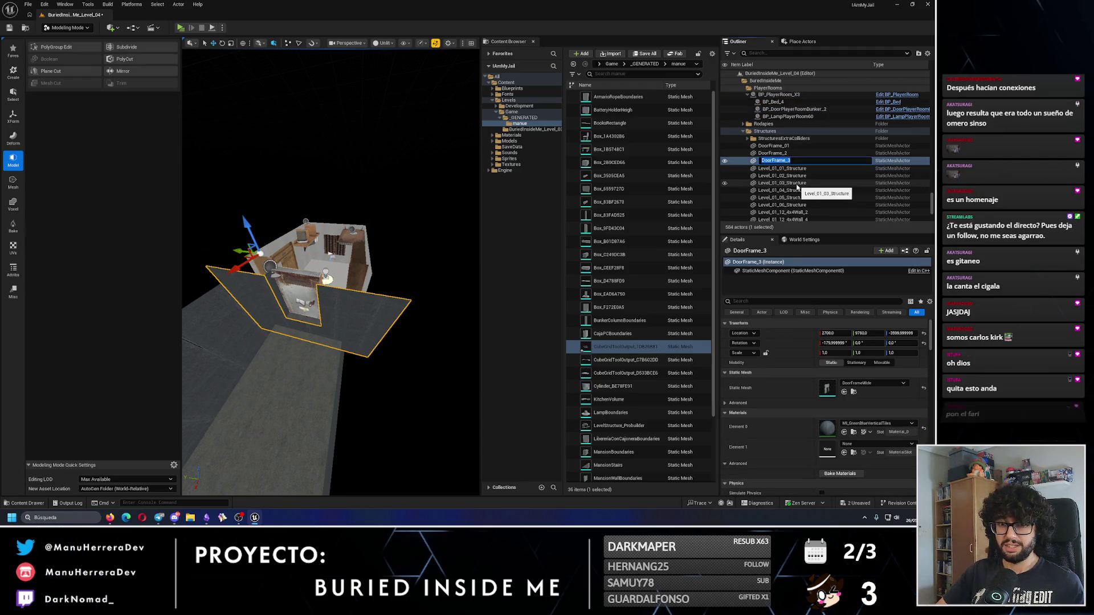
key("ctrl+d")
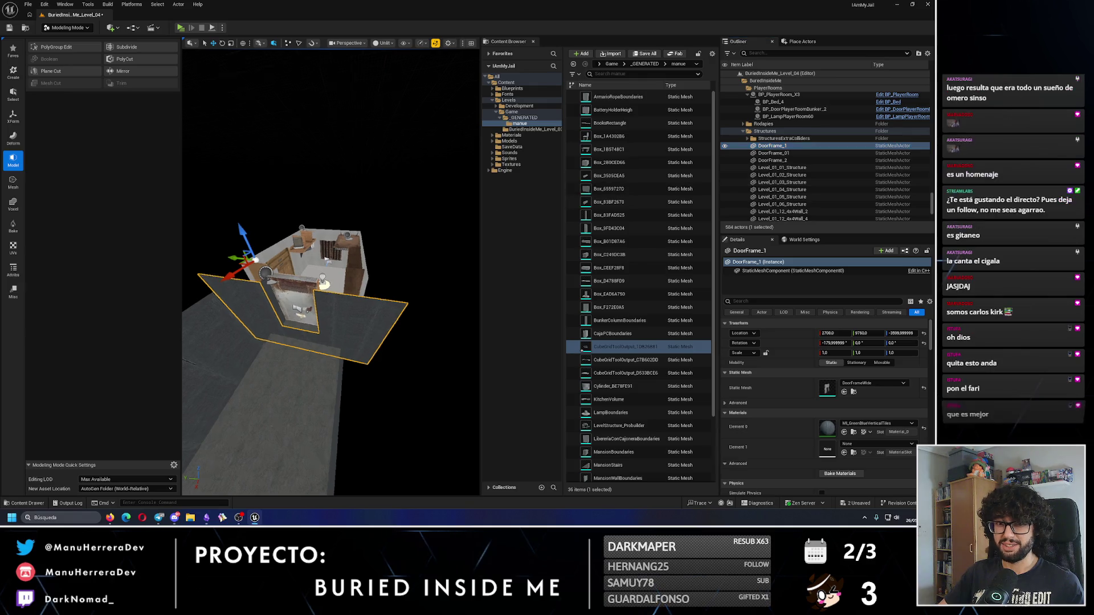
left_click(441, 195)
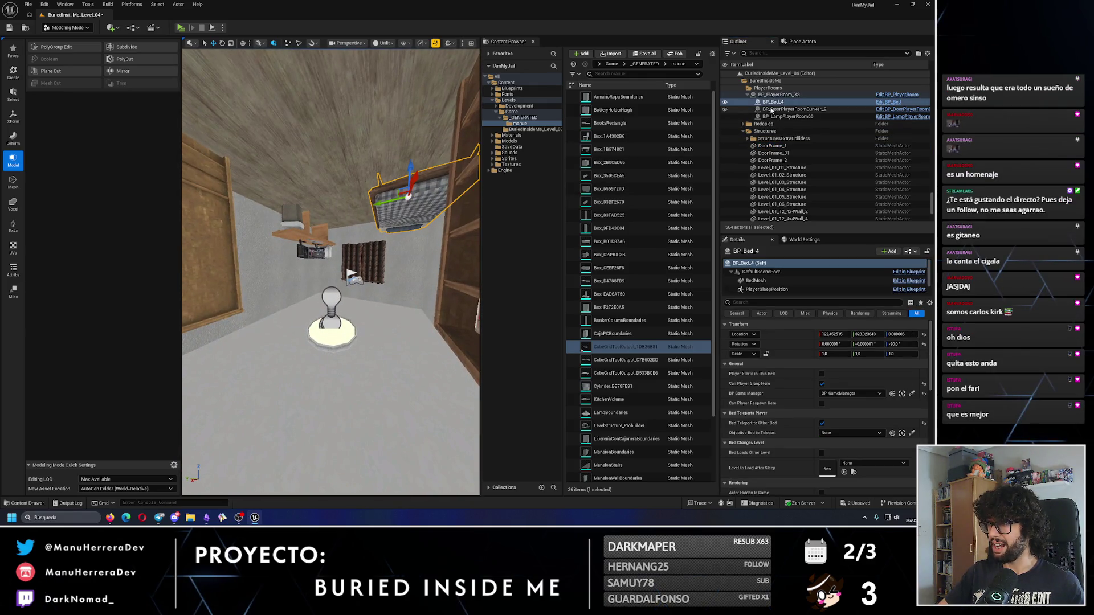
scroll(750, 159, "up", 3)
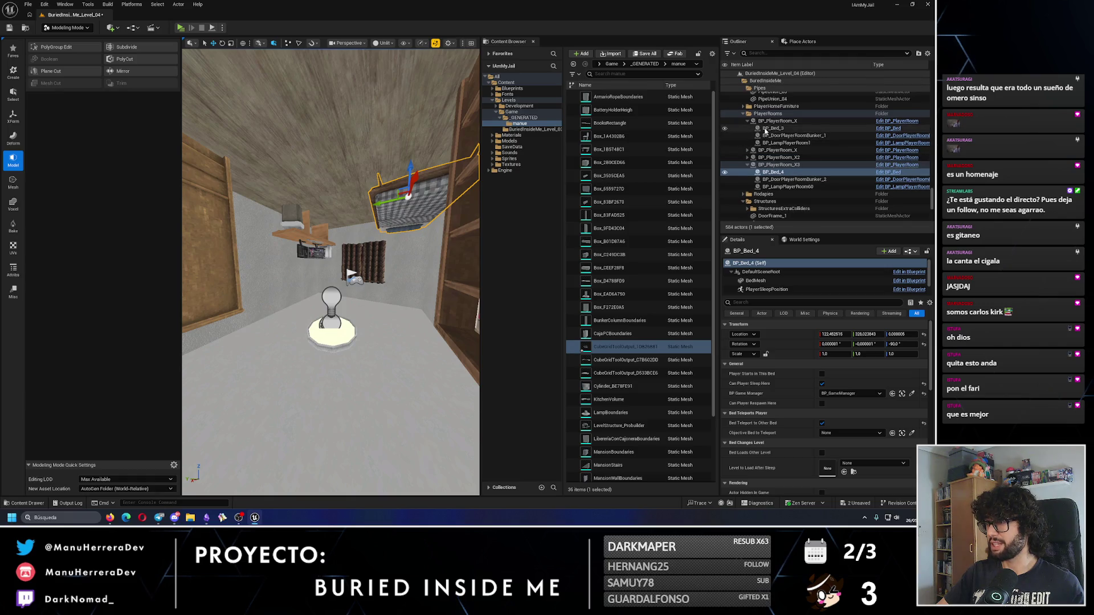
left_click(776, 172)
key("Return")
Step: Rename BP_PlayerRoom_X3 to BP_PlayerRoom_1 and frame the room's door
double_click(784, 166)
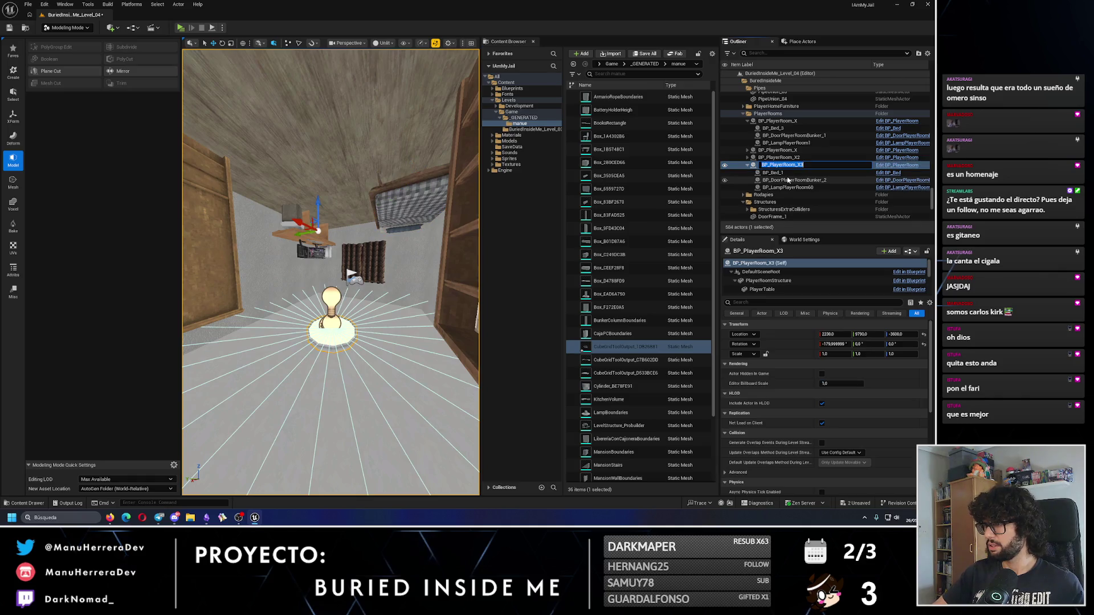
key("BackSpace")
type("1")
key("Return")
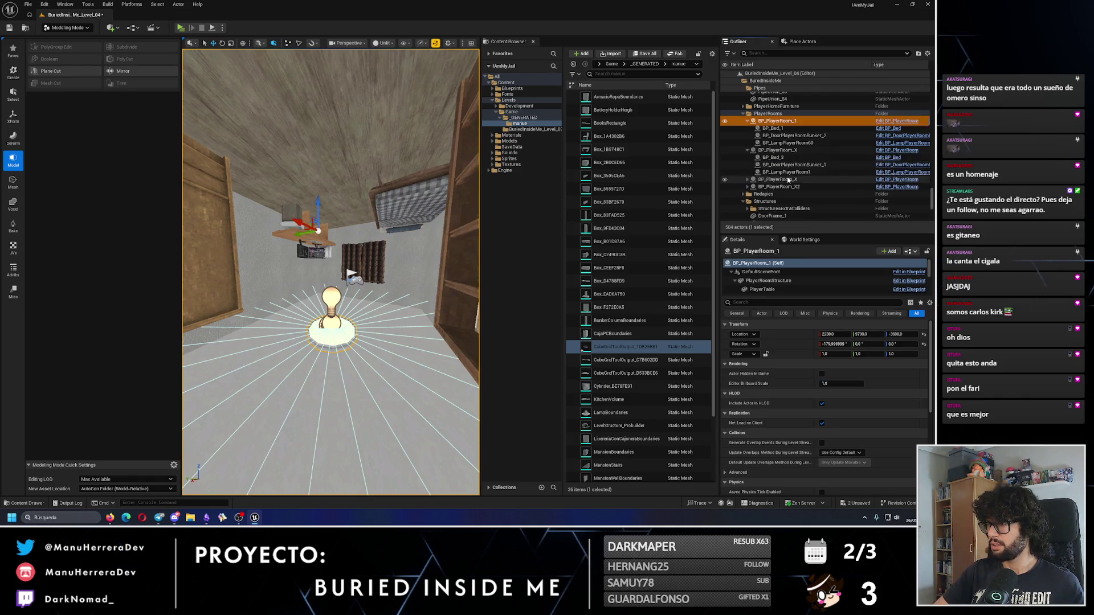
left_click(793, 135)
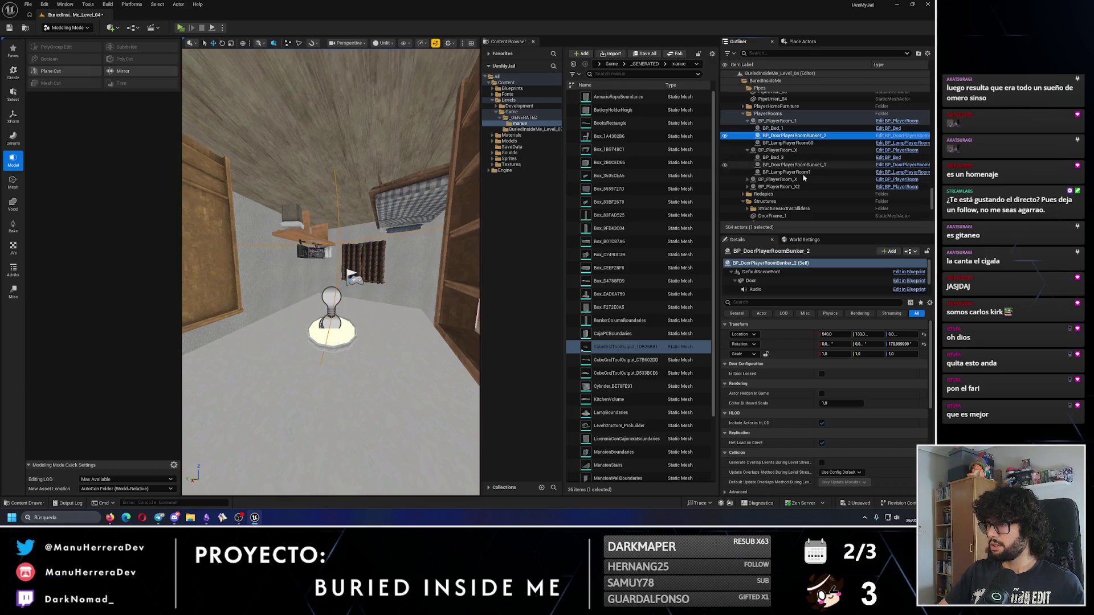
key("f")
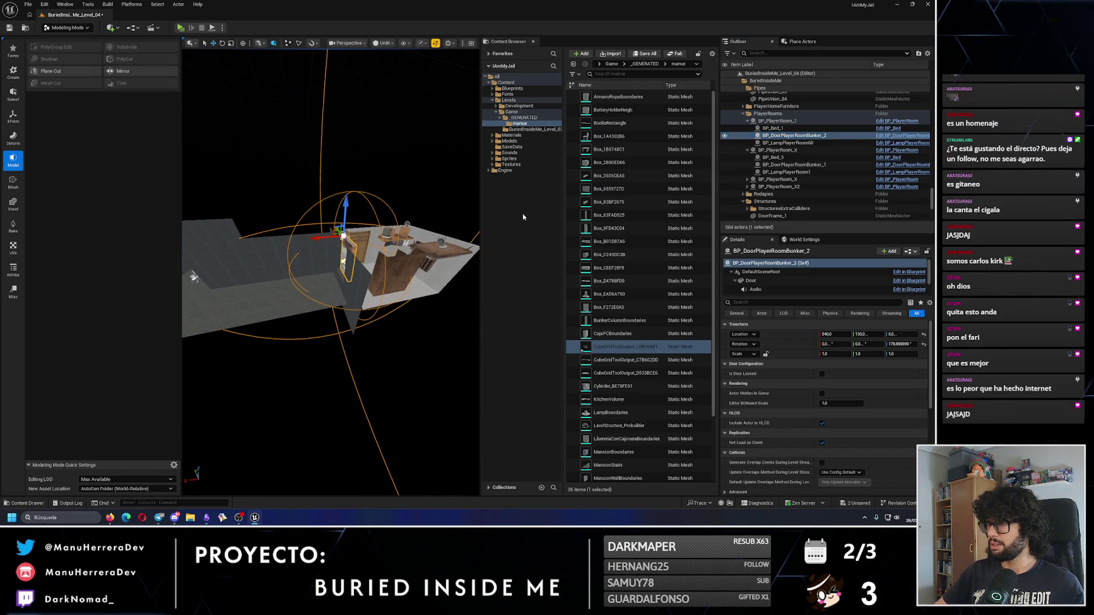
Step: Rename BP_DoorPlayerRoomBunker_1 to BP_DoorPlayerRoomBunker_X and BP_DoorPlayerRoomBunker_2 to BP_DoorPlayerRoomBunker_1
left_click(797, 164)
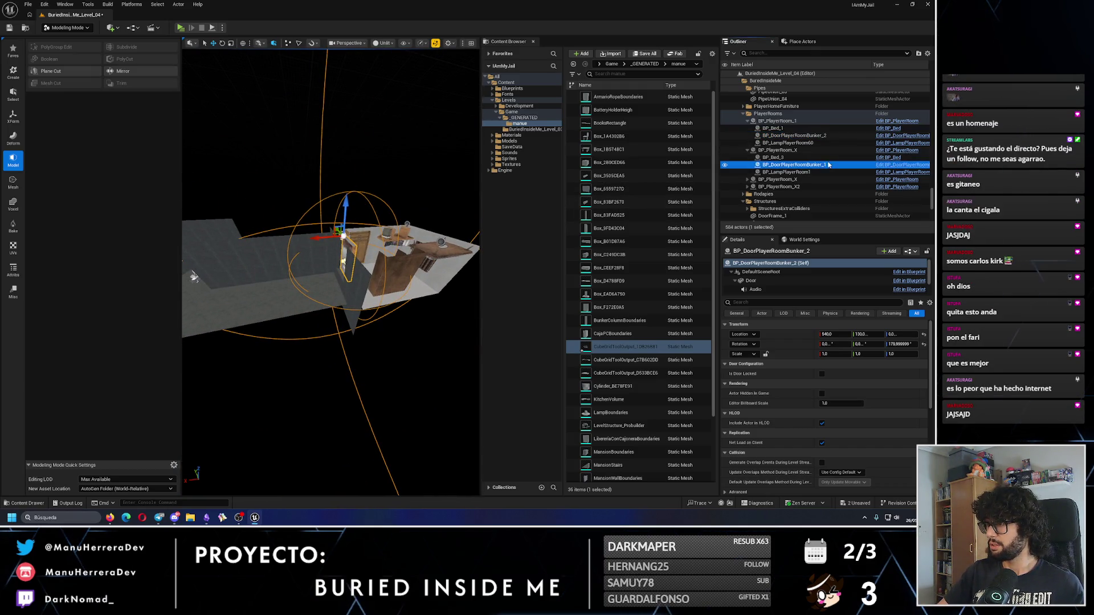
key("F2")
key("End")
key("BackSpace")
type("X")
key("Return")
left_click(837, 136)
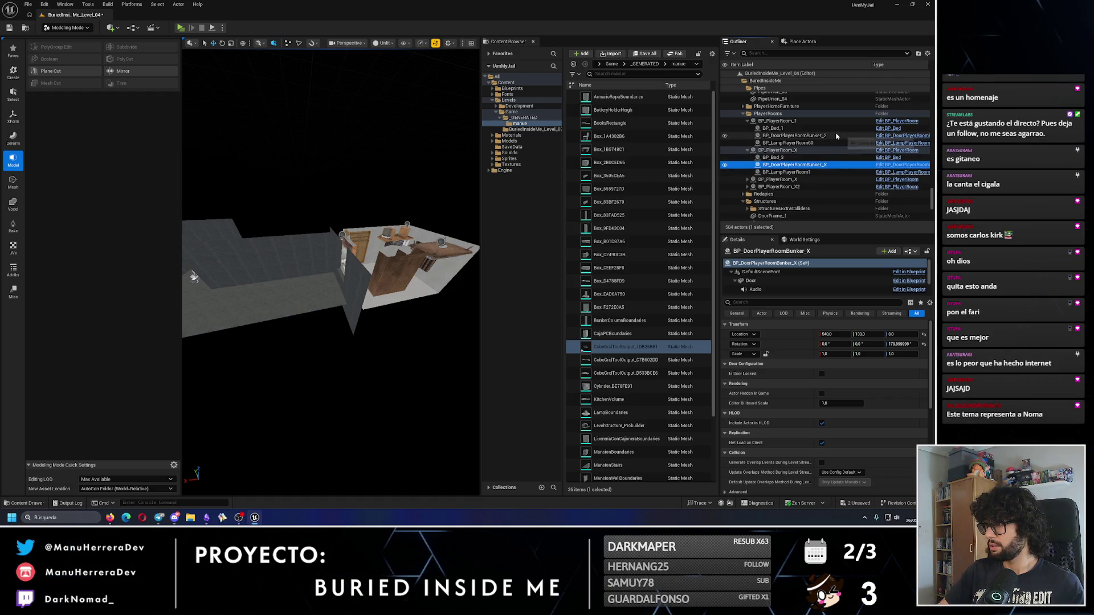
key("F2")
key("End")
key("BackSpace")
type("1")
key("Return")
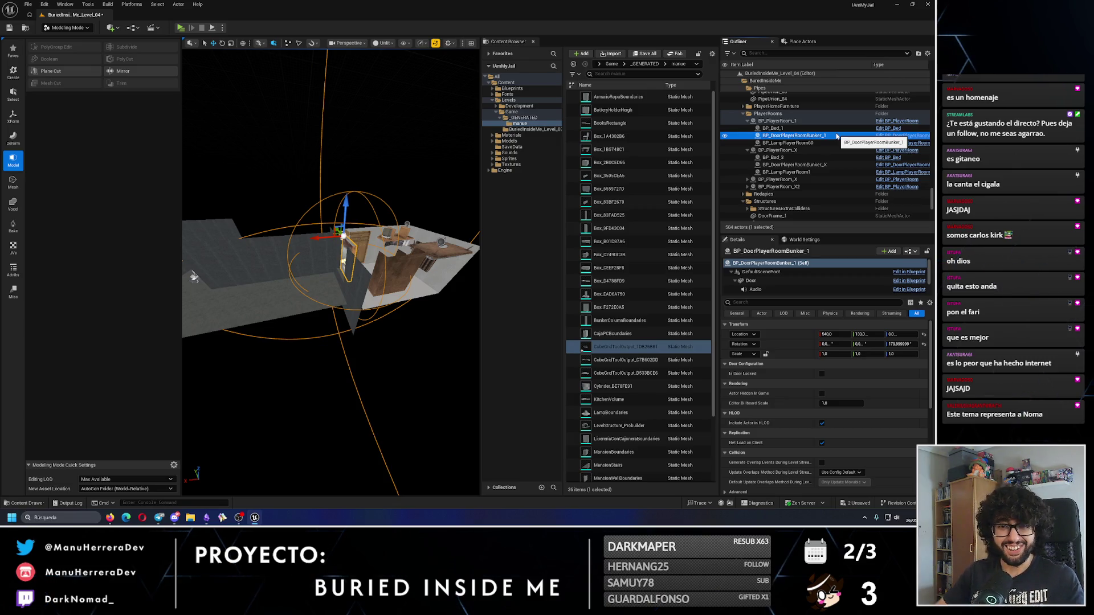
Step: Select the door, door frame, BP_Bed_1 and BP_PlayerRoom_1 together and frame the room
key("f")
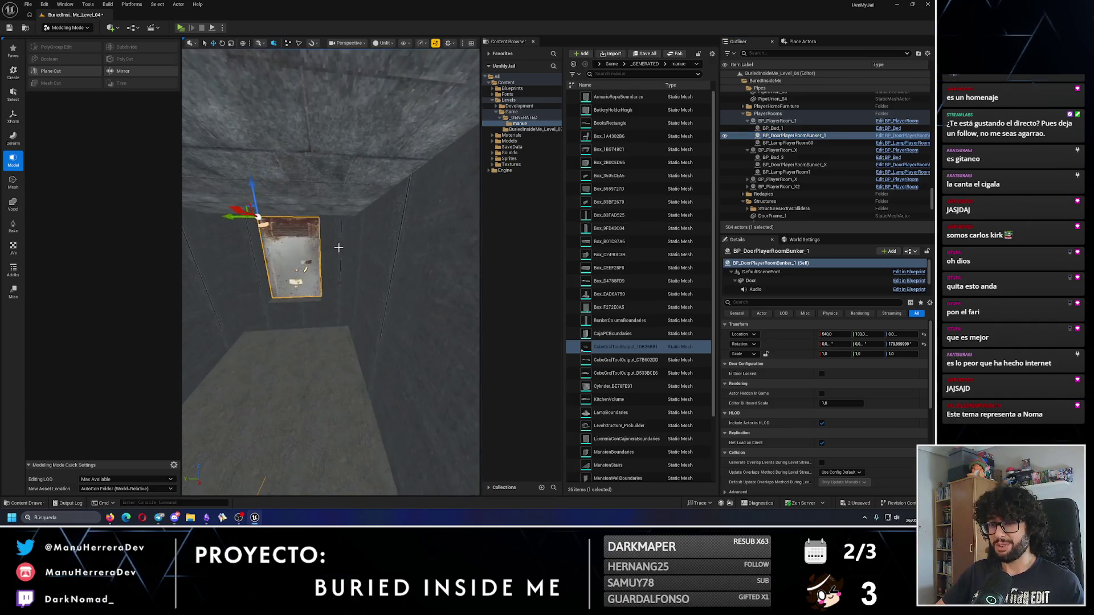
left_click(342, 249, "ctrl")
left_click_drag(342, 249, 328, 252)
left_click(328, 253, "ctrl")
left_click(329, 253, "ctrl")
key("f")
mouse_move(364, 319)
left_mouse_down()
mouse_move(381, 333)
mouse_move(230, 343)
left_mouse_up()
Step: Duplicate the selected room pieces, rotate the copy into place, and return to Selection Mode
key("ctrl+d")
key("e")
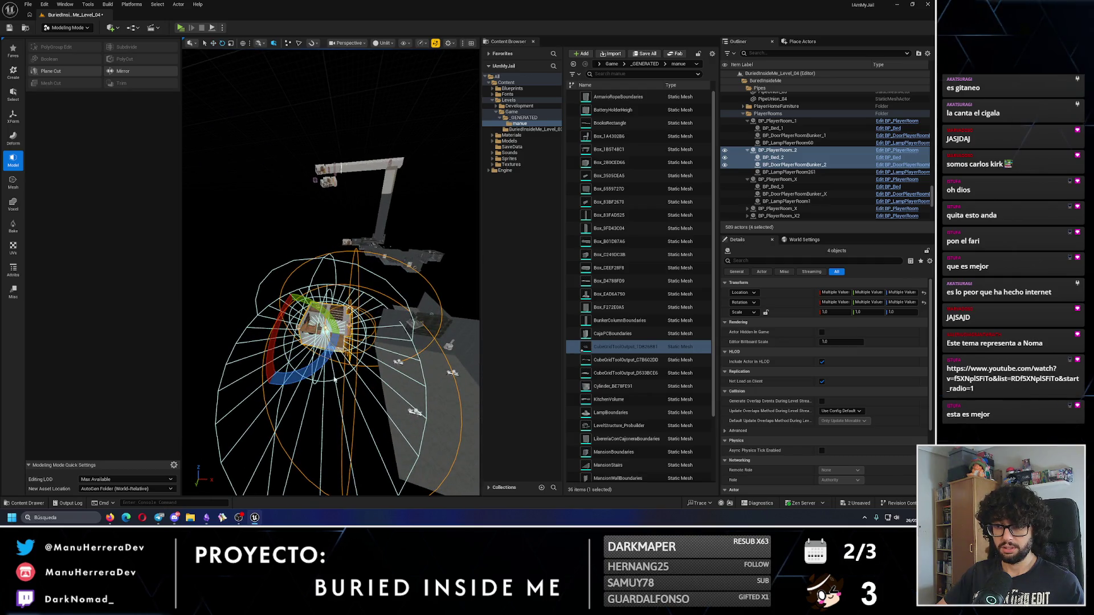
left_click_drag(347, 336, 383, 328)
mouse_move(293, 340)
left_mouse_down()
mouse_move(307, 298)
mouse_move(336, 268)
mouse_move(329, 300)
mouse_move(317, 276)
left_mouse_up()
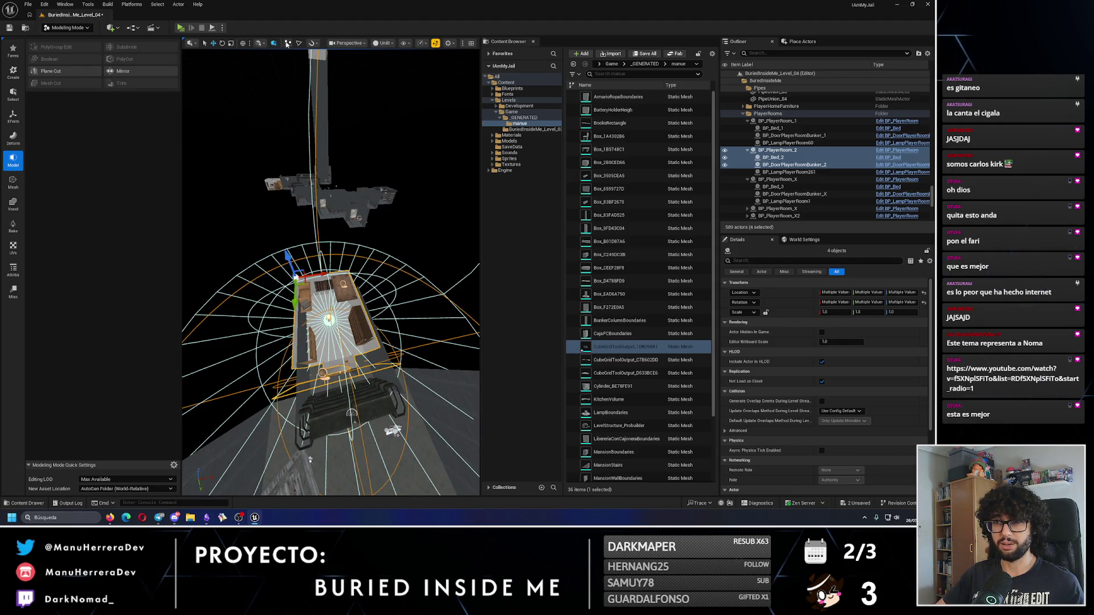
left_click(88, 28)
left_click(62, 40)
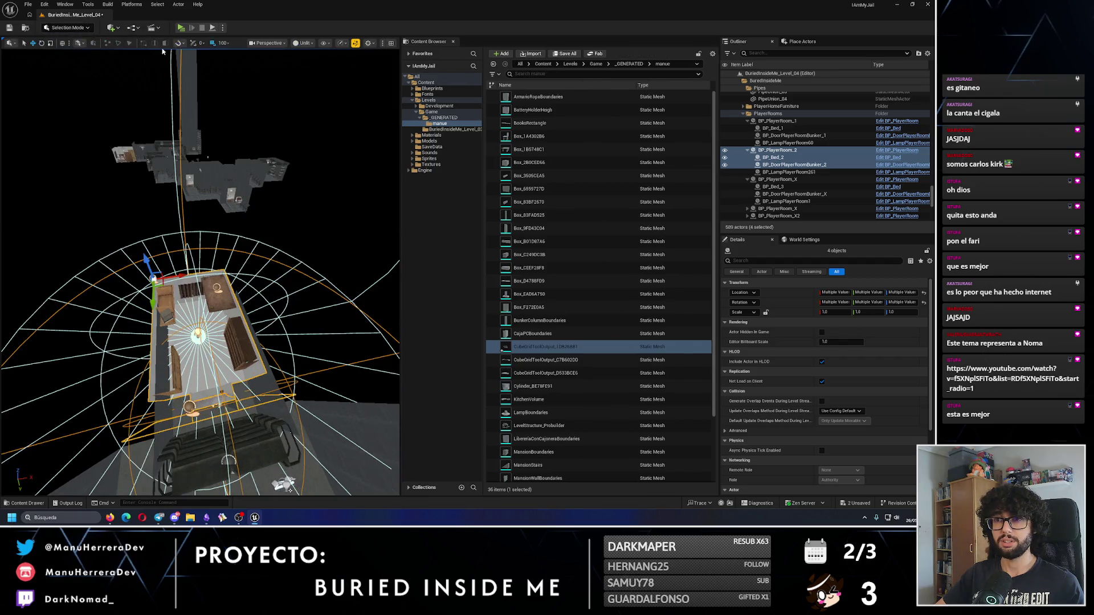
Step: Set position grid snap to 10 and view the duplicated room's four actors from several angles
left_click(130, 43)
left_click(136, 79)
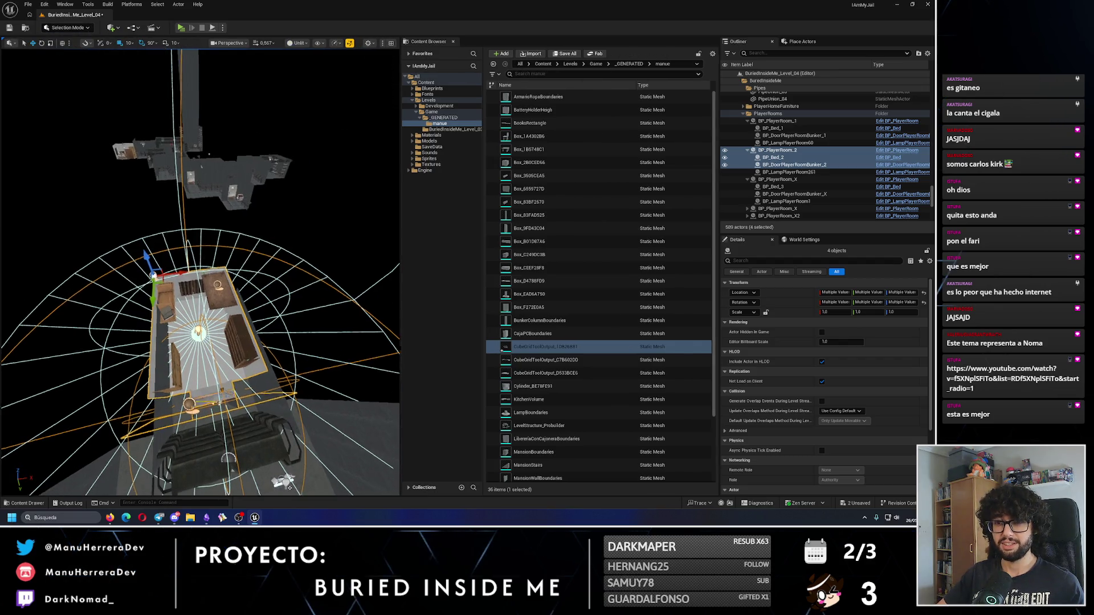
left_click_drag(200, 274, 232, 287)
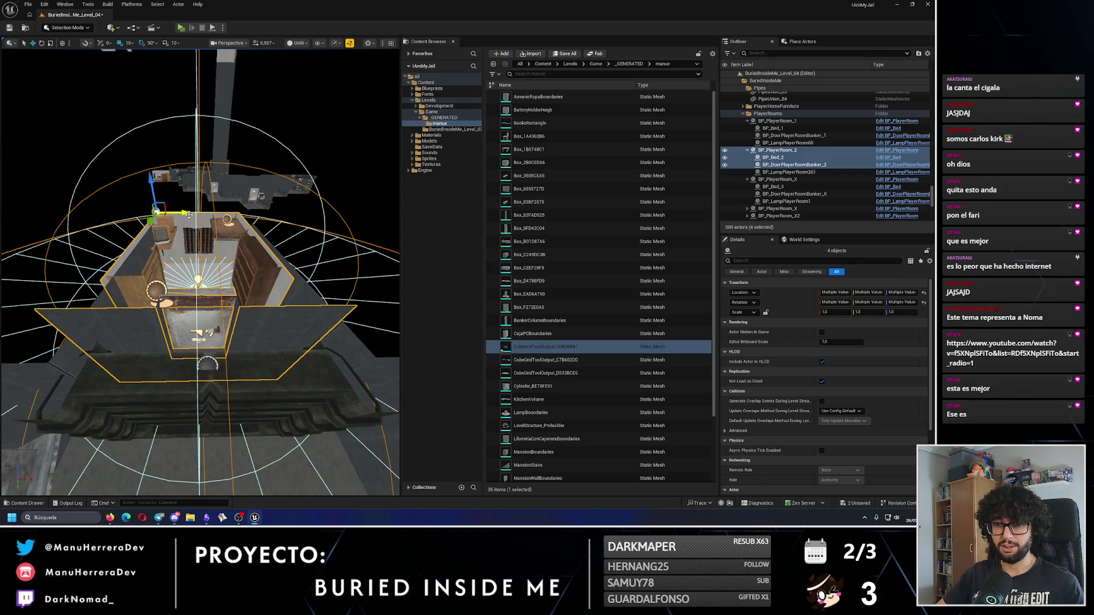
mouse_move(188, 214)
left_mouse_down()
mouse_move(160, 237)
mouse_move(310, 281)
mouse_move(334, 245)
left_mouse_up()
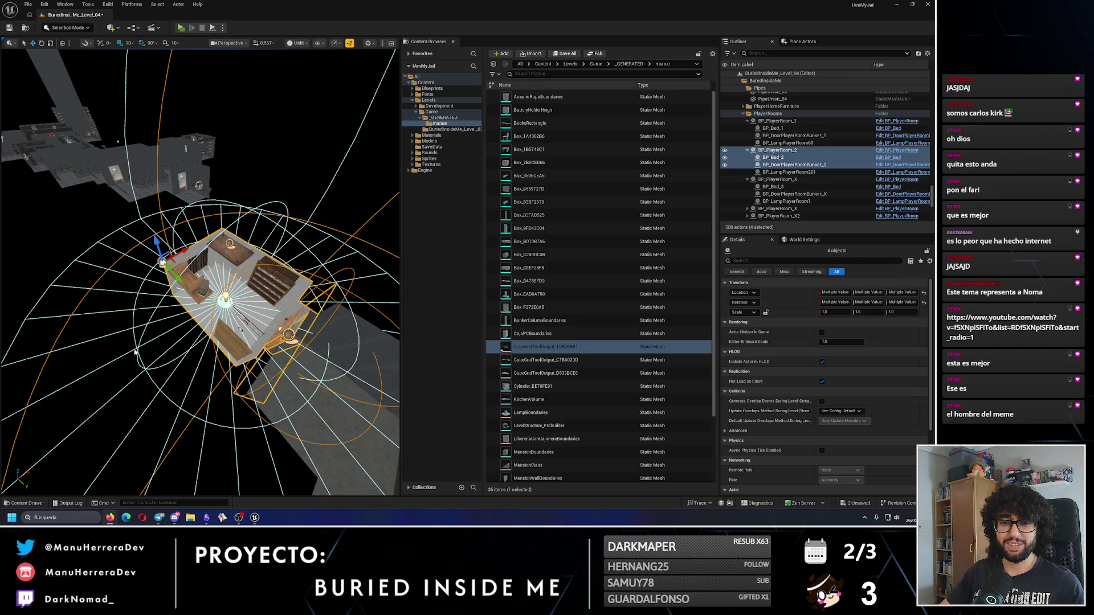
left_click_drag(233, 370, 29, 260)
key("f")
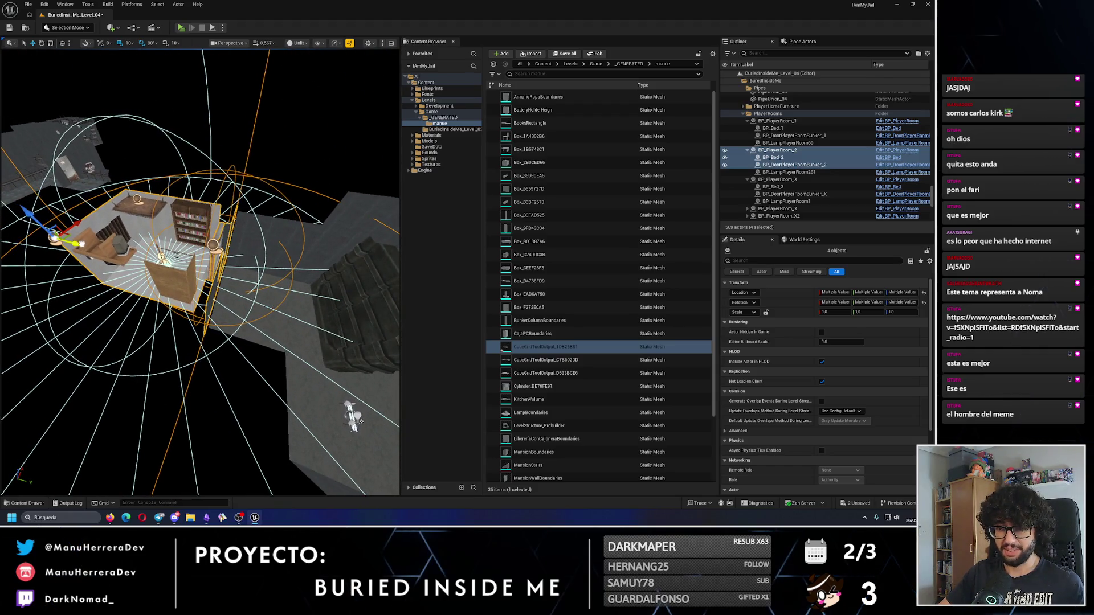
left_click_drag(347, 319, 347, 320)
left_click_drag(204, 240, 204, 240)
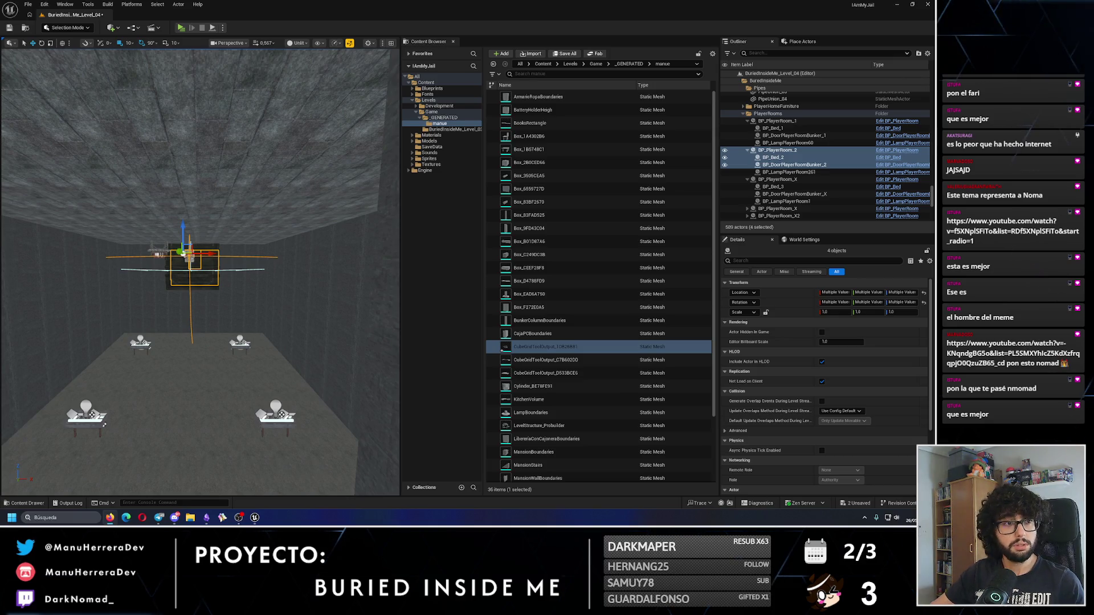
Step: Fly toward the selected box, then bring the Firefox YouTube music window forward
mouse_move(252, 254)
left_mouse_down()
mouse_move(285, 254)
mouse_move(234, 254)
left_mouse_up()
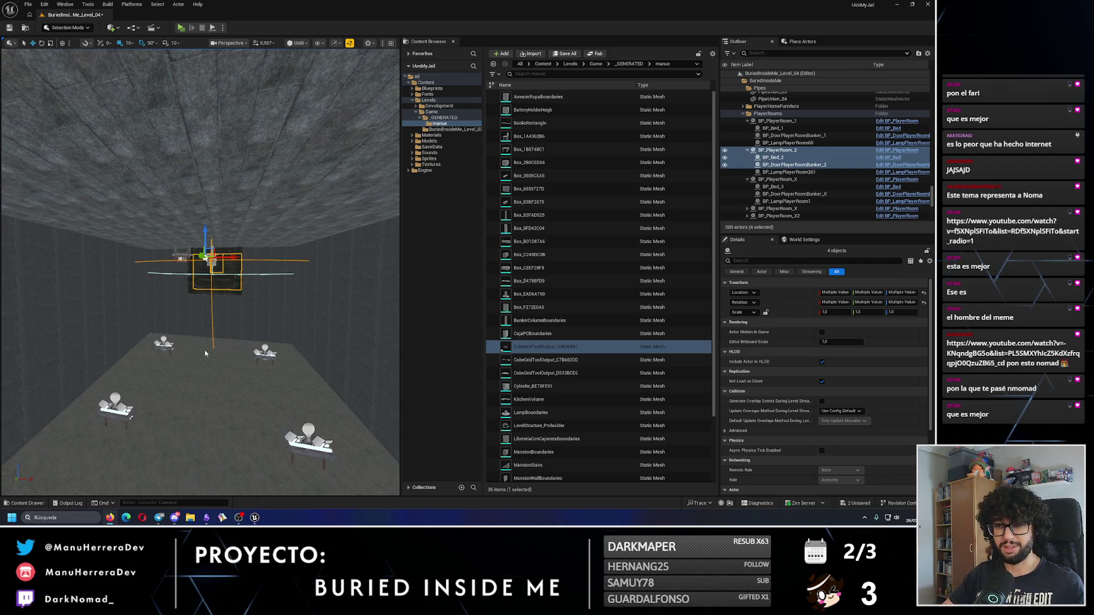
left_click_drag(233, 254, 255, 196)
scroll(200, 272, "up", 2)
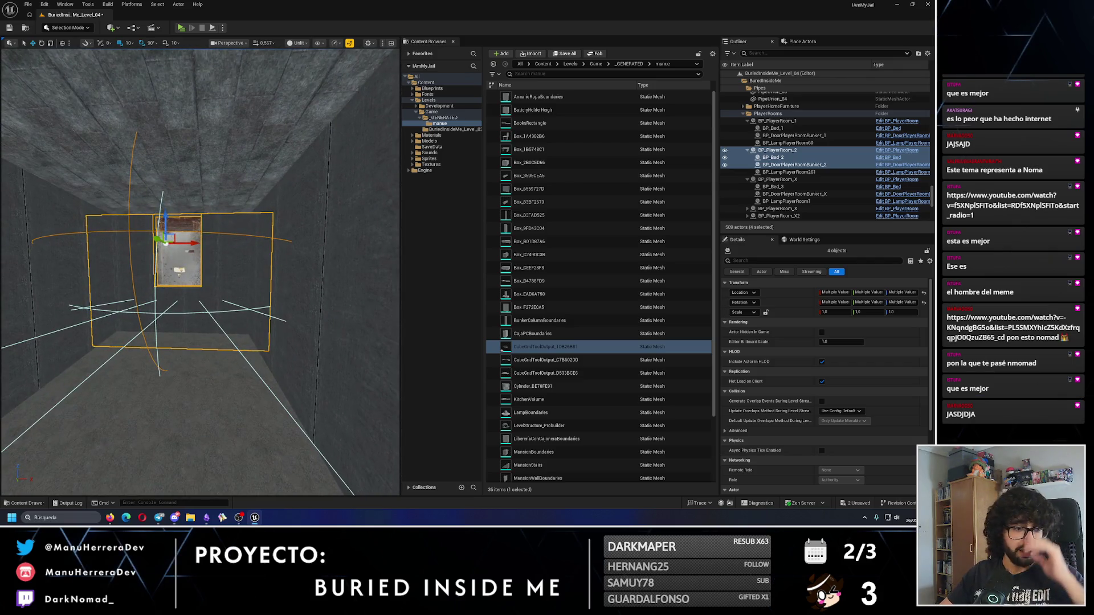
left_click(110, 518)
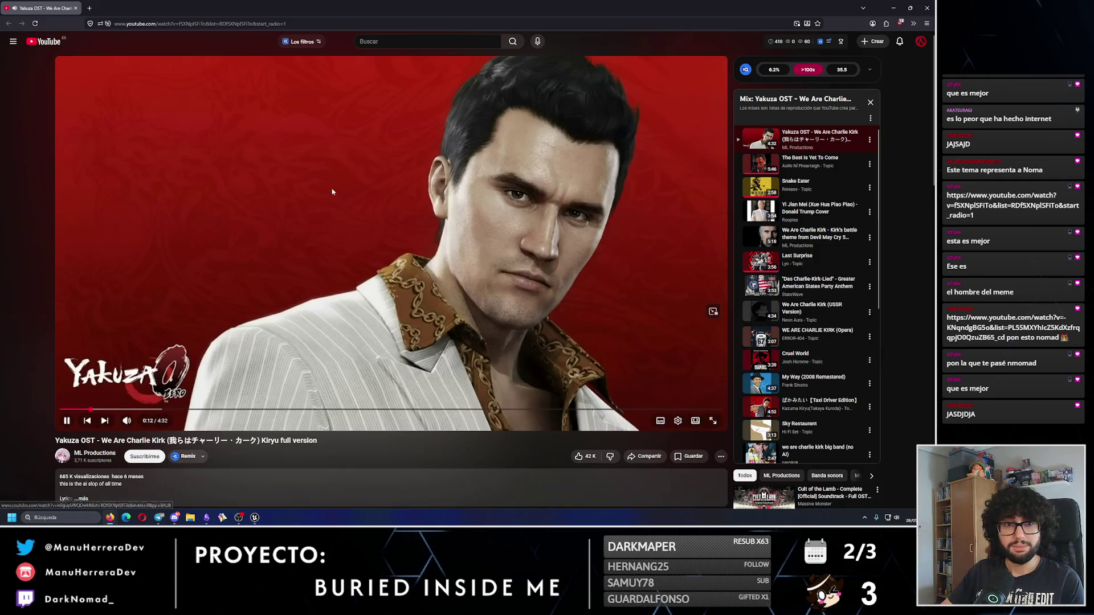
Step: Switch back to the Unreal Editor and fly the view through the bunker rooms
key("alt+Tab")
left_click_drag(219, 226, 219, 203)
mouse_move(120, 265)
left_mouse_down()
mouse_move(148, 267)
mouse_move(119, 265)
mouse_move(133, 282)
mouse_move(160, 221)
left_mouse_up()
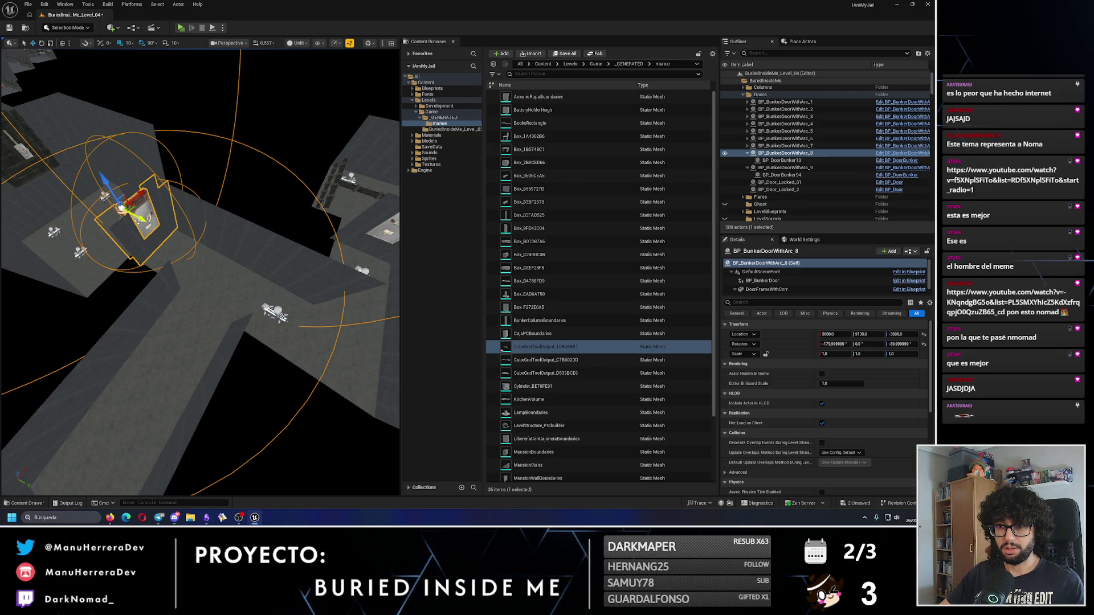
Step: Alt-drag a copy of the bunker door and nudge it along Y to 9860
left_click_drag(138, 220, 171, 234, "alt")
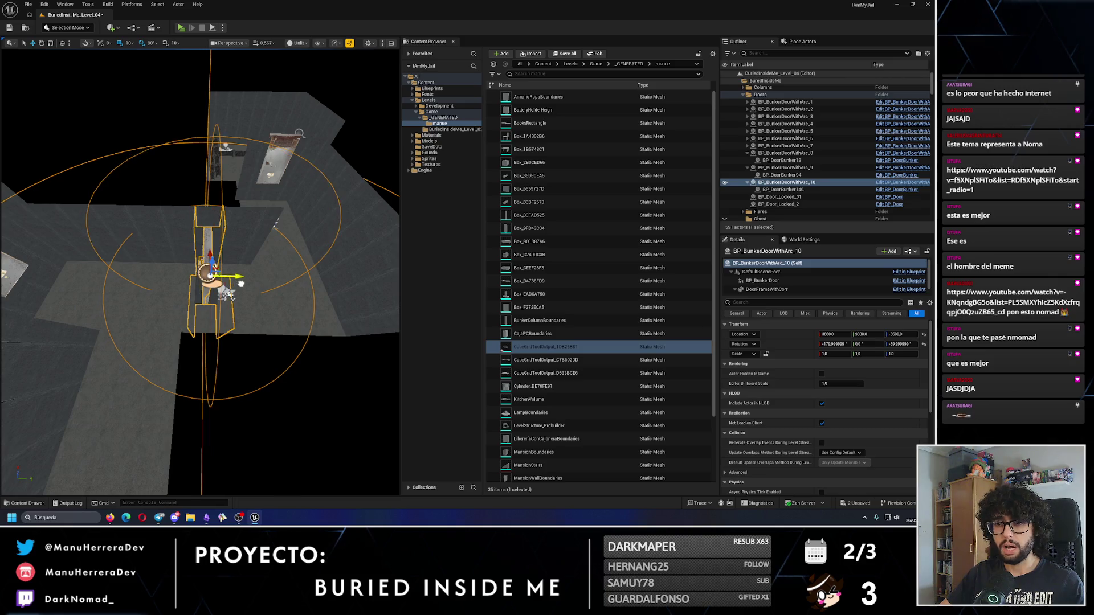
left_click_drag(240, 283, 256, 284)
scroll(249, 286, "up", 2)
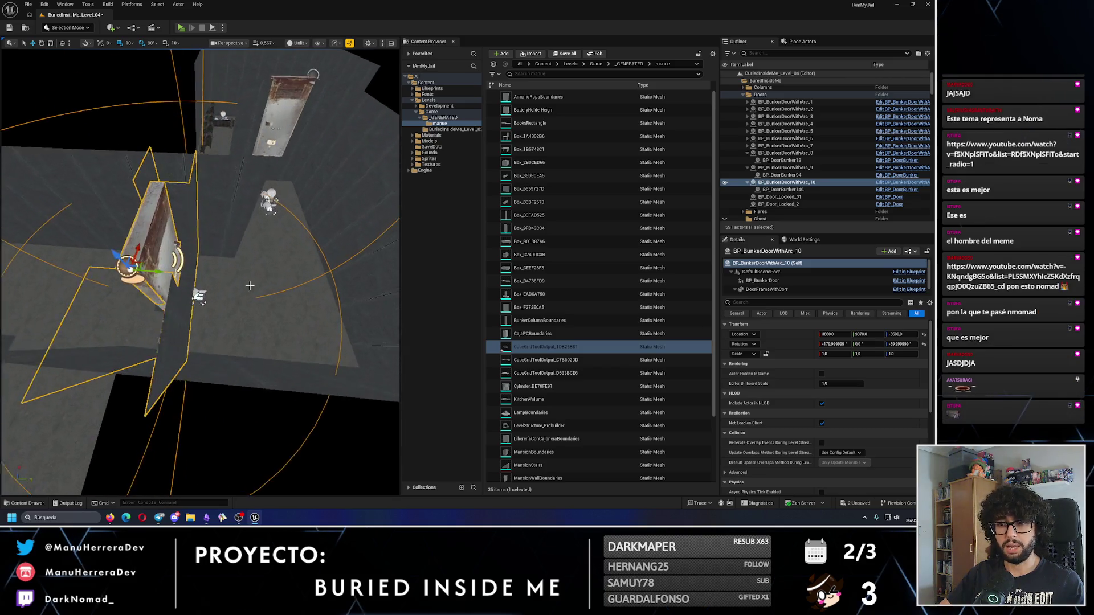
Step: Delete roof lamp BP_LampRoof_15, duplicate a neighbouring lamp, and check it lit and unlit
left_click(212, 301)
left_click(196, 296)
scroll(250, 342, "up", 3)
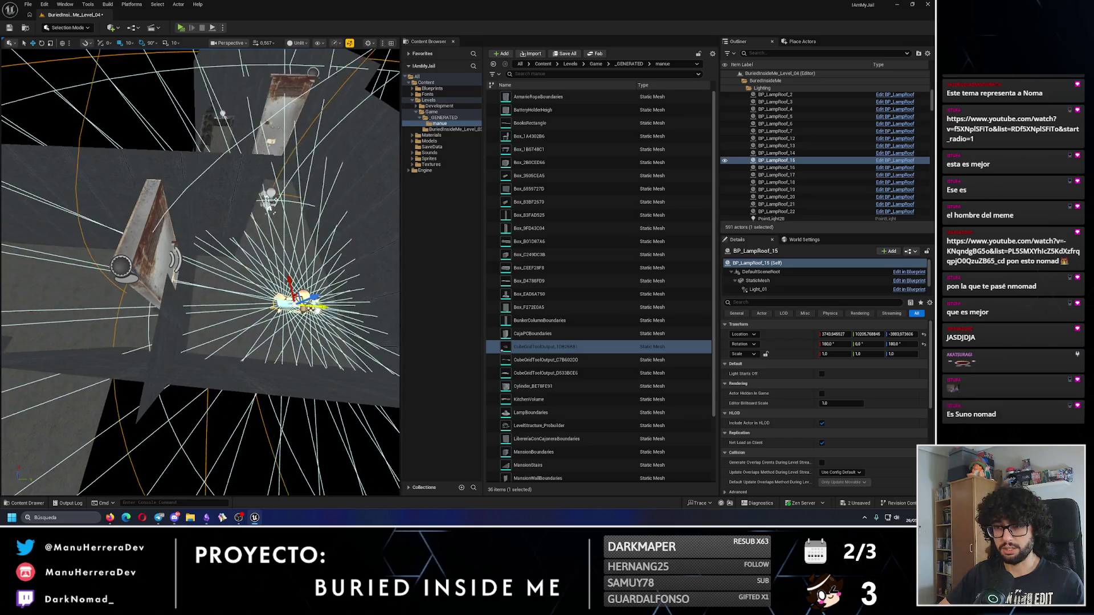
scroll(300, 316, "up", 3)
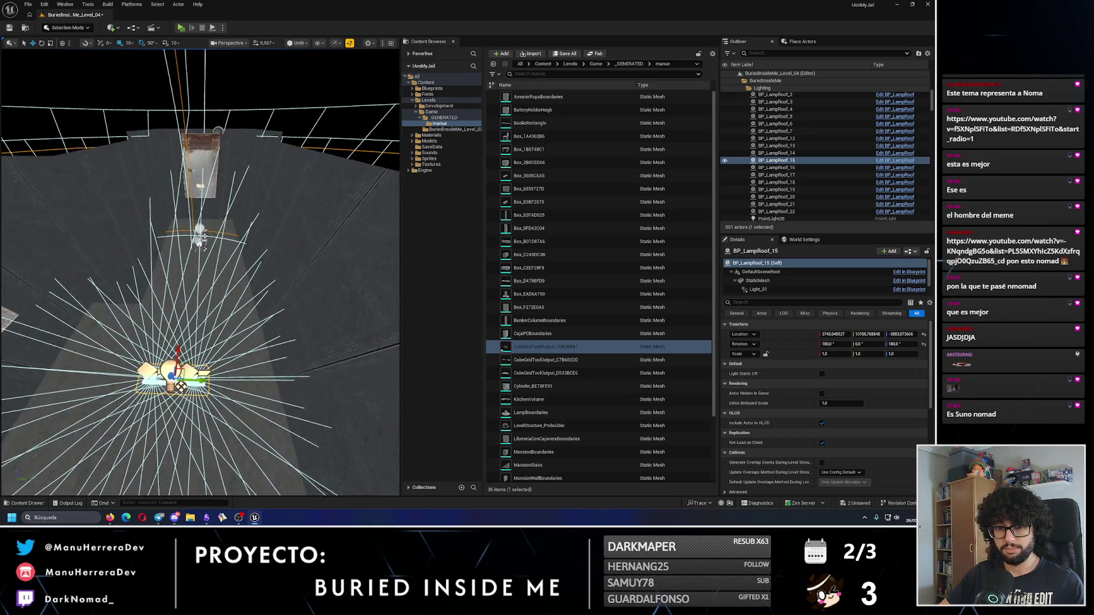
key("Delete")
left_click(364, 453)
key("f")
key("ctrl+d")
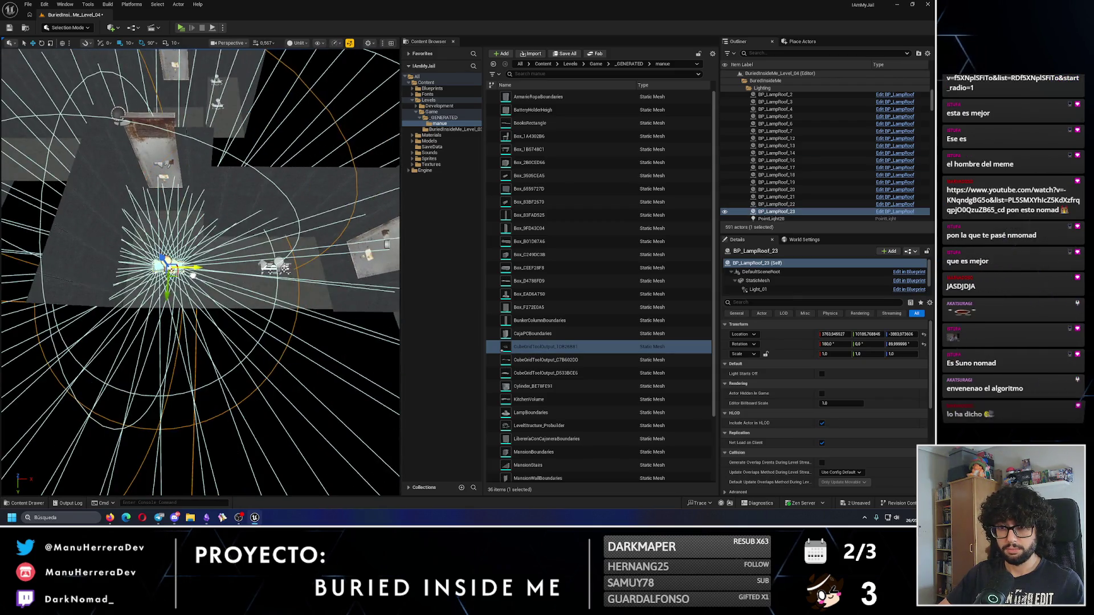
key("alt+4")
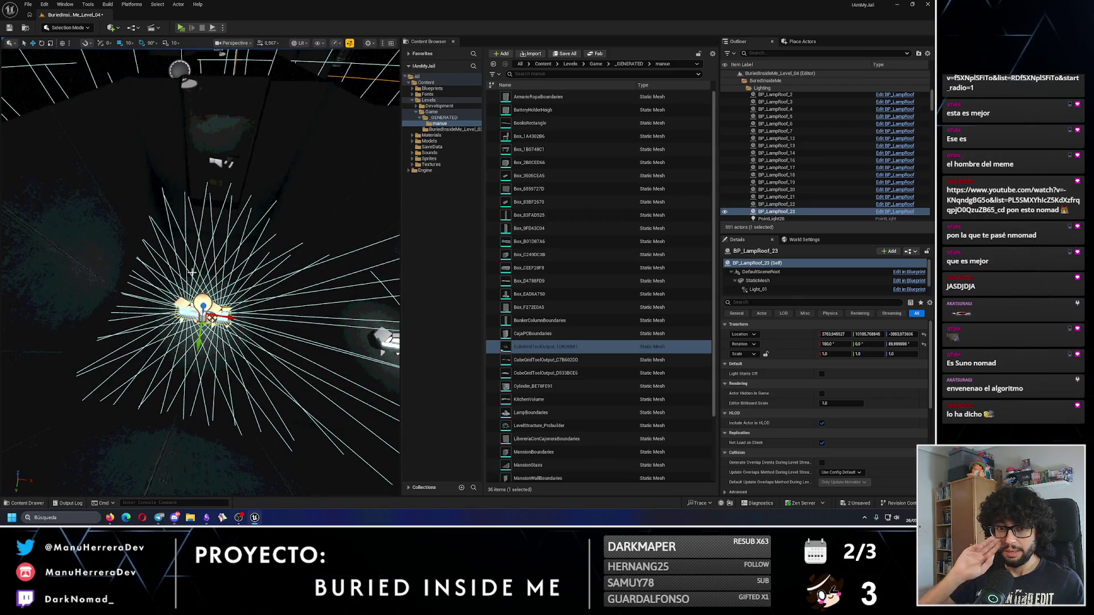
key("alt+3")
Step: Save the level, run a short Alt+P play test, then select BP_GameManager
left_click_drag(200, 273, 171, 251)
left_click_drag(102, 58, 102, 59)
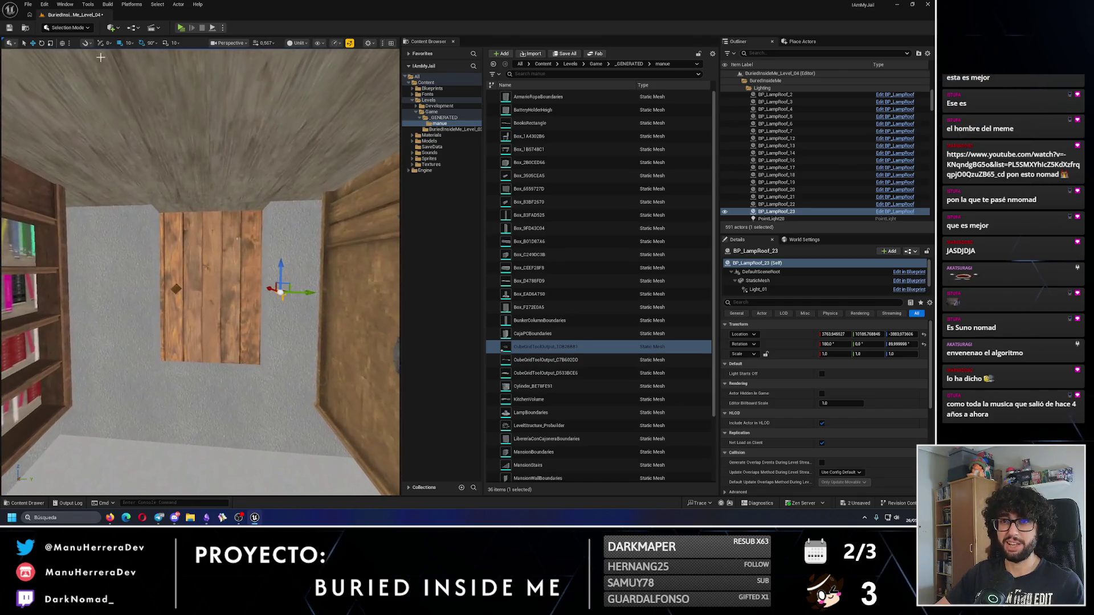
key("ctrl+s")
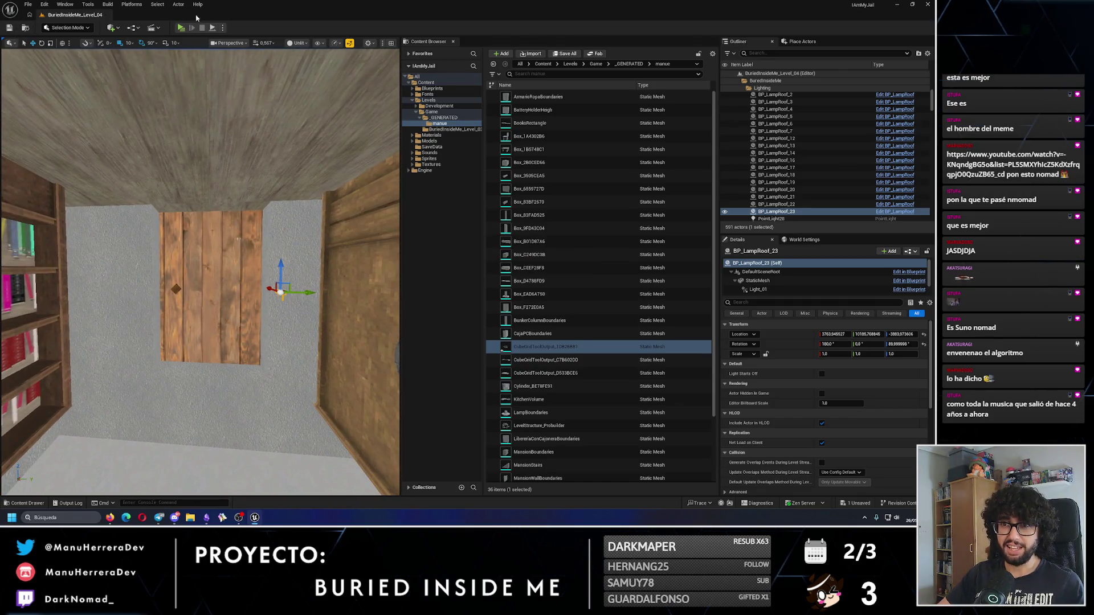
key("alt+p")
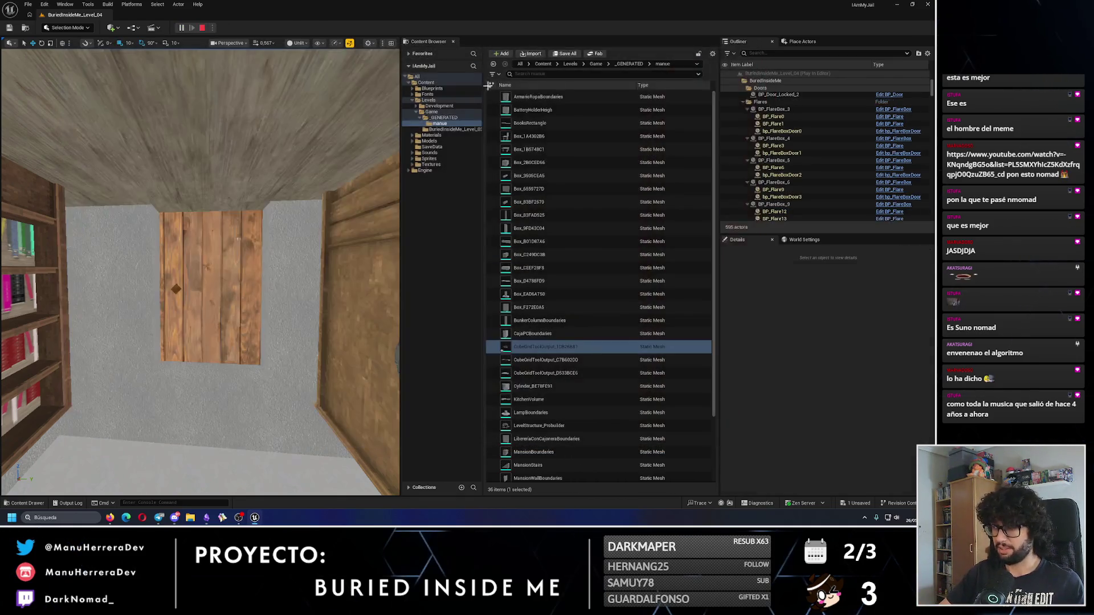
key("Escape")
left_click_drag(932, 105, 860, 66)
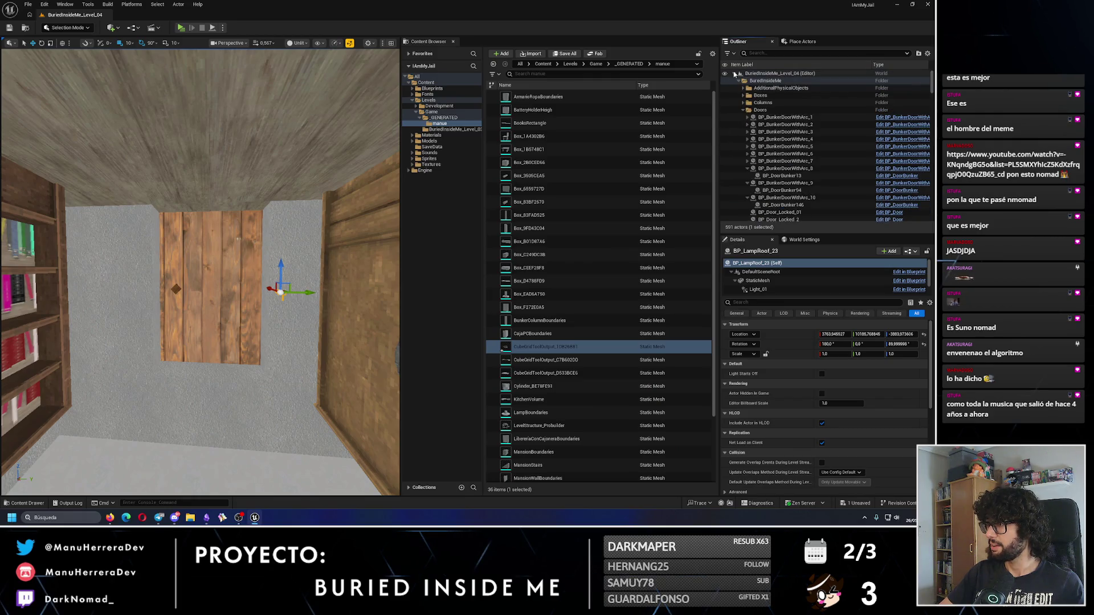
left_click(740, 81)
left_click(769, 88)
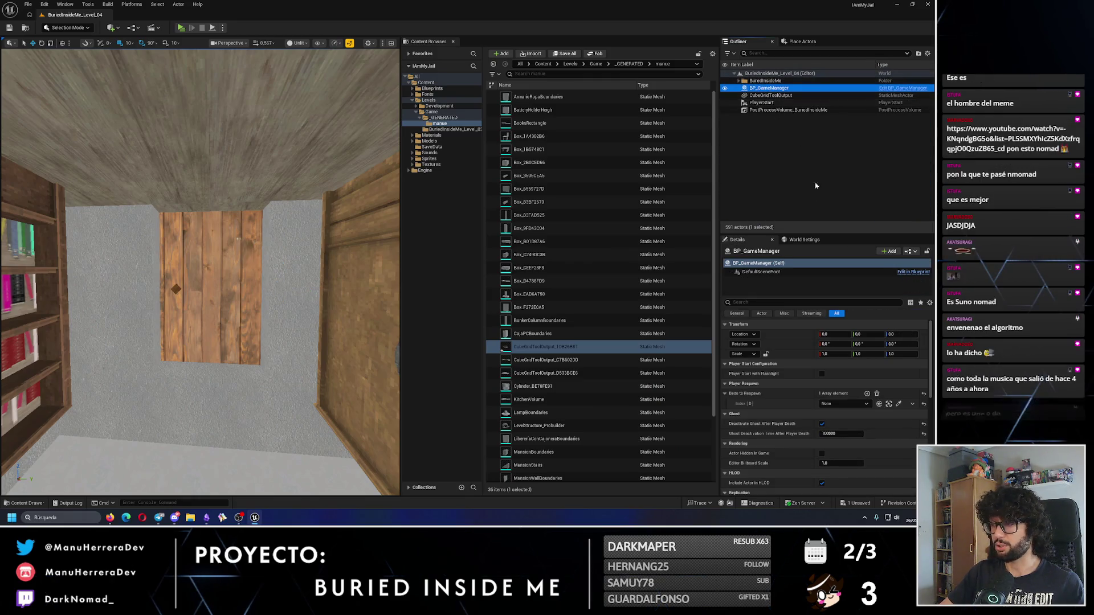
Step: Rename the cube grid actor and its generated mesh asset to Level_04_01
left_click(771, 96)
key("F2")
type("Level_04_05")
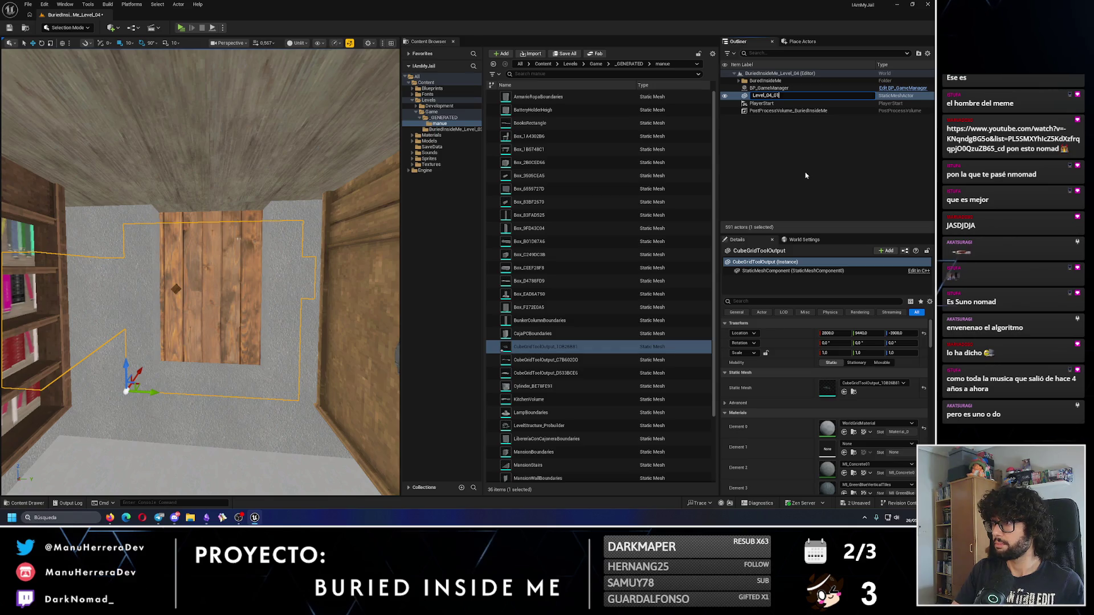
key("Return")
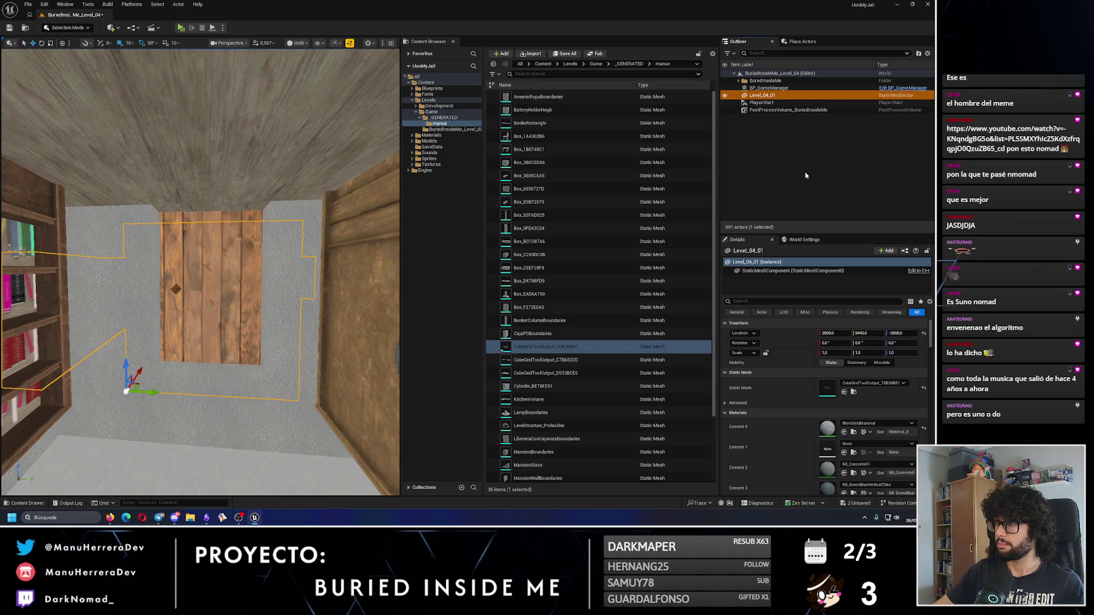
left_click(413, 141)
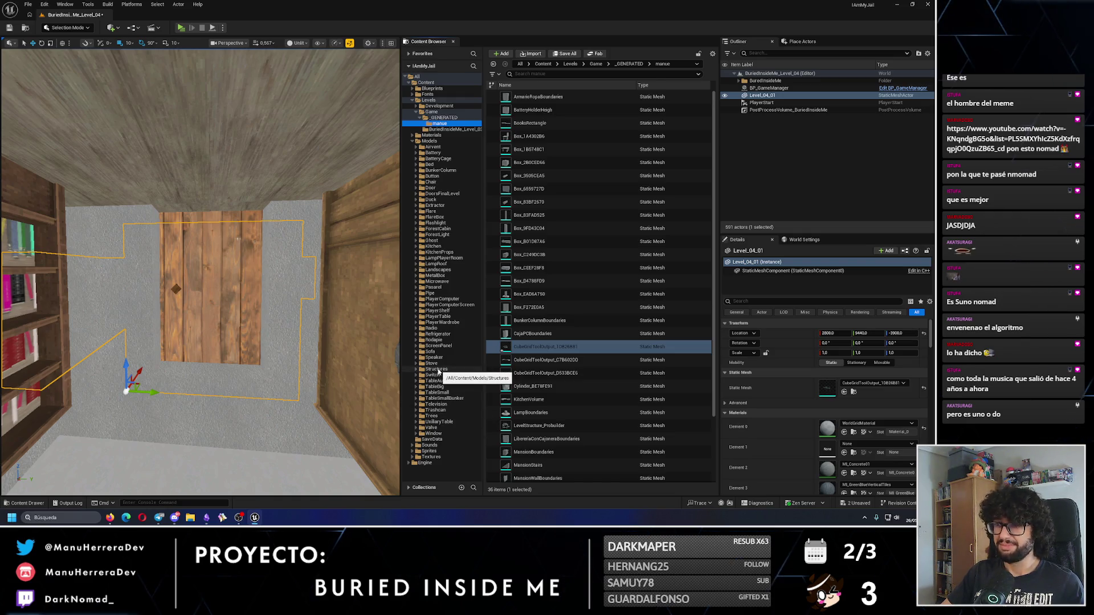
left_click(416, 370)
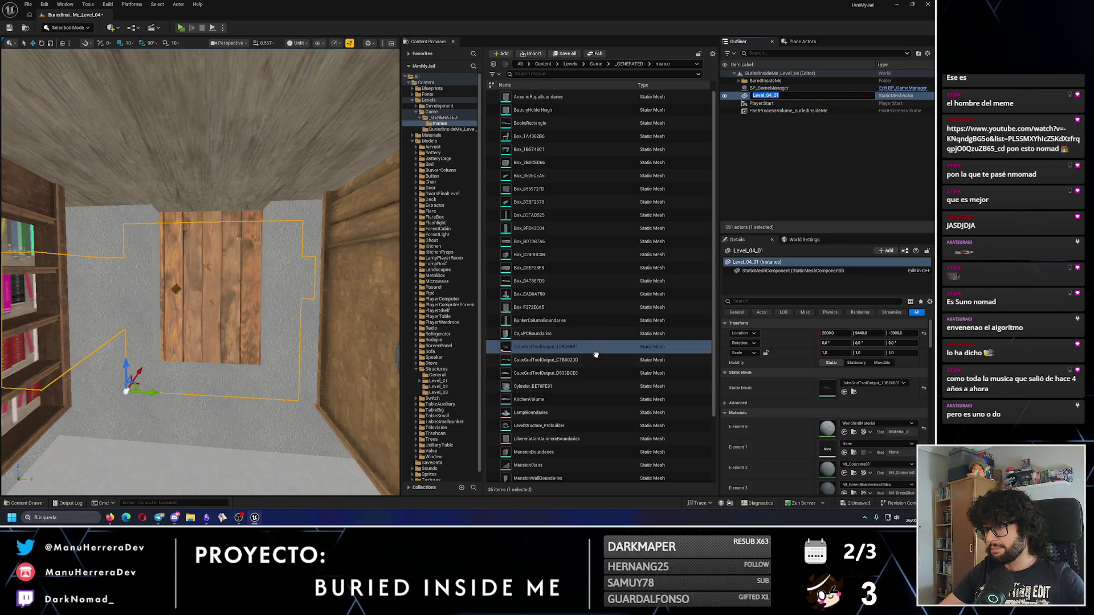
key("ctrl+b")
key("F2")
type("Level_04_01")
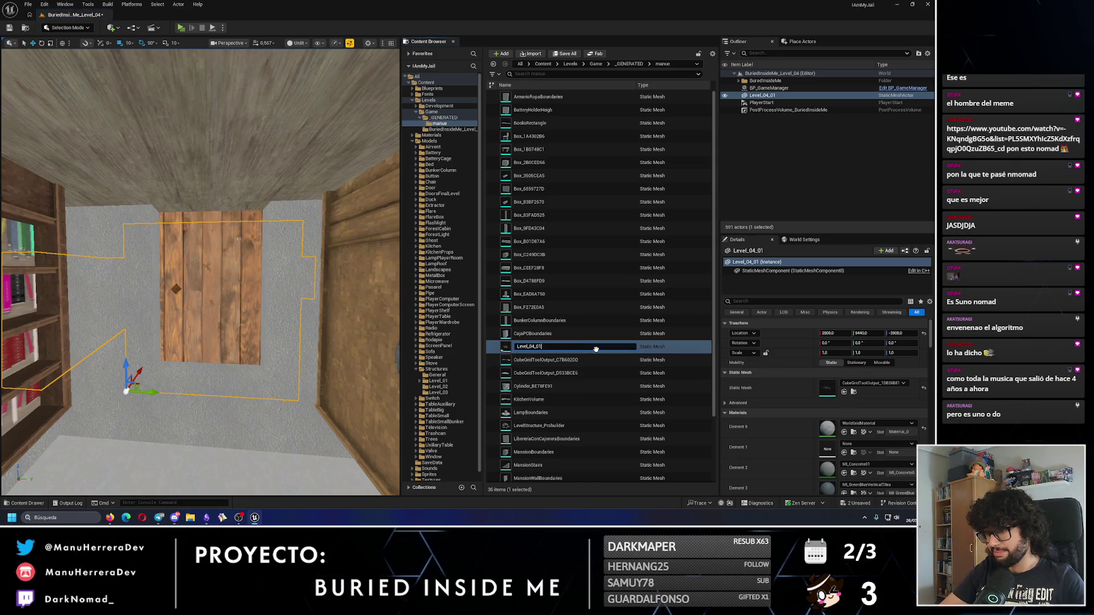
key("Return")
Step: Create a new folder named Level_04 under Structures in the Content Browser
mouse_move(536, 411)
left_mouse_down()
mouse_move(452, 403)
mouse_move(497, 408)
left_mouse_up()
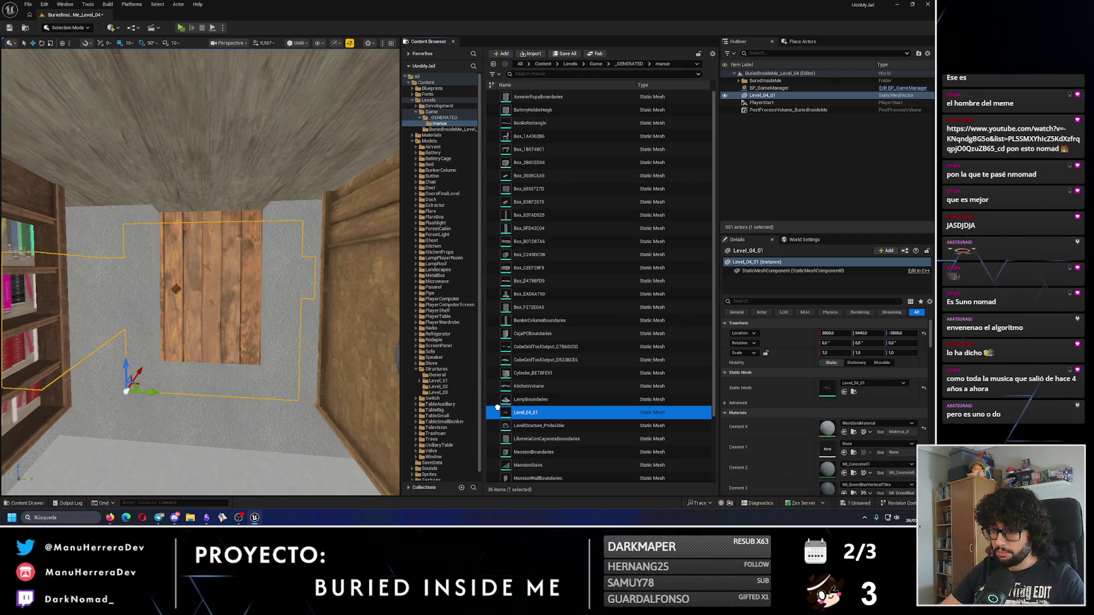
left_click(437, 369)
right_click(438, 369)
left_click(475, 198)
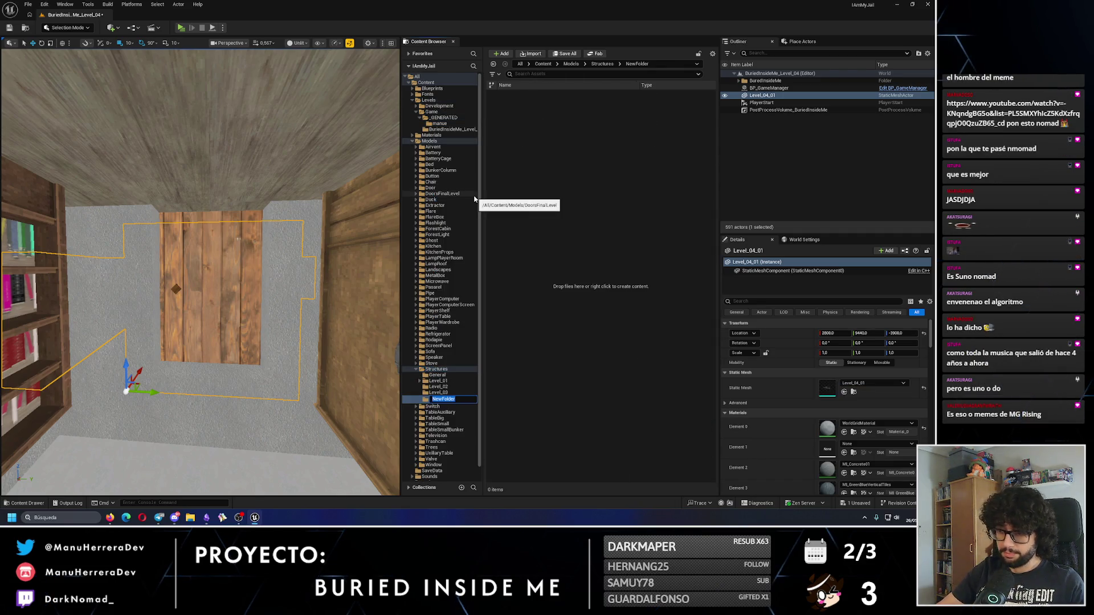
type("Level_03")
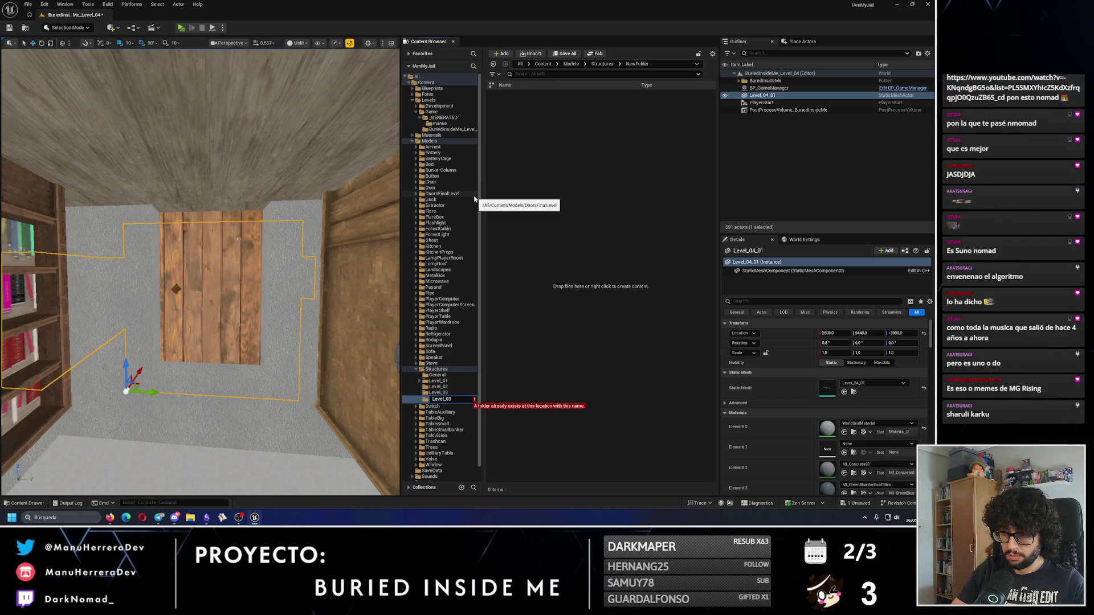
key("BackSpace")
type("4")
key("Return")
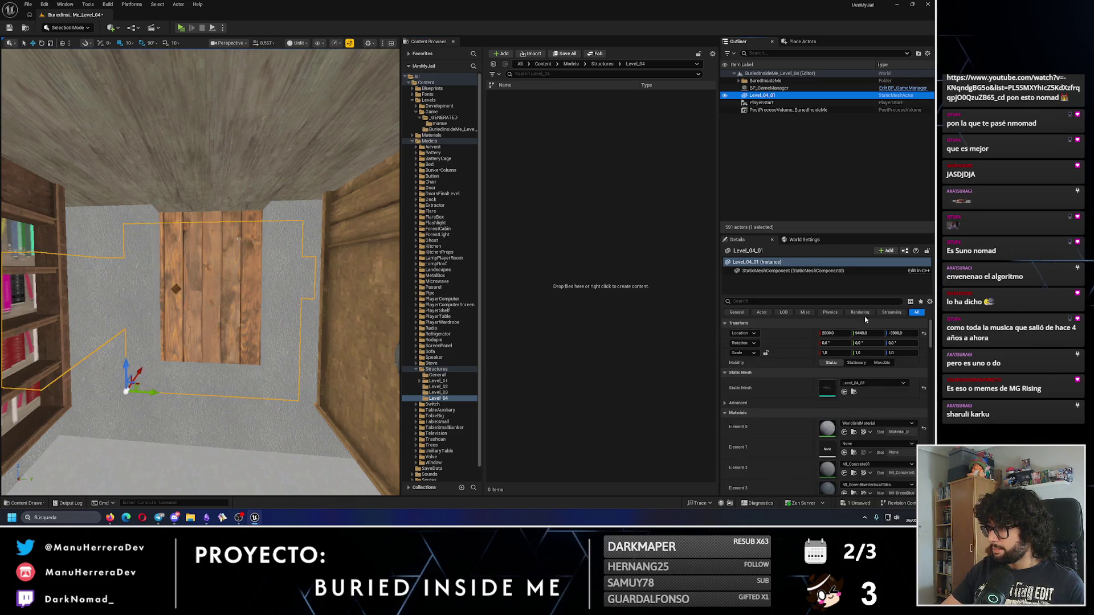
Step: Move the Level_04_01 asset into the Level_04 folder, then fly to the ceiling pipes
left_click(853, 392)
left_click_drag(575, 412, 444, 403)
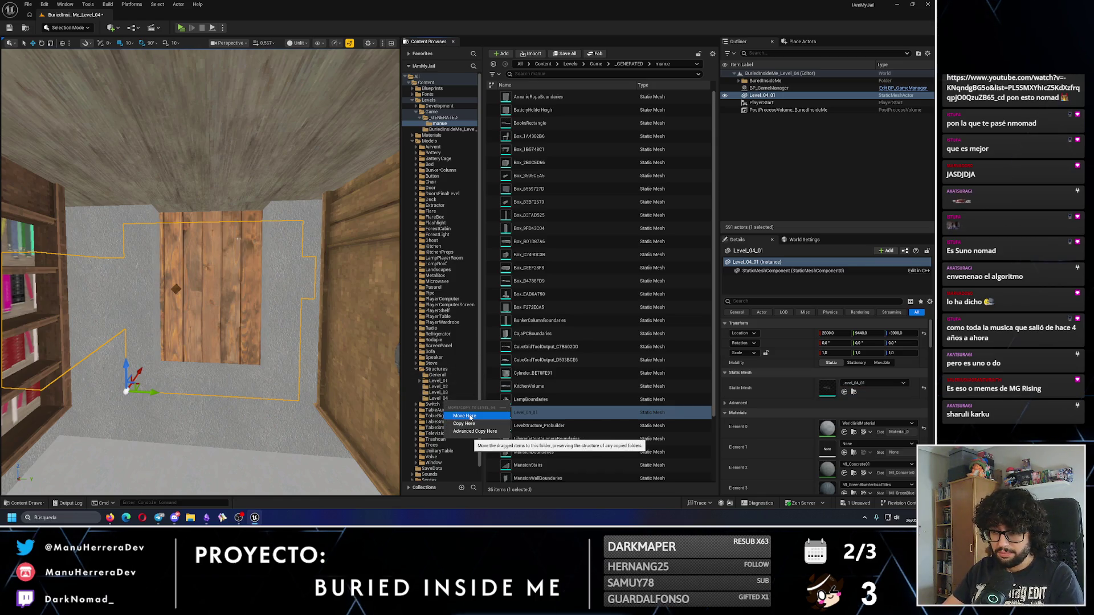
left_click(470, 416)
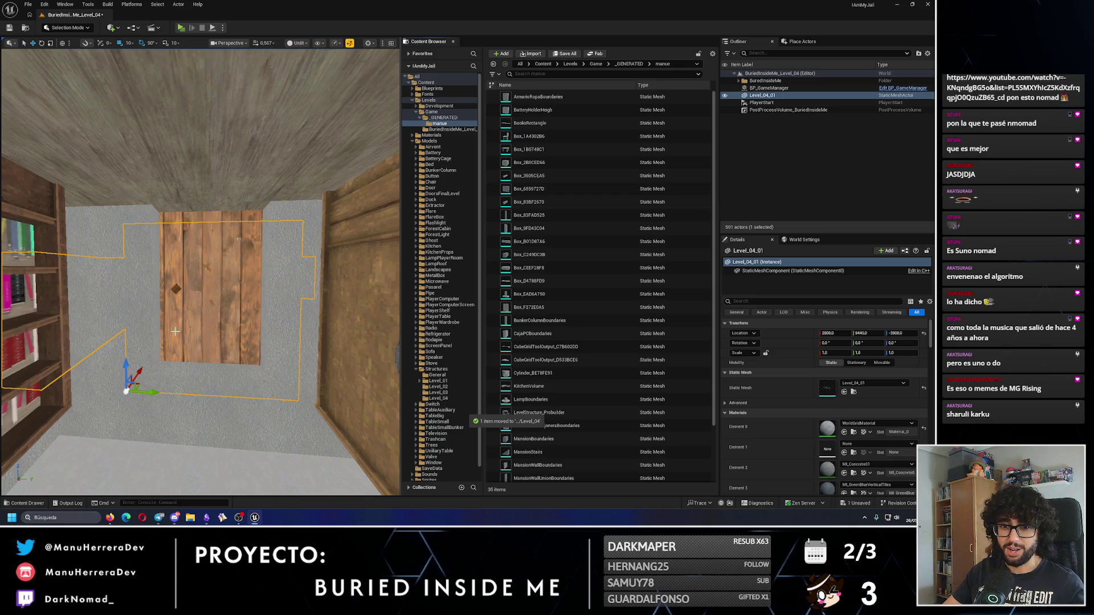
left_click_drag(199, 267, 199, 223)
mouse_move(188, 325)
left_mouse_down()
mouse_move(187, 313)
mouse_move(187, 325)
left_mouse_up()
Step: Select the ceiling pipe and union segments and Alt-drag a copy further along the wall
left_click(314, 323)
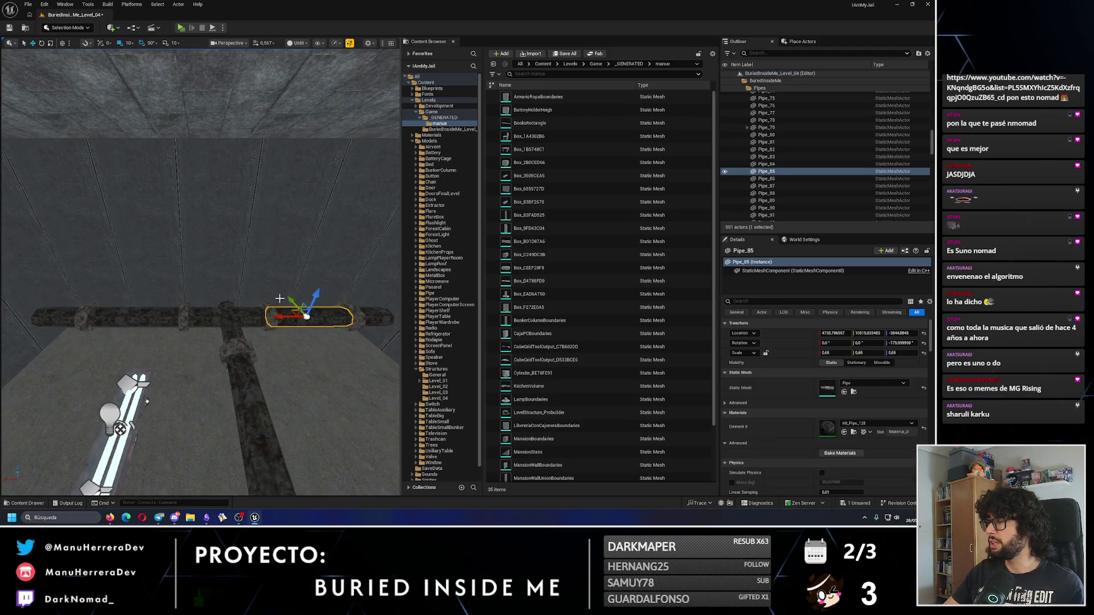
mouse_move(200, 273)
left_mouse_down()
mouse_move(211, 262)
mouse_move(199, 274)
left_mouse_up()
left_click_drag(169, 373, 169, 373)
left_click(158, 285)
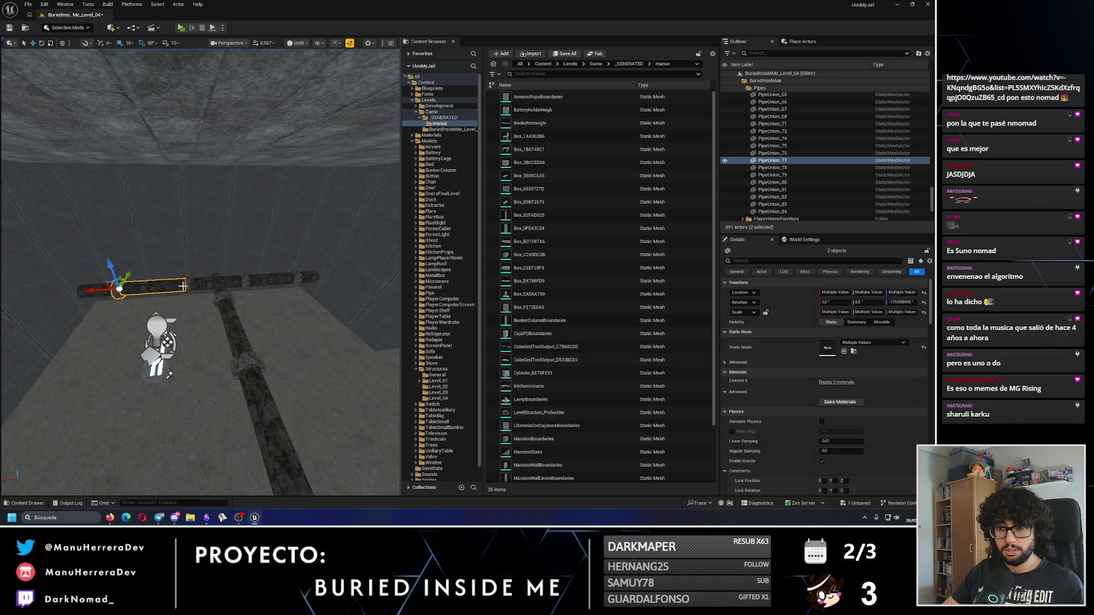
left_click(216, 280, "ctrl")
left_click_drag(214, 296, 211, 310)
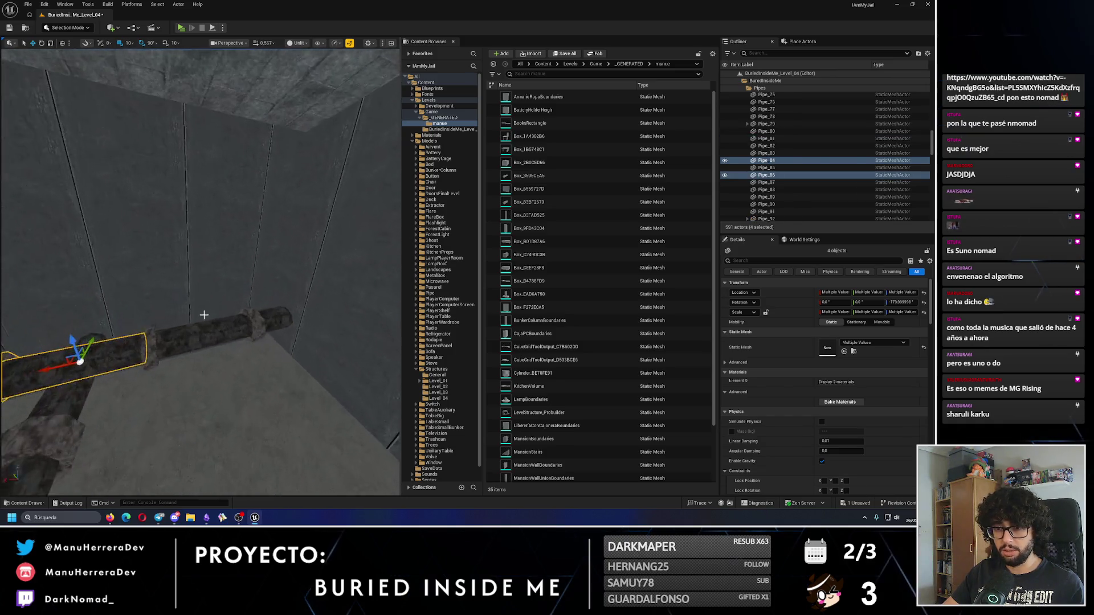
left_click(85, 364, "ctrl")
left_click(142, 353, "ctrl")
left_click(253, 326, "ctrl")
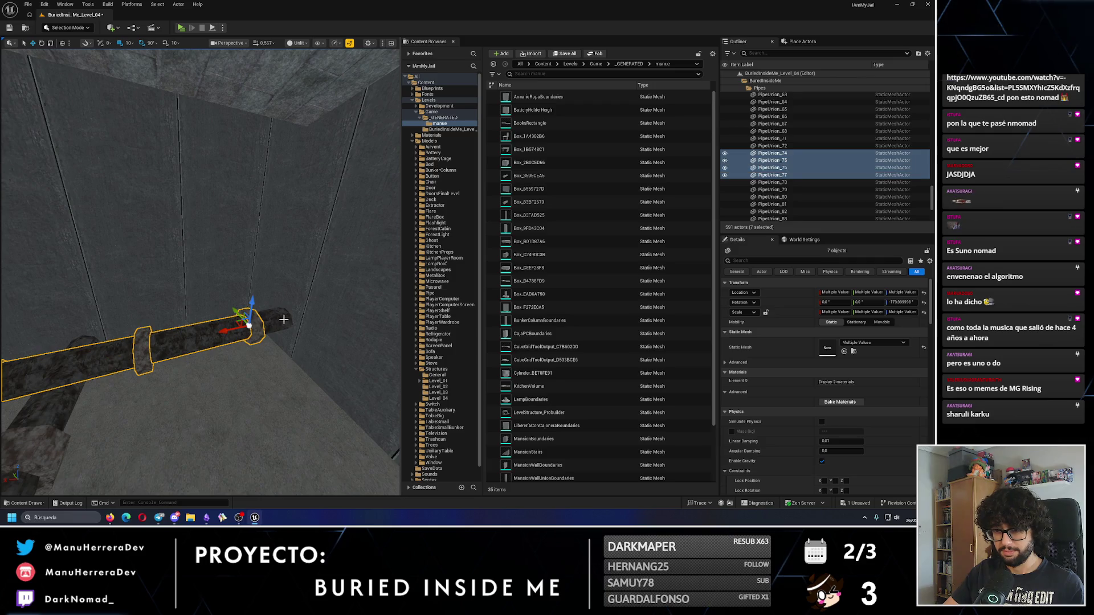
left_click(262, 328, "ctrl")
left_click_drag(283, 320, 220, 288)
mouse_move(141, 268)
left_mouse_down()
mouse_move(172, 267)
mouse_move(161, 294)
left_mouse_up()
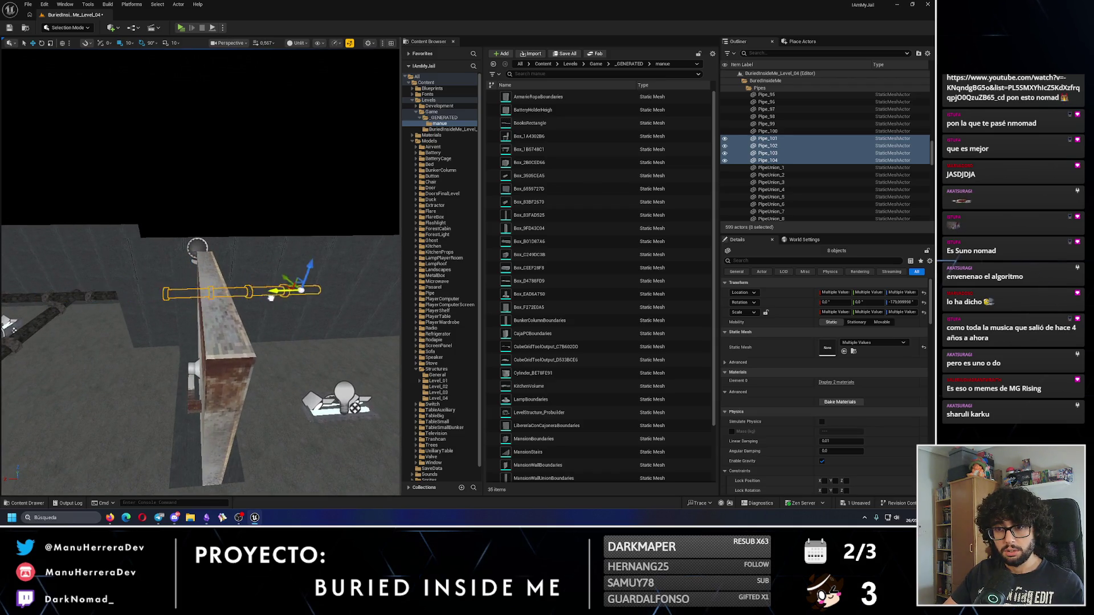
Step: Alt-drag single pipe copies, Pipe_105 and Pipe_106, to extend the run to the wall end
mouse_move(328, 308)
left_mouse_down()
mouse_move(299, 253)
mouse_move(350, 239)
mouse_move(325, 257)
mouse_move(72, 266)
mouse_move(186, 284)
mouse_move(156, 267)
mouse_move(274, 268)
mouse_move(220, 371)
mouse_move(151, 410)
mouse_move(185, 331)
mouse_move(153, 318)
mouse_move(152, 281)
mouse_move(66, 302)
left_mouse_up()
left_click(72, 266)
left_click(173, 278)
scroll(254, 301, "up", 2)
scroll(155, 315, "down", 2)
mouse_move(139, 285)
left_mouse_down()
mouse_move(292, 307)
mouse_move(196, 298)
left_mouse_up()
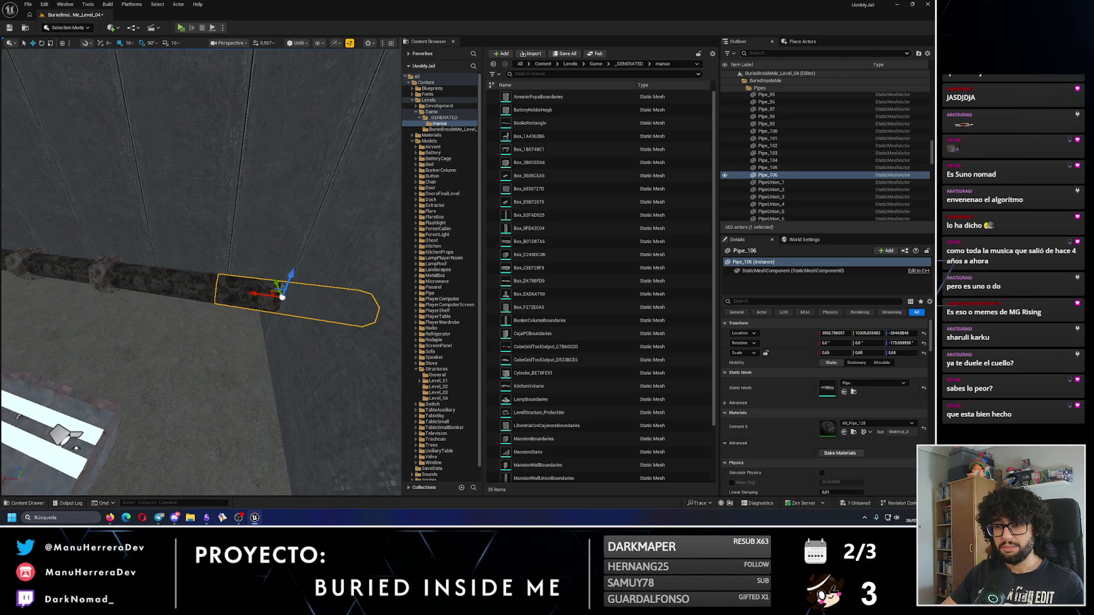
Step: Duplicate the union joint and slide the copy along the wall pipe run
left_click(226, 304)
mouse_move(89, 272)
left_mouse_down()
mouse_move(261, 301)
mouse_move(126, 344)
left_mouse_up()
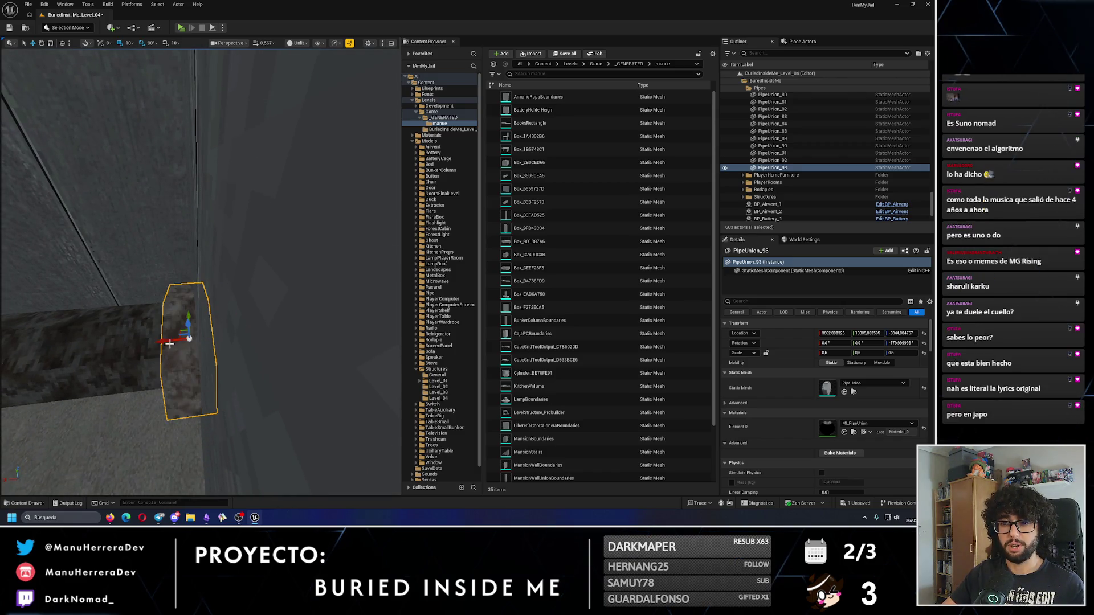
scroll(190, 340, "down", 5)
left_click(237, 291)
Step: Duplicate Pipe_105 turned upright as a vertical branch and line it up with the run
left_click(180, 280)
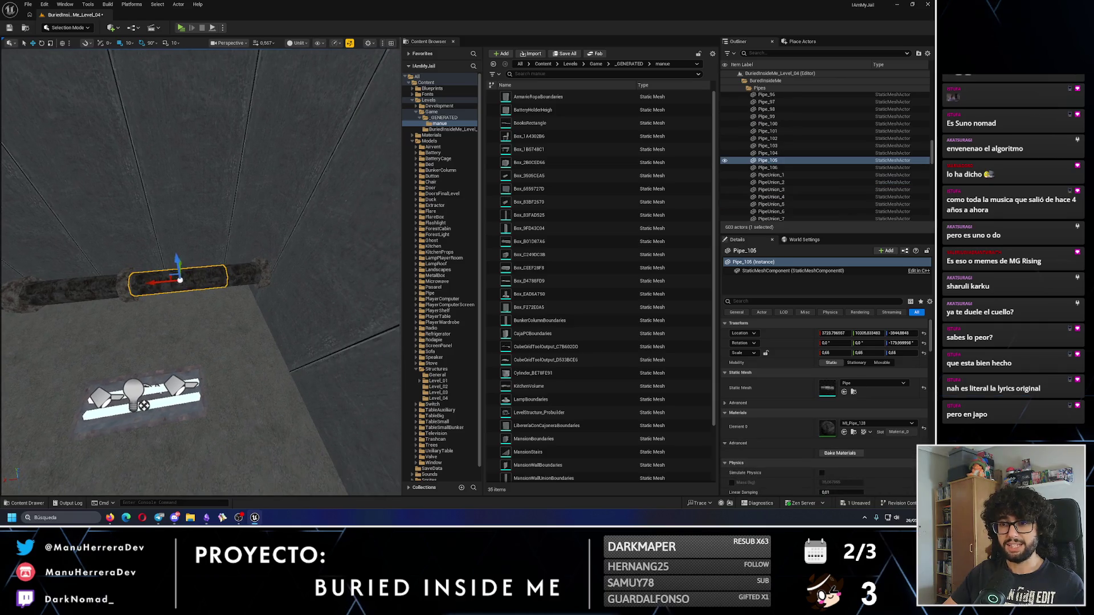
mouse_move(202, 308)
left_mouse_down()
mouse_move(197, 285)
mouse_move(170, 273)
mouse_move(184, 272)
mouse_move(181, 304)
left_mouse_up()
key("w")
mouse_move(155, 357)
left_mouse_down()
mouse_move(252, 317)
mouse_move(198, 214)
left_mouse_up()
mouse_move(153, 123)
left_mouse_down()
mouse_move(293, 308)
mouse_move(313, 304)
left_mouse_up()
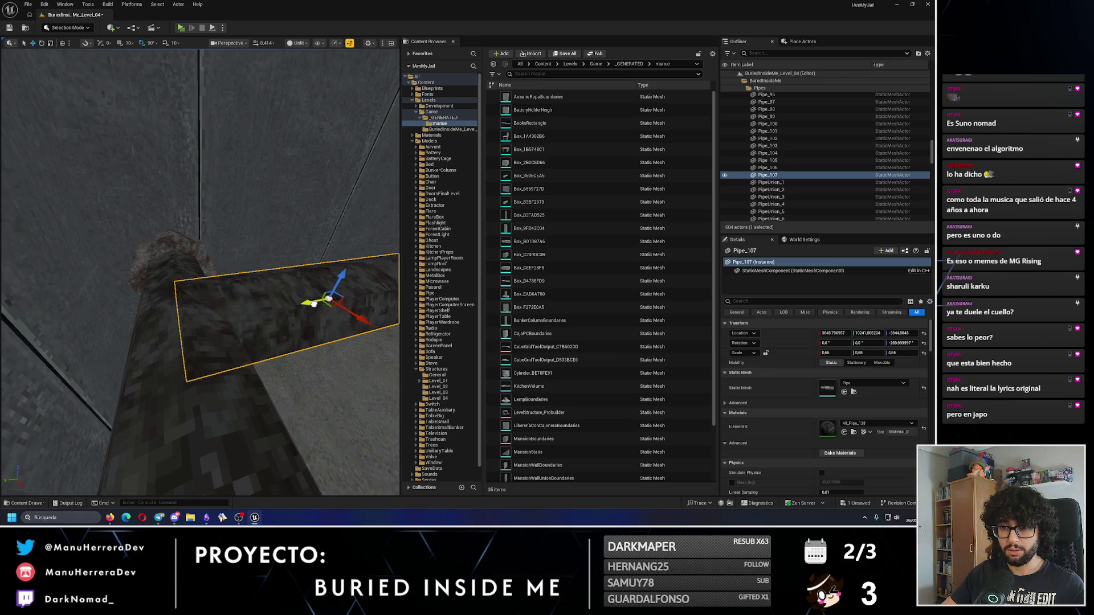
scroll(315, 302, "down", 5)
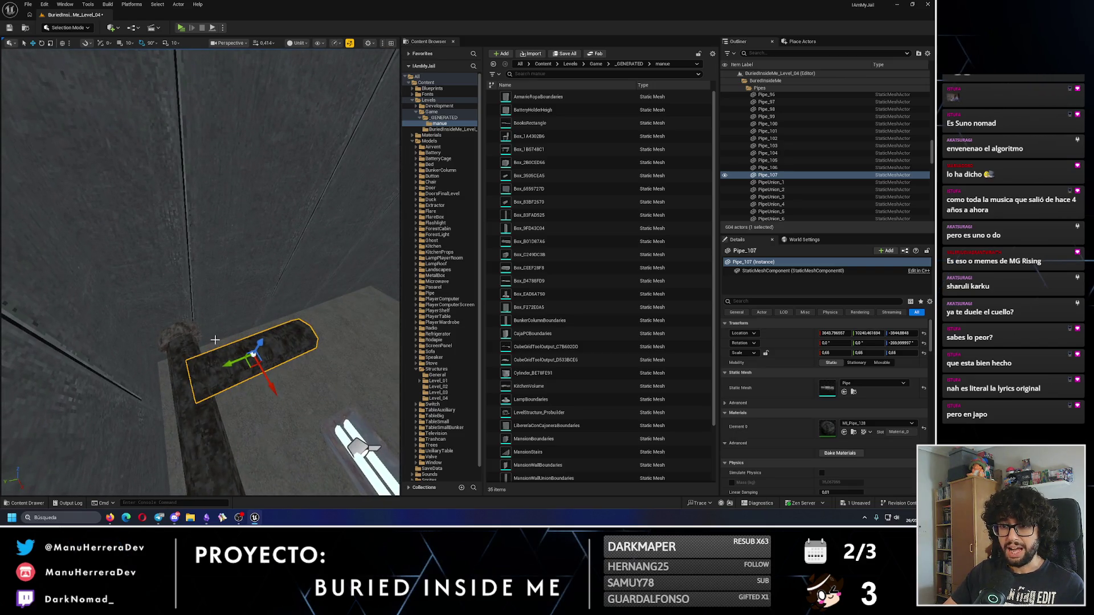
left_click_drag(141, 226, 127, 237)
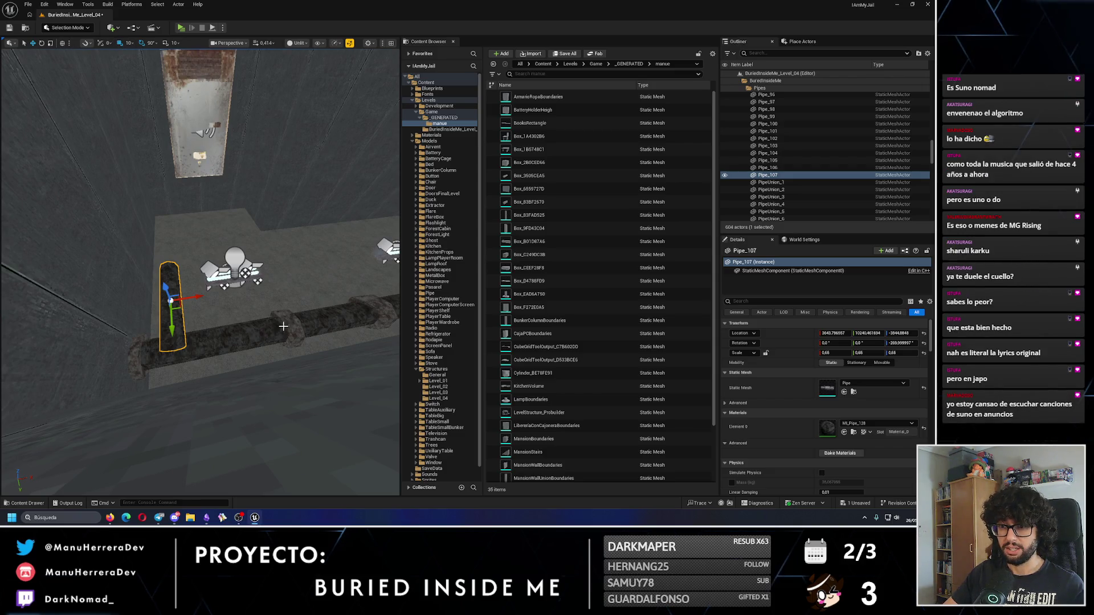
Step: Add a union joint on the vertical pipe and turn it 90 degrees for the branch
key("ctrl+v")
mouse_move(245, 333)
left_mouse_down()
mouse_move(296, 322)
mouse_move(202, 334)
left_mouse_up()
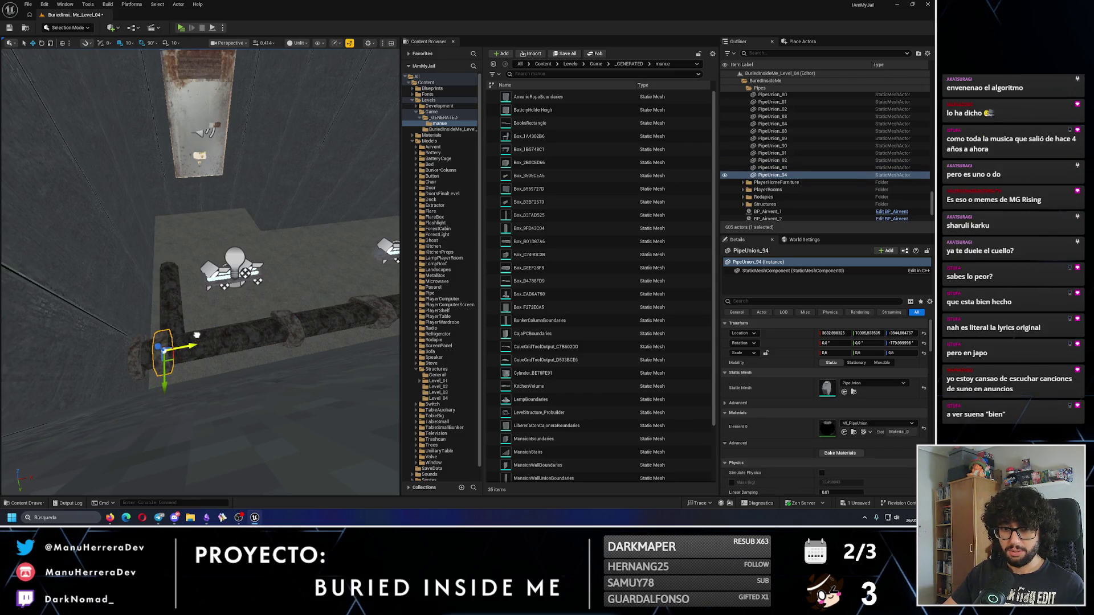
scroll(196, 335, "up", 5)
mouse_move(157, 366)
left_mouse_down()
mouse_move(188, 370)
mouse_move(148, 450)
left_mouse_up()
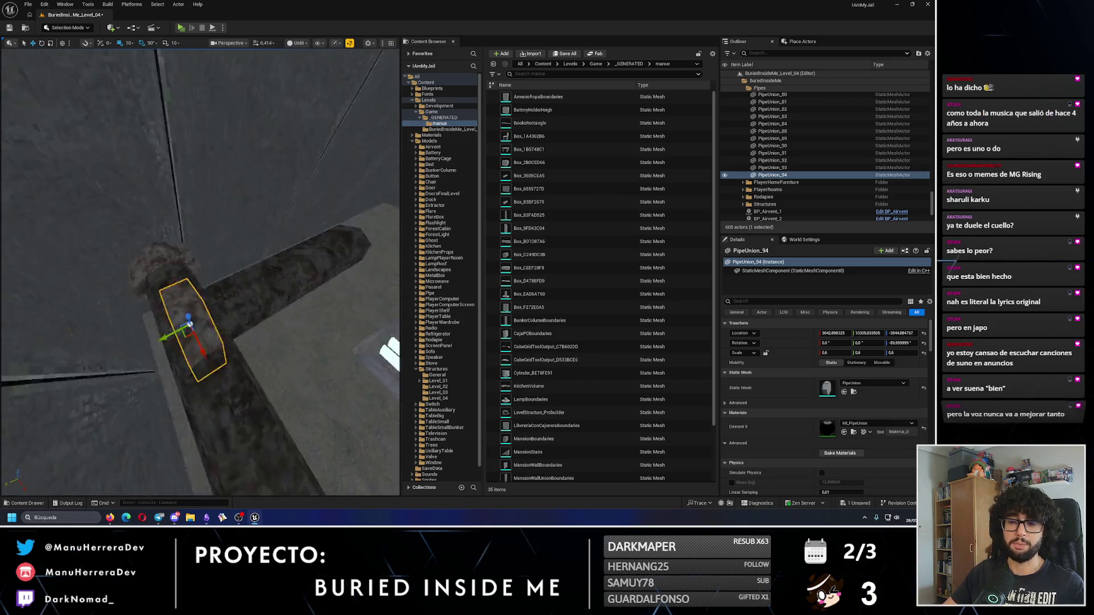
key("w")
scroll(164, 324, "down", 2)
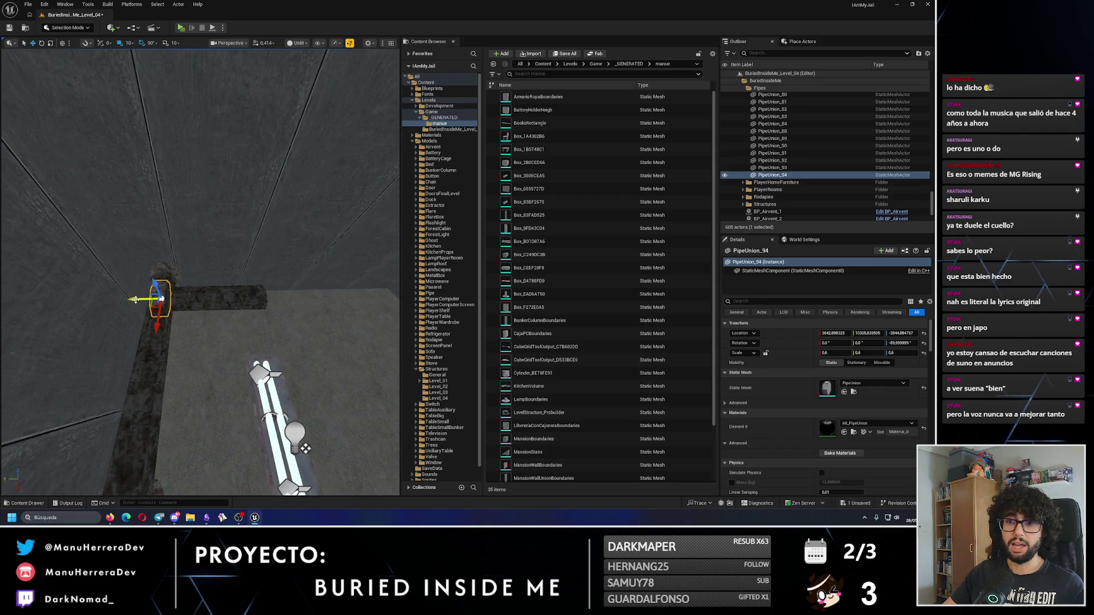
left_click_drag(246, 304, 260, 262)
left_click_drag(206, 285, 206, 303)
Step: Add another pipe section beside the union and duplicate Pipe_108 further along the run
key("ctrl+v")
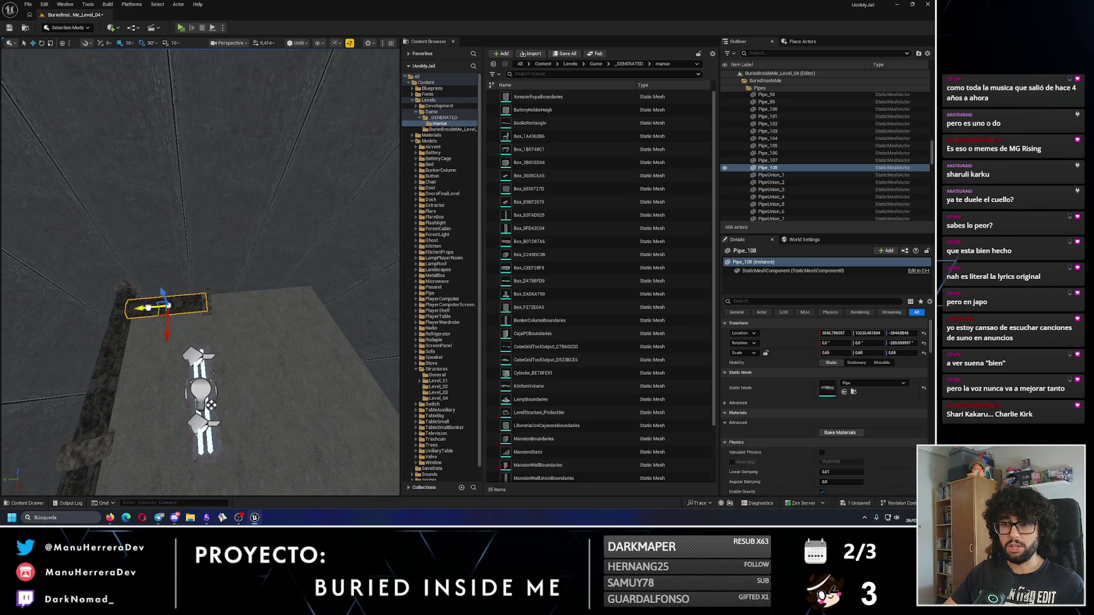
mouse_move(229, 308)
left_mouse_down()
mouse_move(114, 345)
mouse_move(215, 340)
left_mouse_up()
left_click(114, 347)
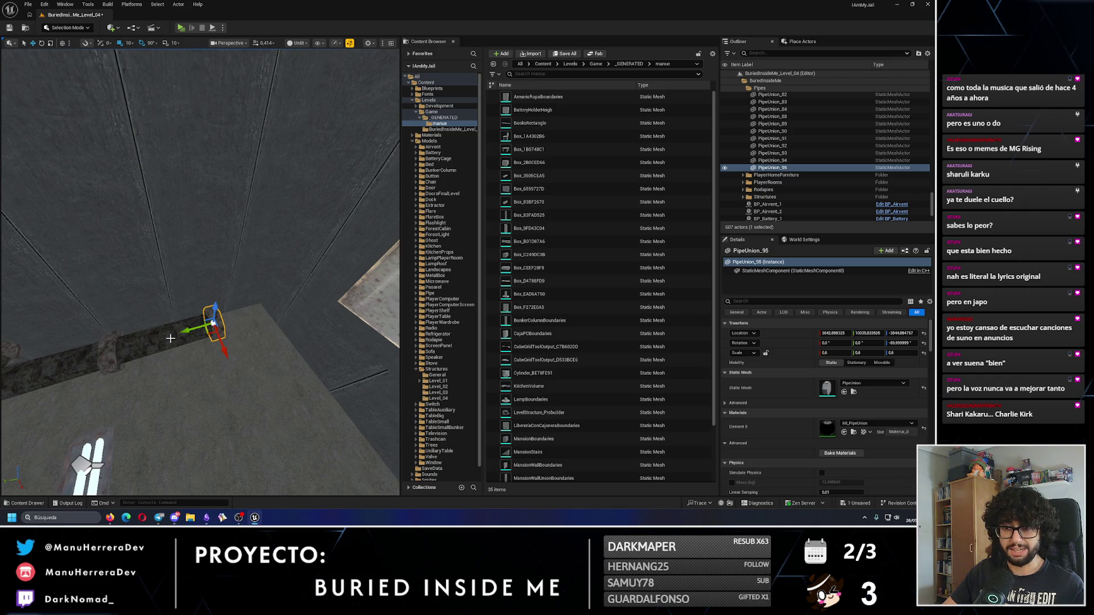
left_click(151, 340)
mouse_move(139, 344)
left_mouse_down()
mouse_move(270, 319)
mouse_move(219, 340)
mouse_move(196, 329)
left_mouse_up()
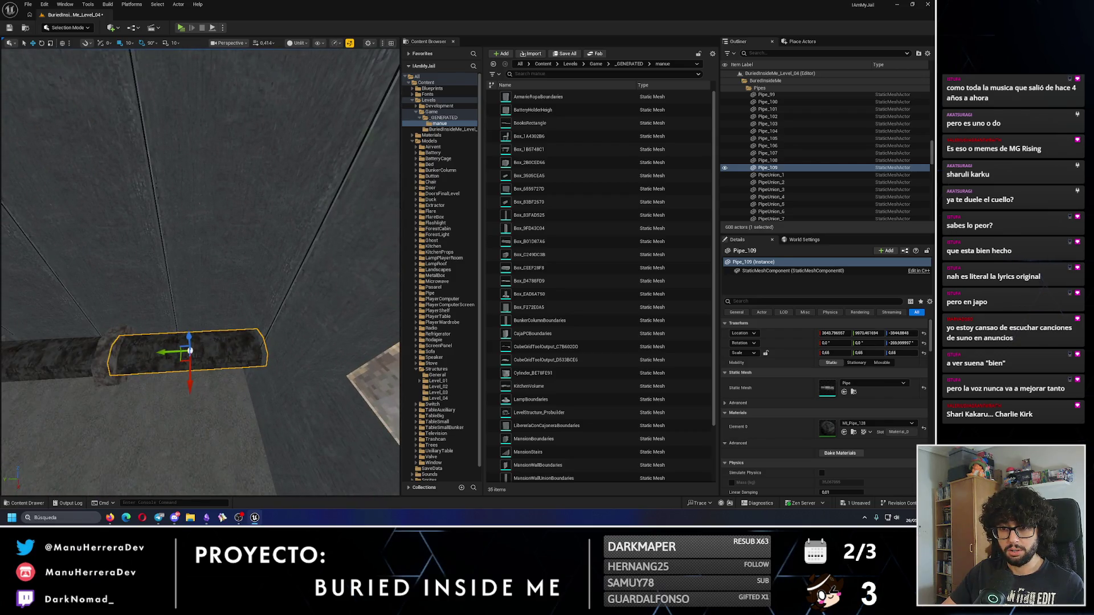
Step: Duplicate union rings onto the pipe end, including a copy of PipeUnion_88
left_click(117, 352)
mouse_move(85, 359)
left_mouse_down()
mouse_move(212, 352)
mouse_move(245, 336)
mouse_move(225, 285)
mouse_move(251, 268)
mouse_move(231, 324)
mouse_move(245, 316)
mouse_move(114, 342)
mouse_move(85, 314)
mouse_move(174, 323)
mouse_move(145, 364)
left_mouse_up()
left_click(234, 319)
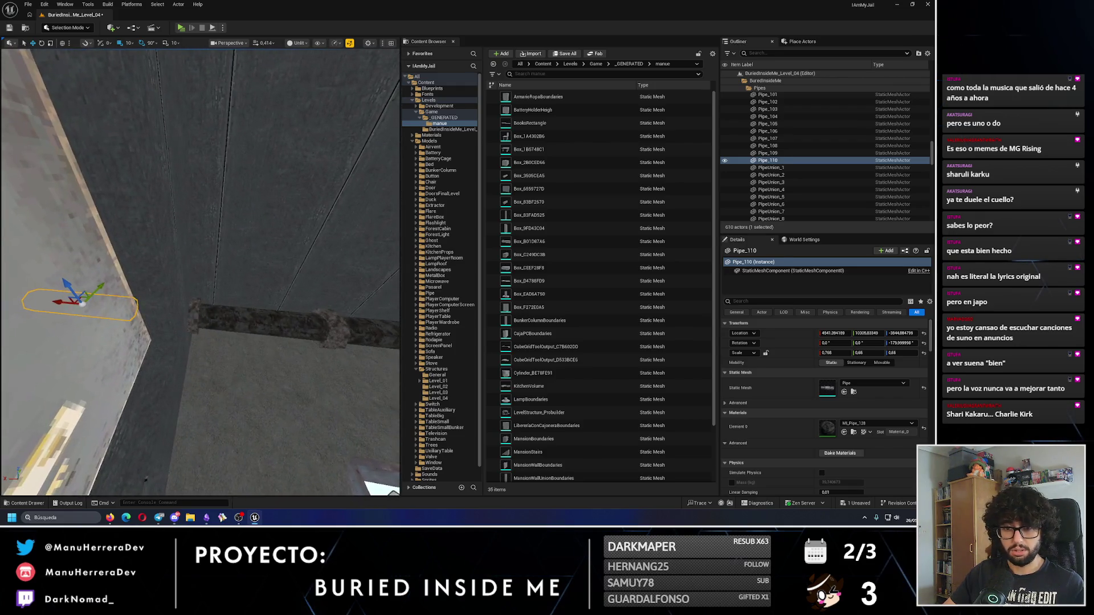
left_click(239, 351)
left_click_drag(240, 351, 291, 340)
left_click_drag(258, 343, 245, 341)
Step: Nudge the long pipe Pipe_110 along its length to fit
left_click(165, 302)
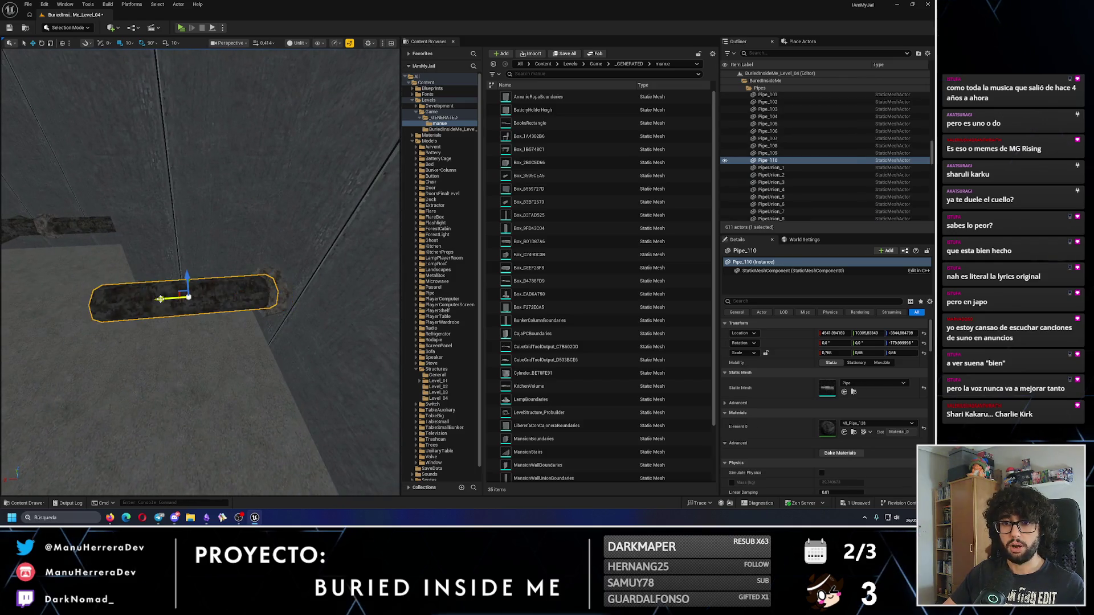
scroll(114, 313, "up", 5)
left_click_drag(88, 323, 97, 322)
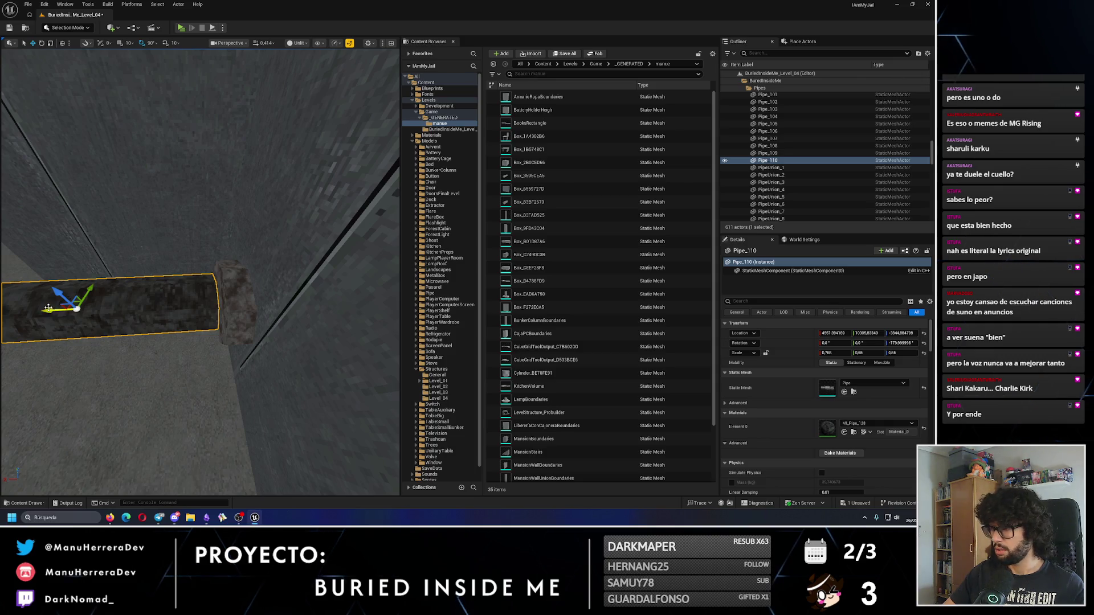
left_click_drag(48, 308, 163, 299)
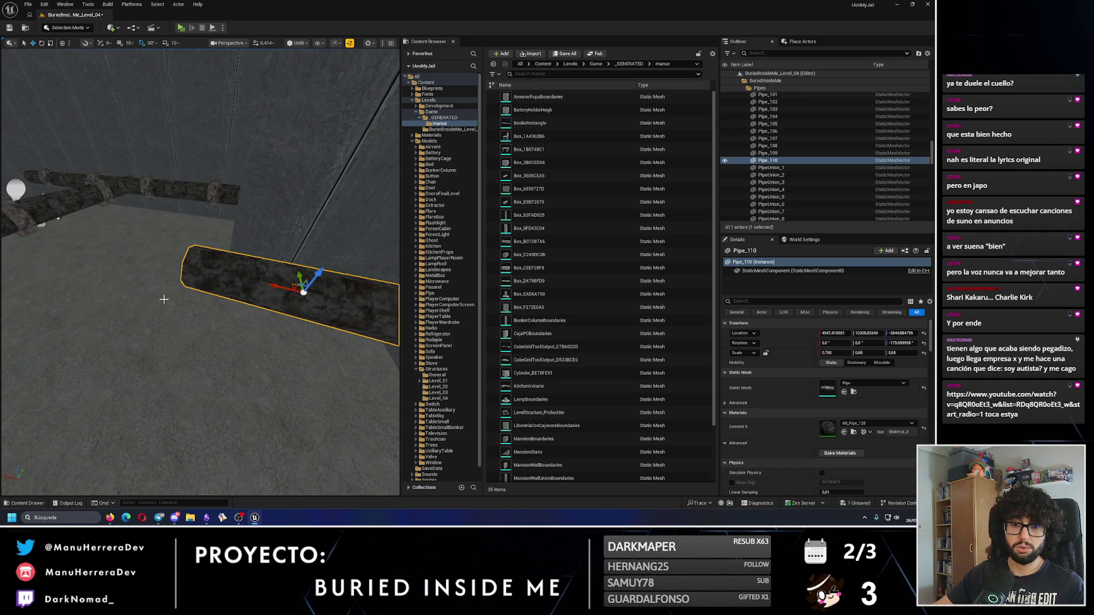
left_click_drag(157, 294, 205, 288)
Step: Turn on snapping and shorten Pipe_110 to 0.8 scale
left_click(305, 263)
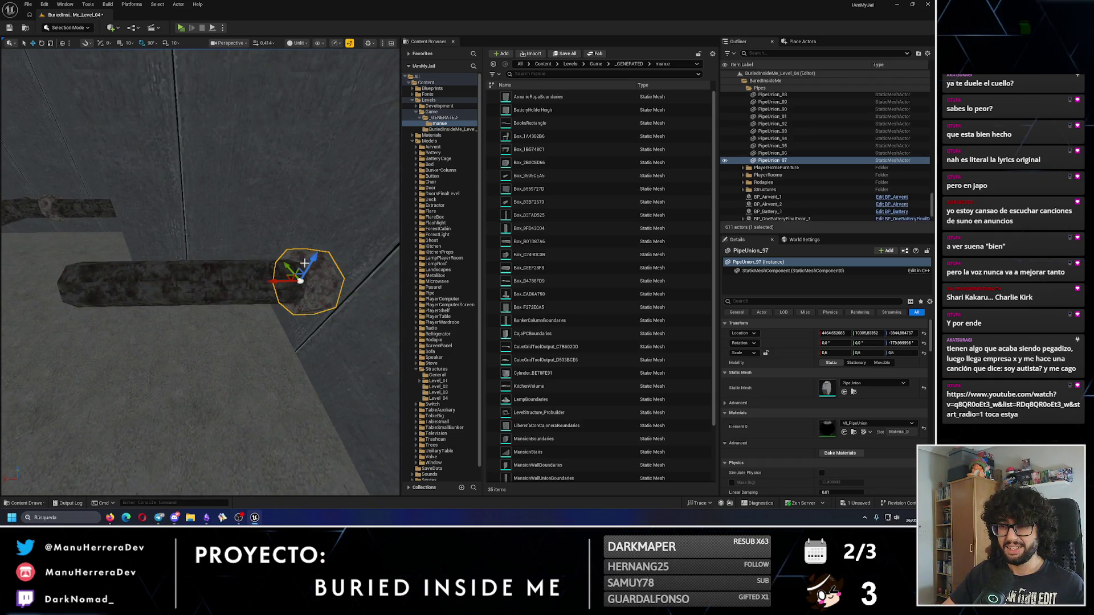
left_click(124, 43)
mouse_move(282, 284)
left_mouse_down()
mouse_move(273, 239)
mouse_move(285, 279)
left_mouse_up()
left_click(273, 277)
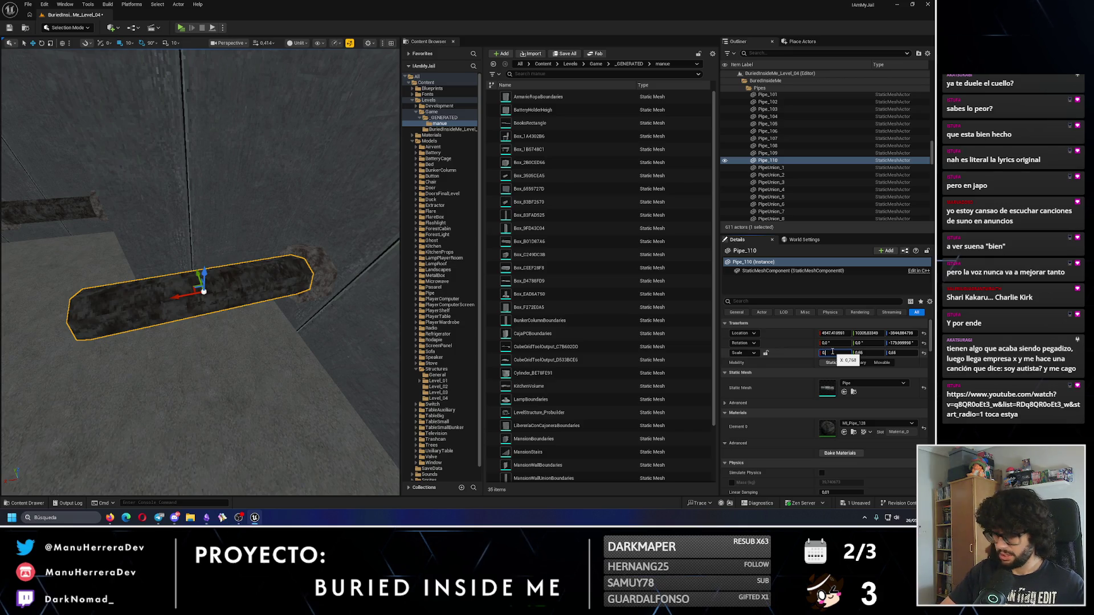
left_click_drag(182, 308, 69, 302)
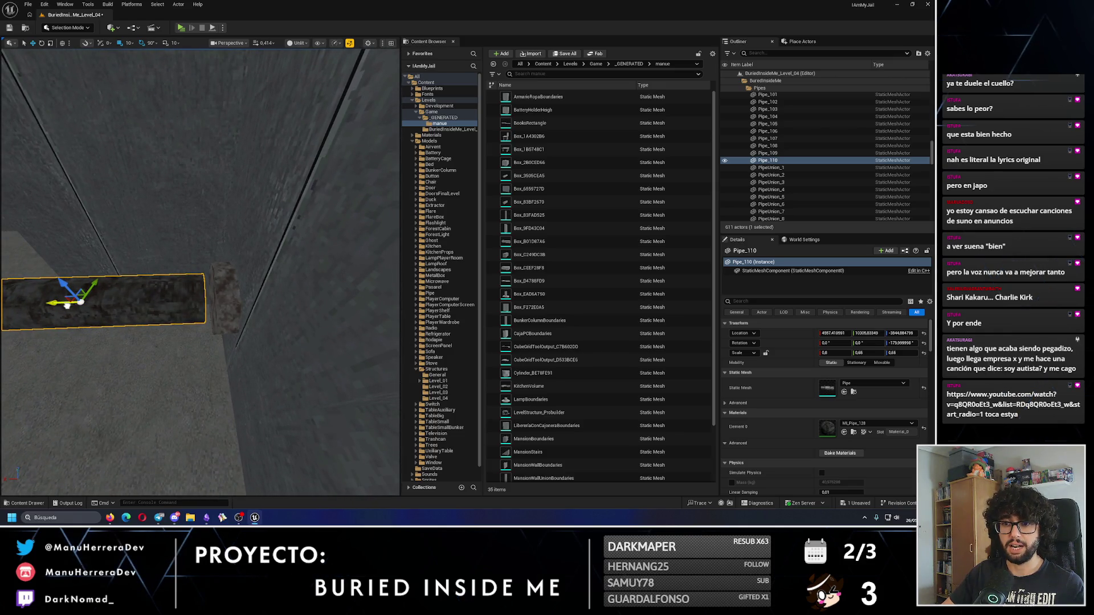
left_click(219, 297)
mouse_move(220, 297)
left_mouse_down()
mouse_move(225, 288)
mouse_move(176, 325)
mouse_move(293, 374)
mouse_move(219, 374)
left_mouse_up()
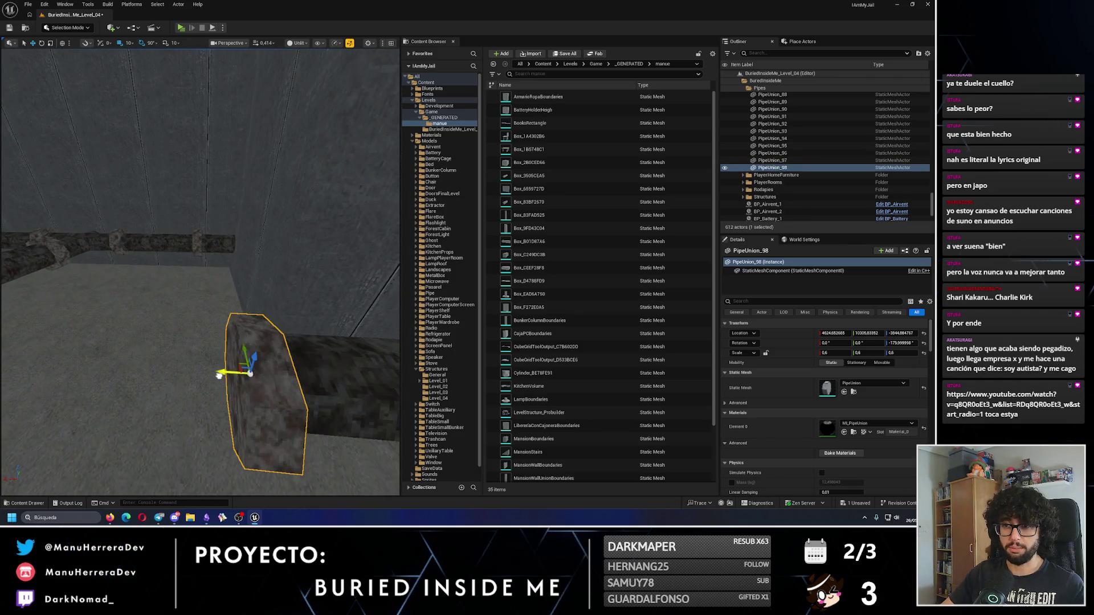
Step: Duplicate Pipe_110 rotated into a new direction for the angled branch
left_click(244, 327)
key("e")
mouse_move(243, 327)
left_mouse_down()
mouse_move(231, 319)
mouse_move(244, 342)
mouse_move(245, 254)
mouse_move(179, 262)
mouse_move(200, 272)
left_mouse_up()
key("w")
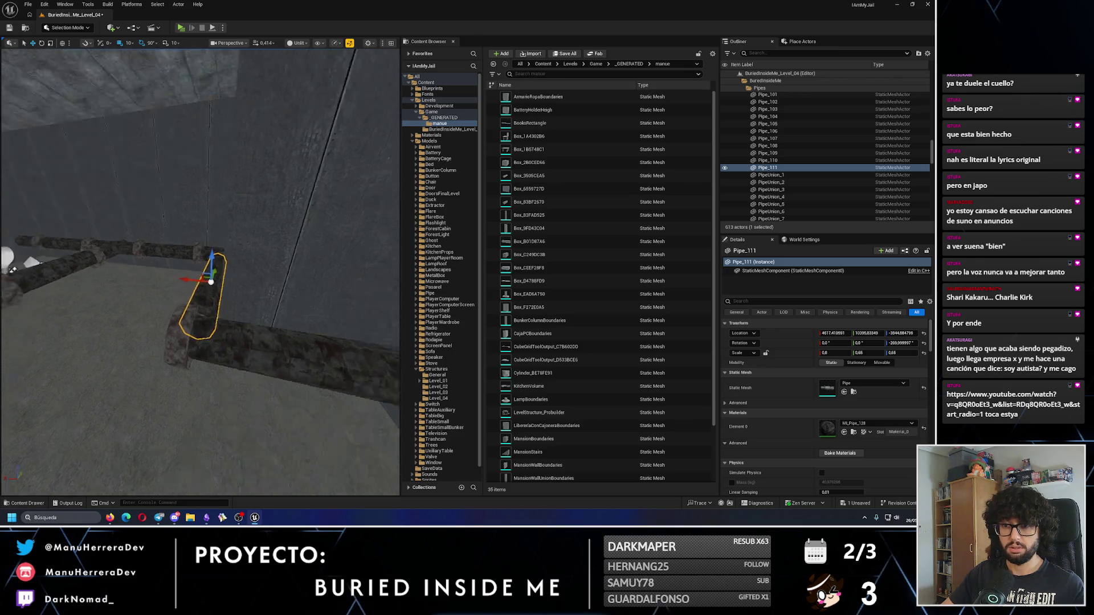
Step: Set Pipe_110's length scale back to 1 and slide it left along its length
left_click(249, 267)
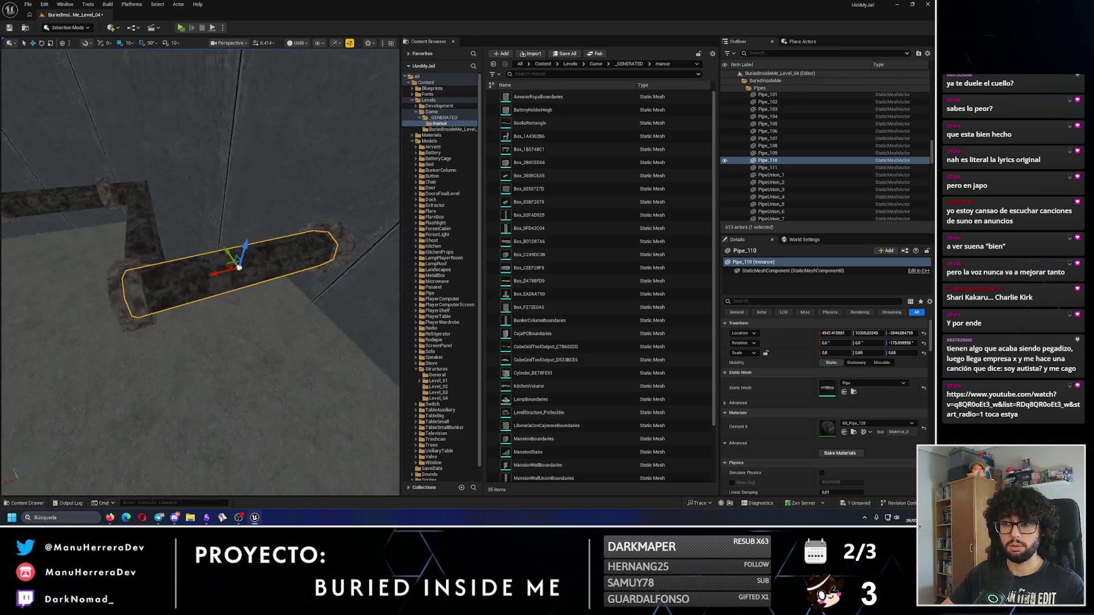
left_click(835, 353)
type("1")
key("Return")
key("f")
left_click_drag(209, 269, 165, 285)
Step: Nudge Pipe_111 along so it meets union joint PipeUnion_98
left_click(204, 279)
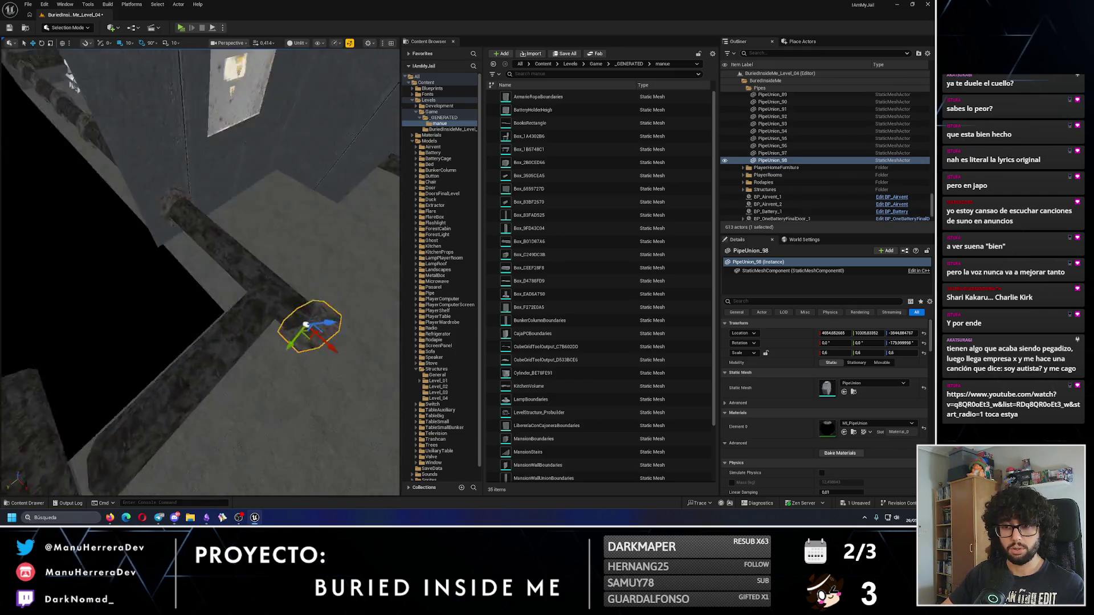
left_click(185, 296)
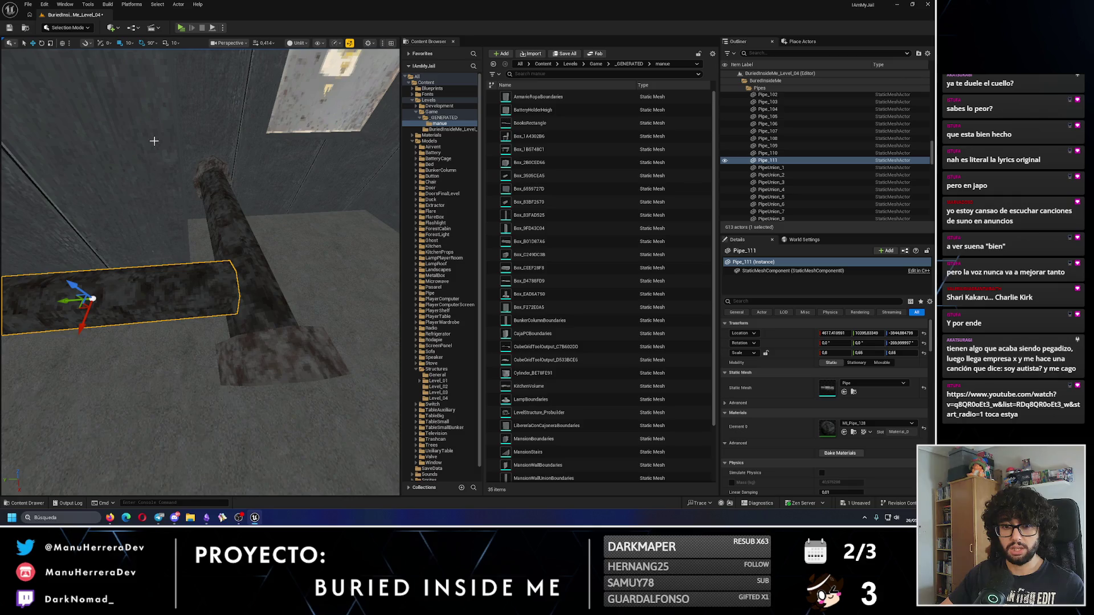
left_click_drag(54, 296, 72, 297)
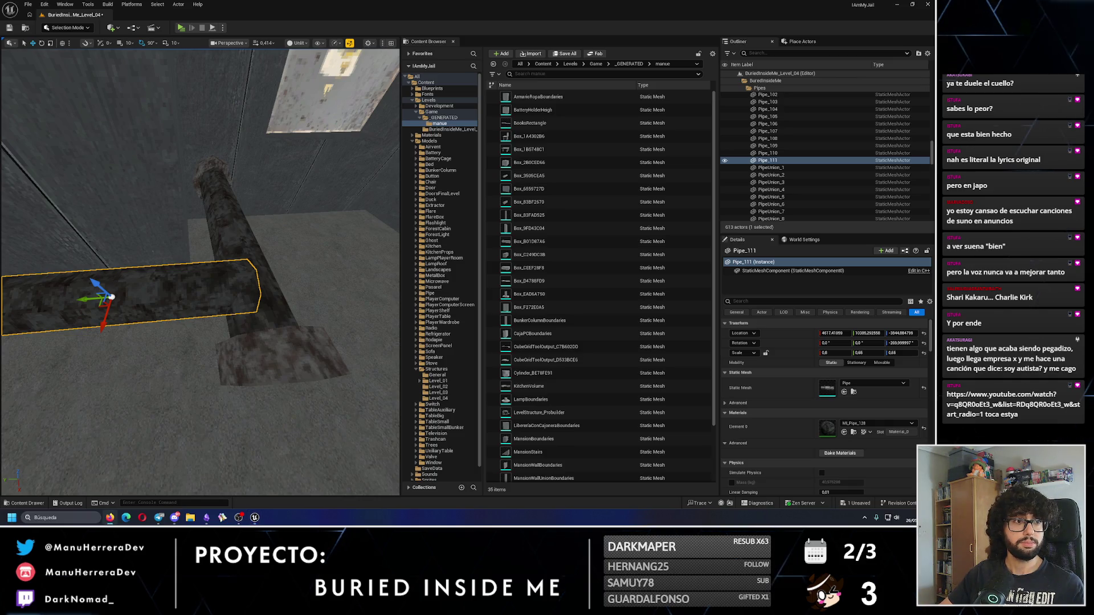
mouse_move(260, 250)
left_mouse_down()
mouse_move(260, 234)
mouse_move(260, 250)
left_mouse_up()
Step: Review the corner pipes and delete the unwanted Pipe_112 copy
left_click(197, 212)
left_click(231, 319, "ctrl")
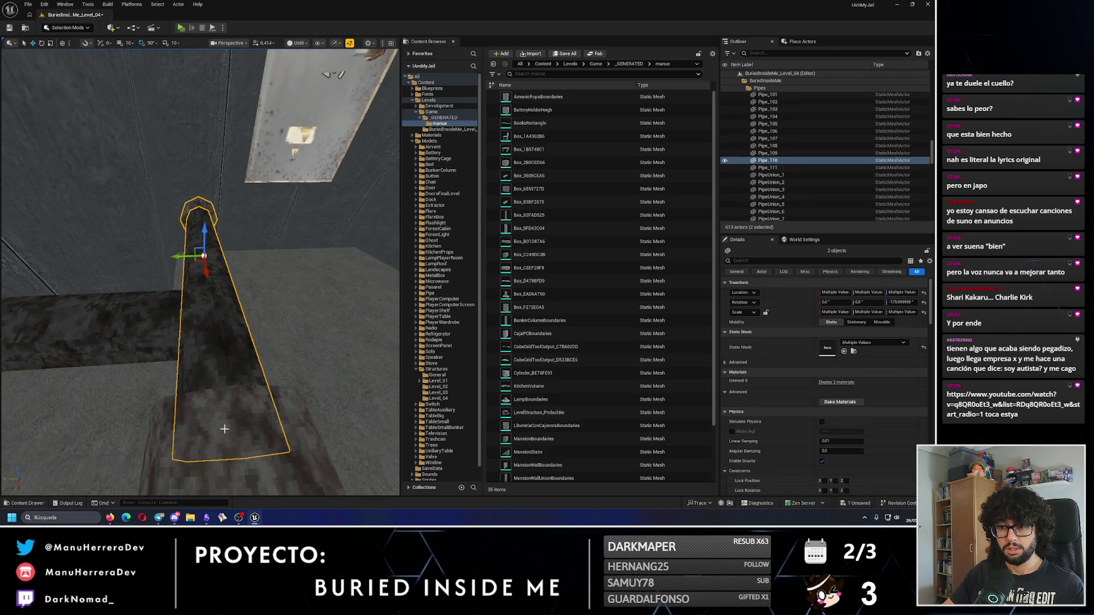
left_click(189, 325, "ctrl")
left_click_drag(121, 306, 77, 310)
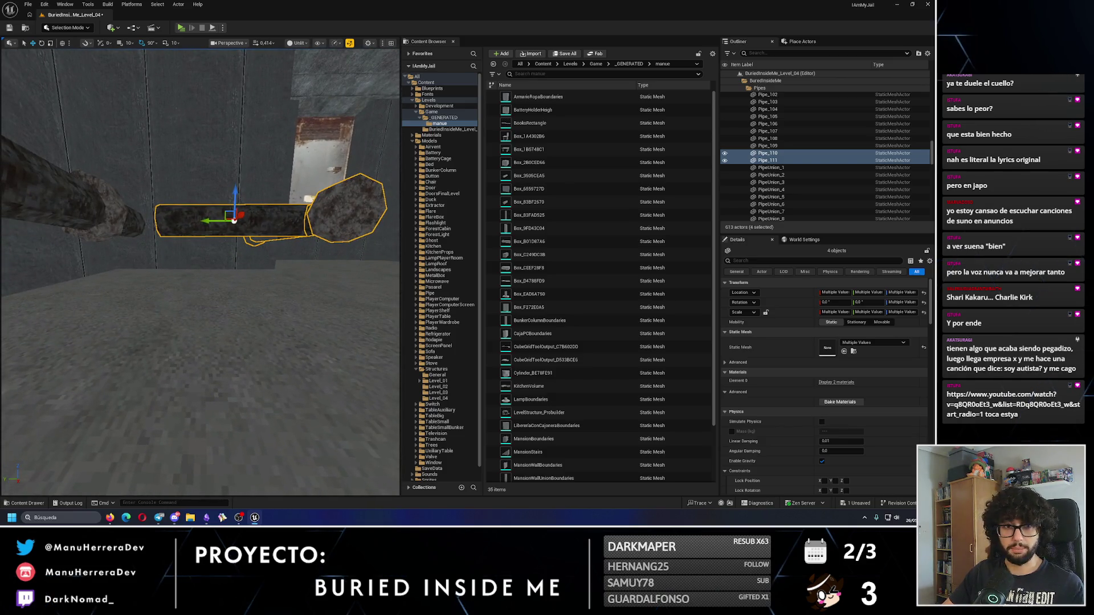
mouse_move(140, 281)
left_mouse_down()
mouse_move(210, 283)
mouse_move(67, 315)
left_mouse_up()
left_click(213, 298)
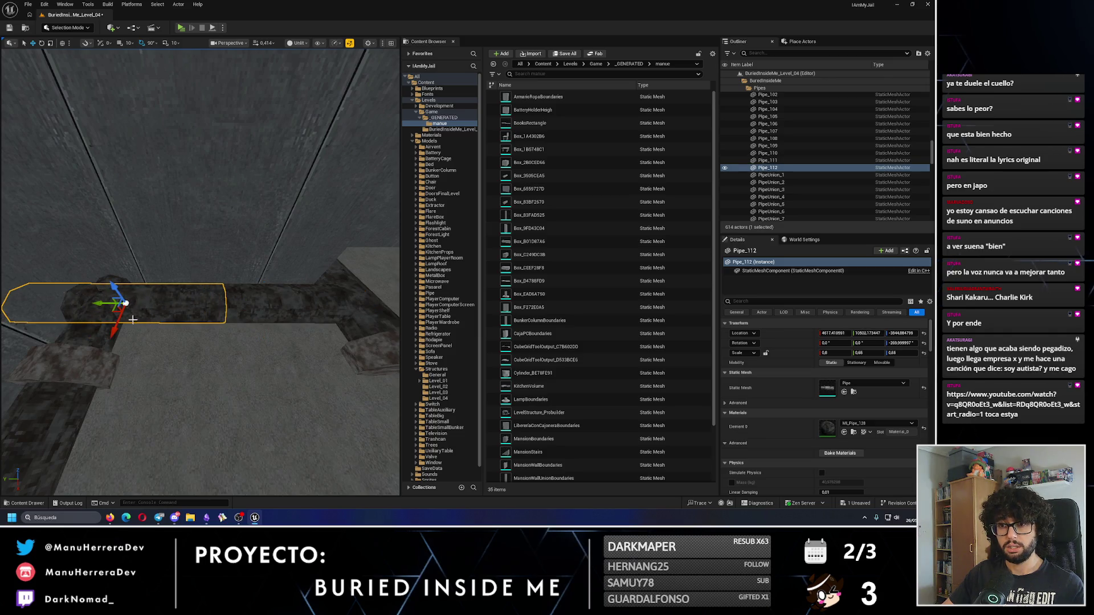
left_click(166, 305)
left_click(114, 311)
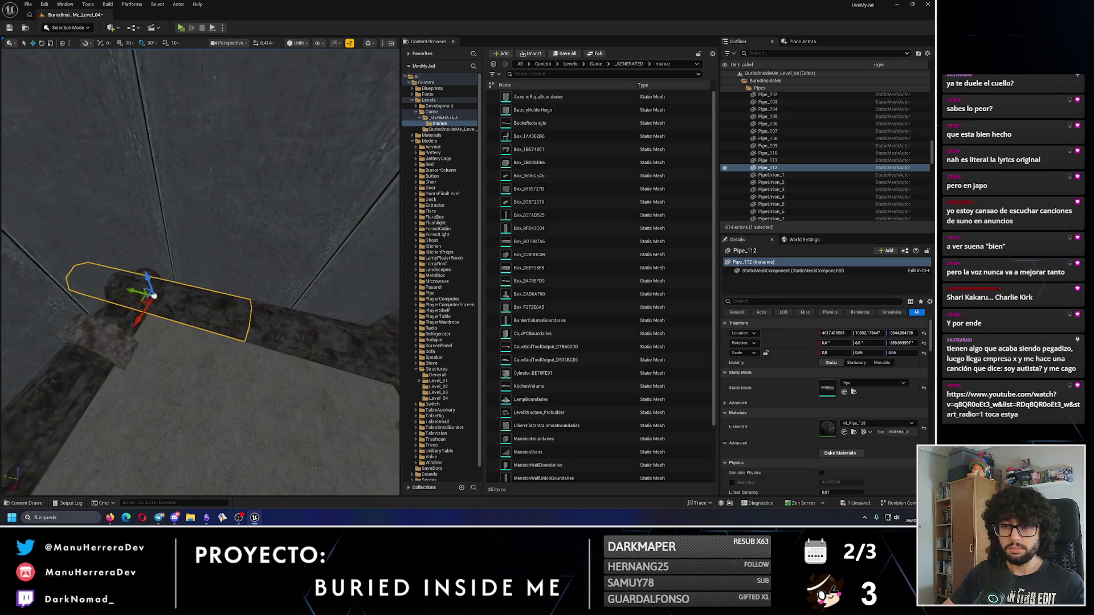
key("Delete")
Step: Duplicate Pipe_111 and move the copy left along the wall
left_click(354, 327)
left_click_drag(329, 333, 126, 330, "alt")
key("w")
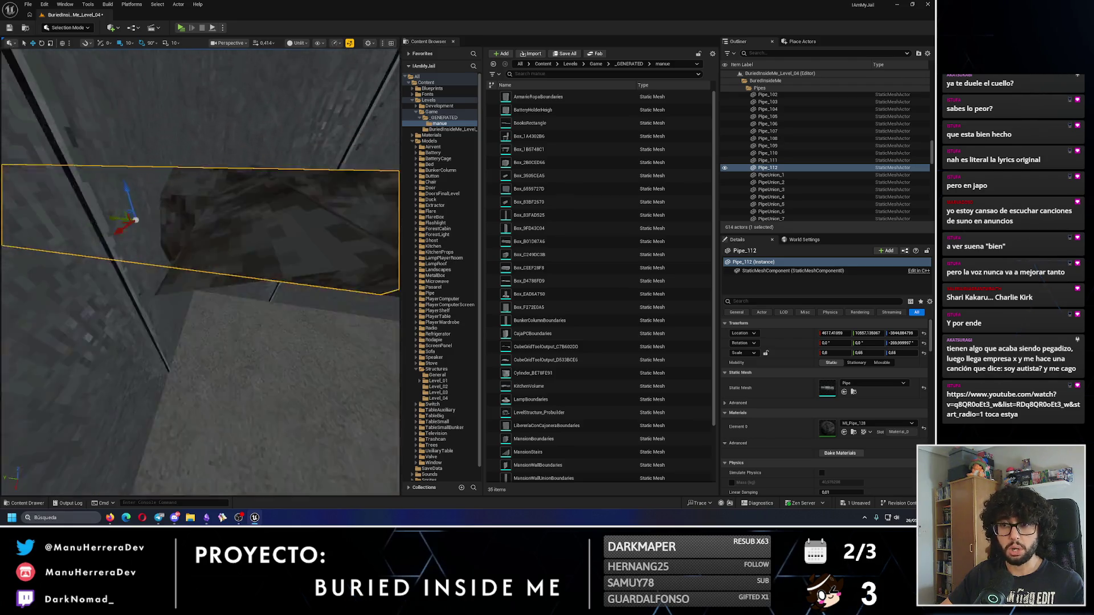
key("w")
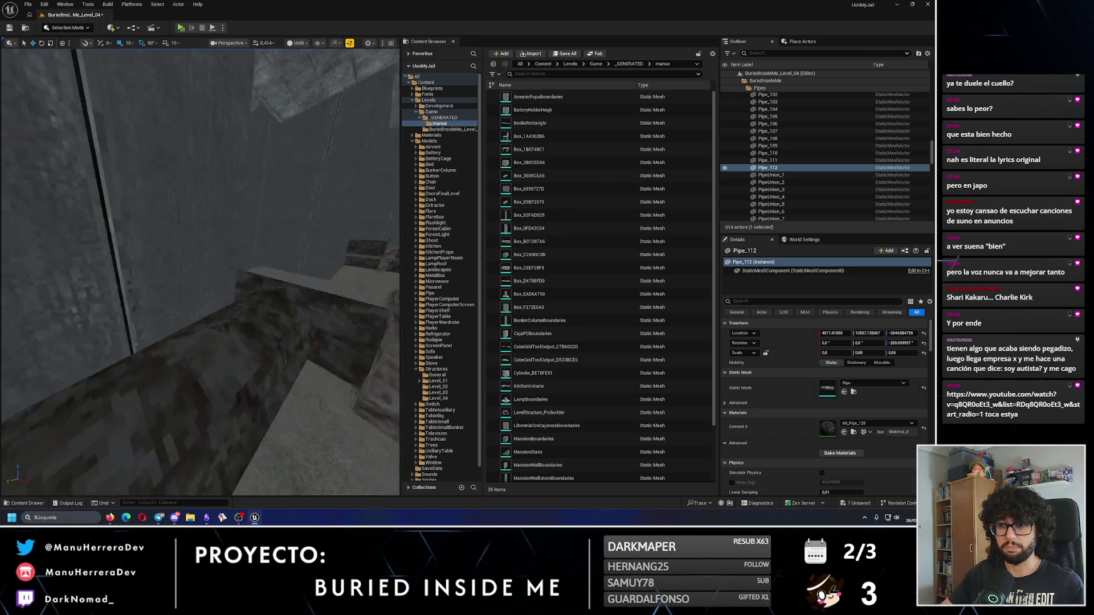
key("w")
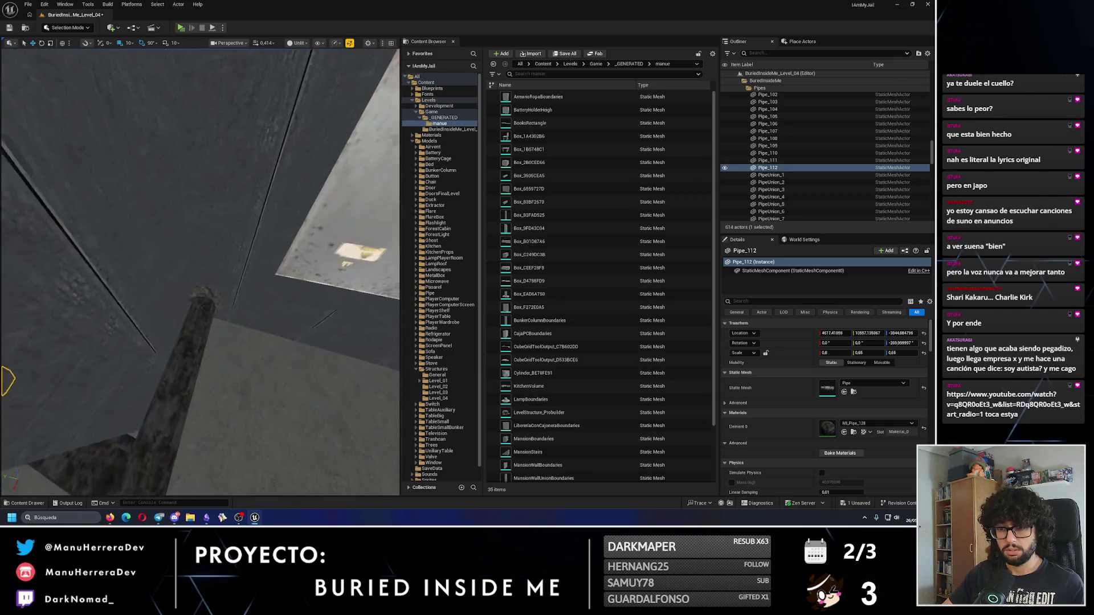
key("w")
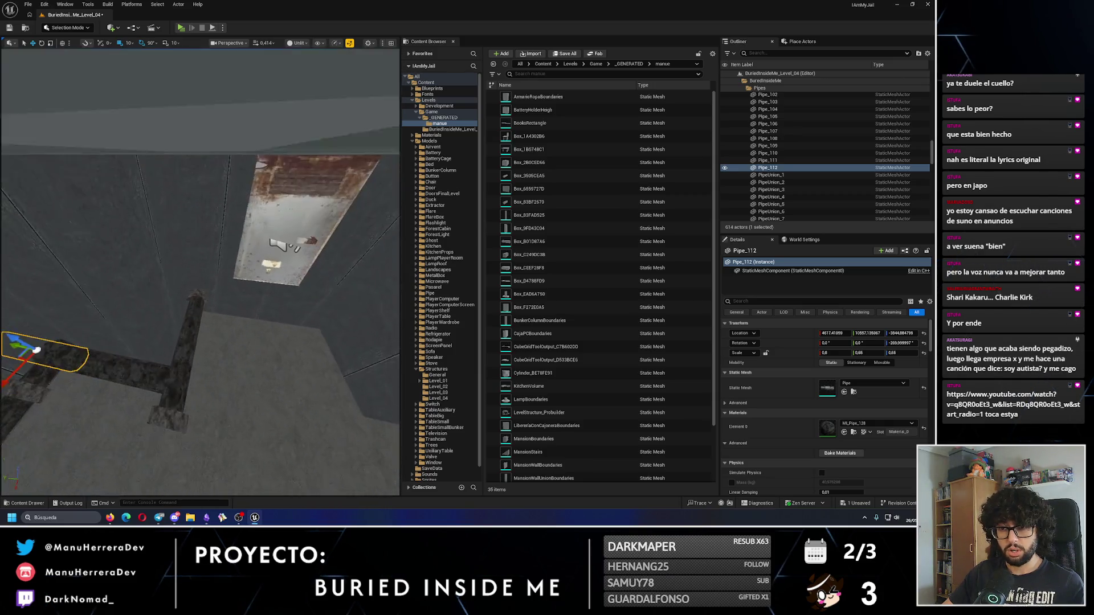
Step: Multi-select the horizontal pipe, vertical pipe, its base and the top PipeUnion
left_click(148, 370, "ctrl")
left_click(216, 407, "ctrl")
left_click(225, 326, "ctrl")
left_click(225, 289, "ctrl")
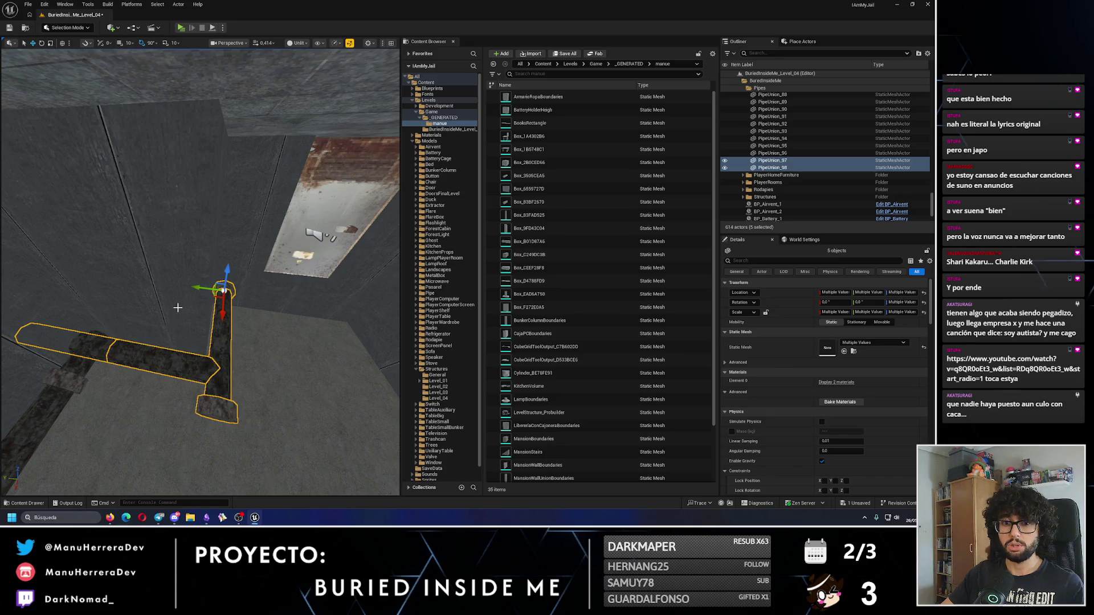
Step: Shift the selected L-shaped pipe assembly slightly sideways, then pick the short wall pipe
left_click_drag(197, 289, 200, 286)
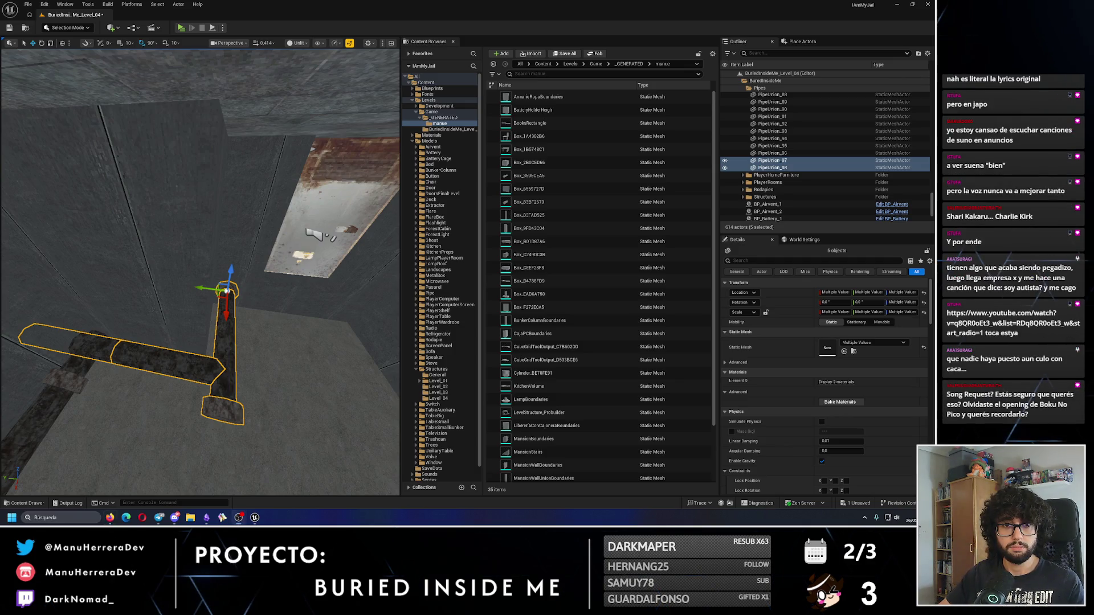
left_click_drag(267, 284, 134, 259)
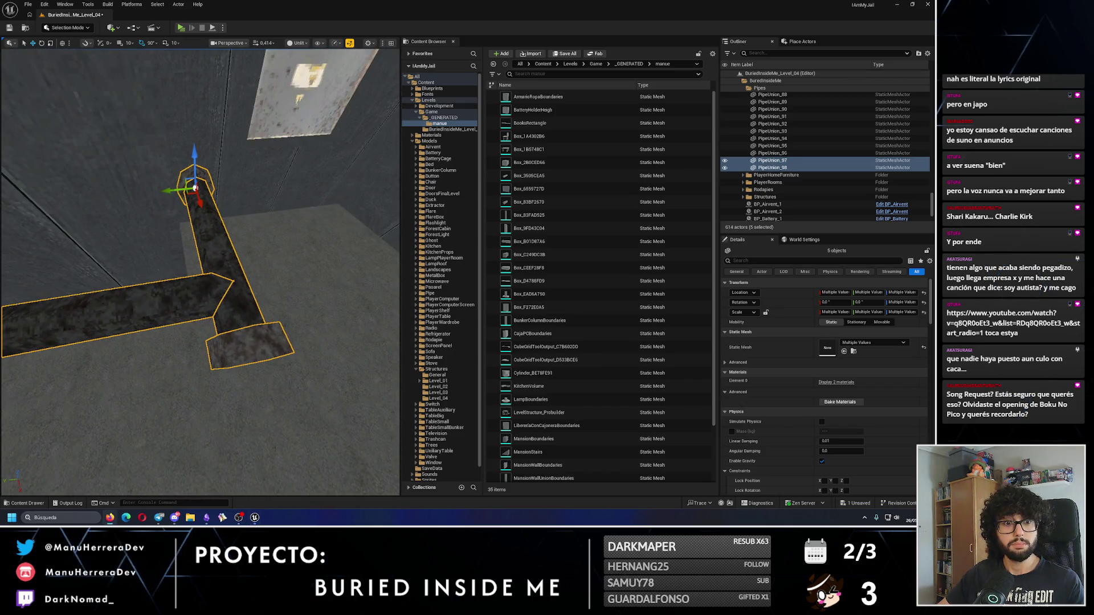
mouse_move(302, 140)
left_mouse_down()
mouse_move(248, 365)
mouse_move(213, 296)
mouse_move(117, 323)
mouse_move(203, 315)
left_mouse_up()
left_click(160, 314)
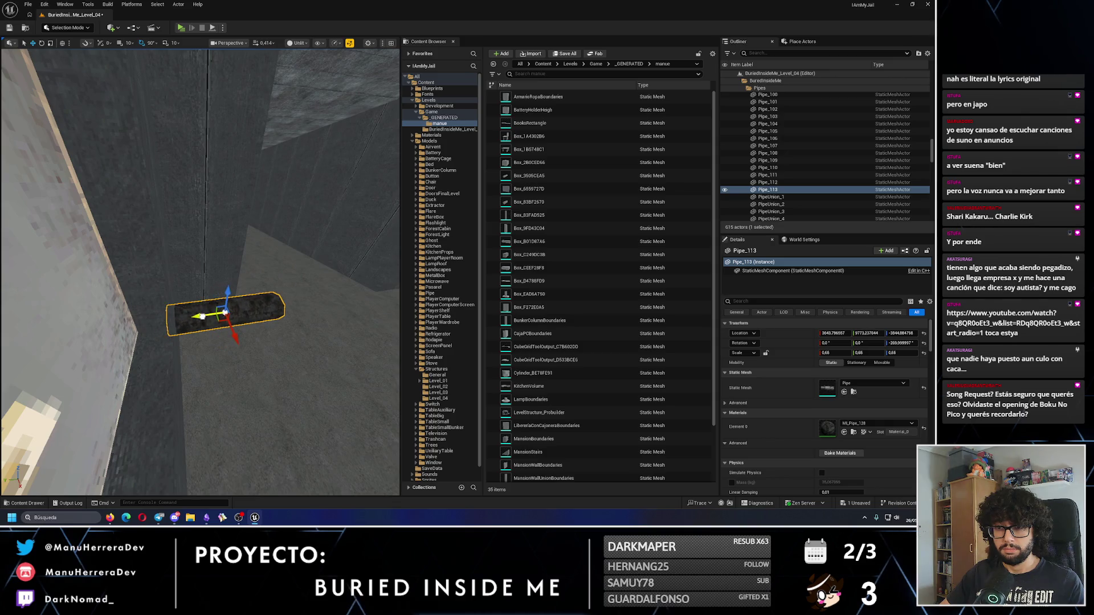
Step: Set the short wall pipe's X scale to 1.0 to lengthen it
left_click(839, 353)
key("Return")
left_click_drag(166, 346, 210, 355)
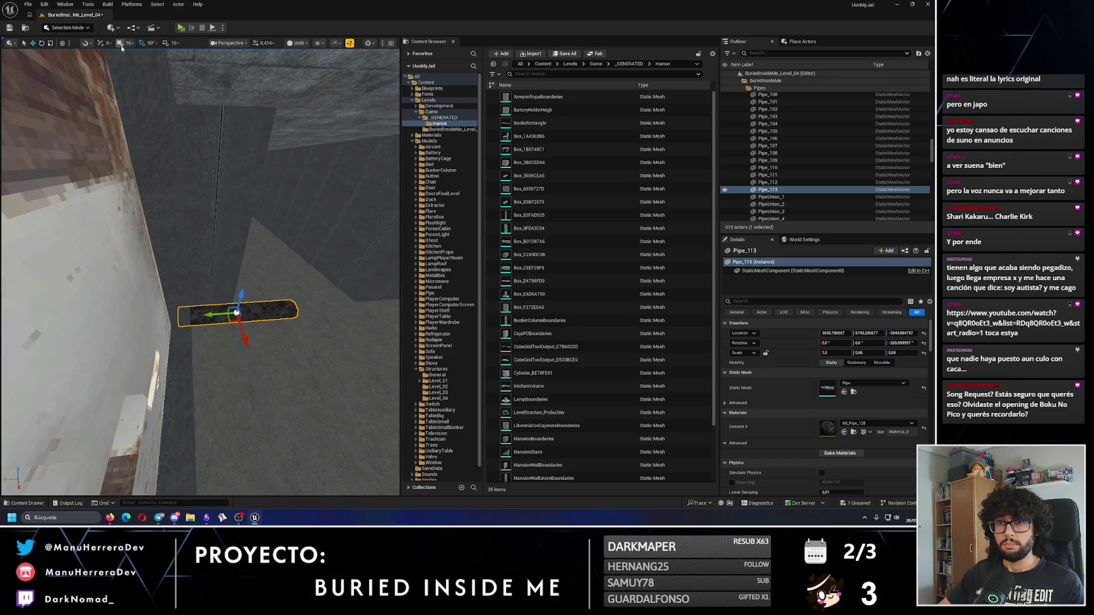
Step: Duplicate pipe sections along the wall, remove the extra copy, and add a union at the run's end
left_click_drag(237, 313, 236, 312)
mouse_move(177, 370)
left_mouse_down()
mouse_move(336, 370)
mouse_move(243, 346)
mouse_move(104, 332)
mouse_move(237, 330)
mouse_move(130, 346)
mouse_move(272, 335)
mouse_move(288, 484)
mouse_move(276, 433)
mouse_move(285, 342)
mouse_move(115, 285)
left_mouse_up()
key("Delete")
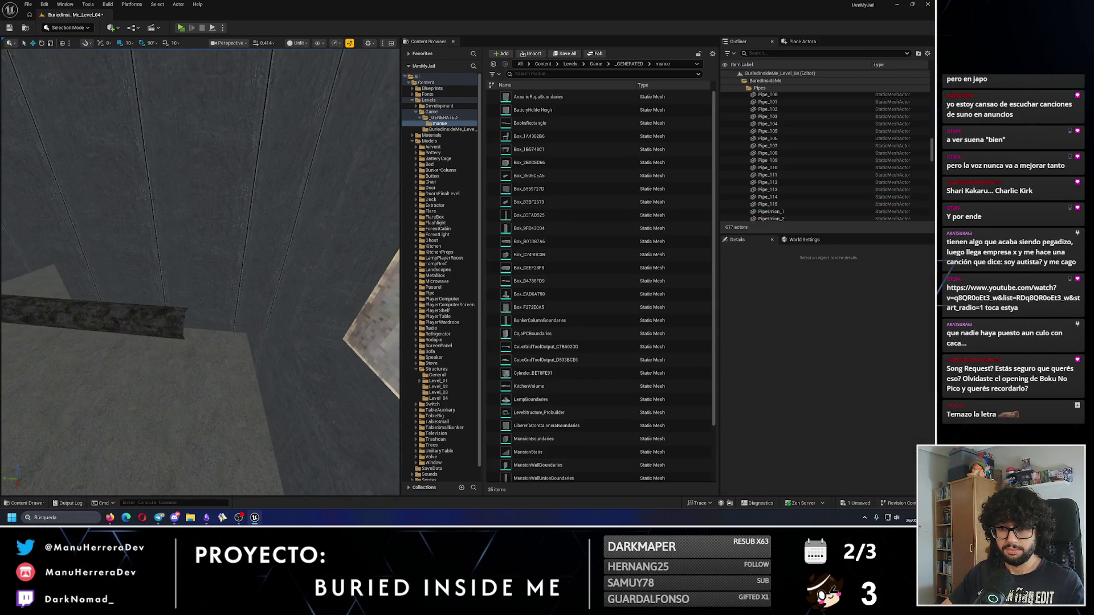
left_click(220, 305, "ctrl")
left_click(49, 305, "ctrl")
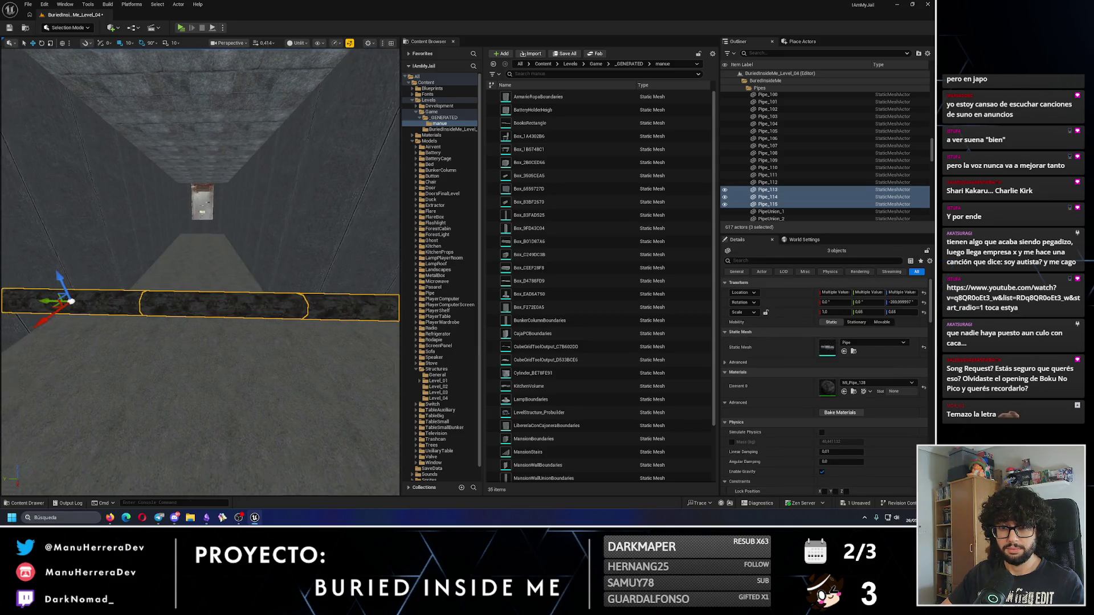
mouse_move(199, 307)
left_mouse_down()
mouse_move(188, 311)
mouse_move(198, 307)
left_mouse_up()
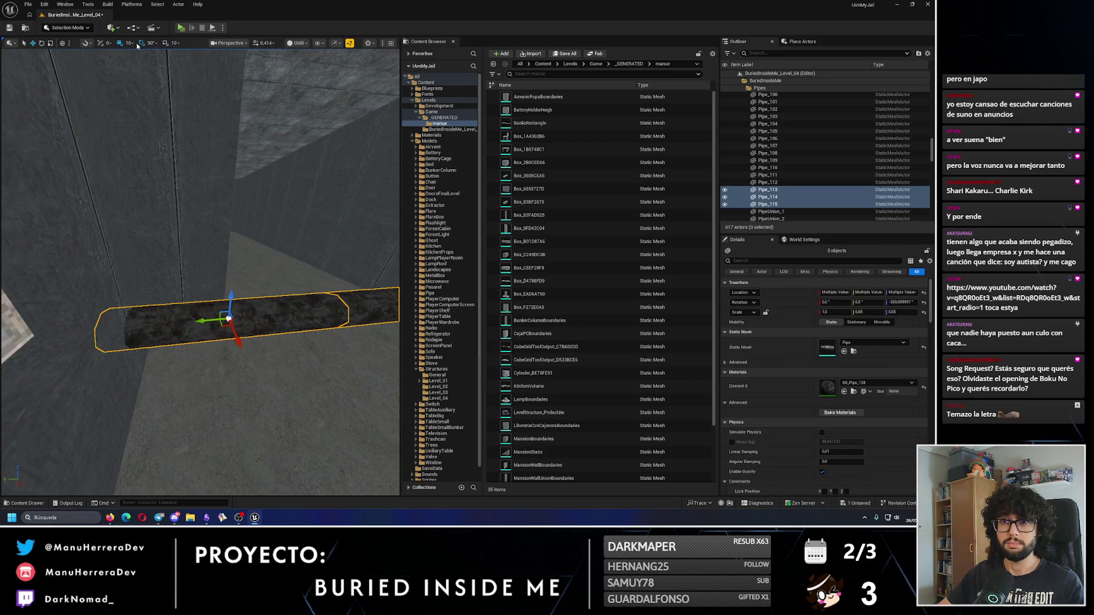
left_click_drag(222, 311, 239, 313)
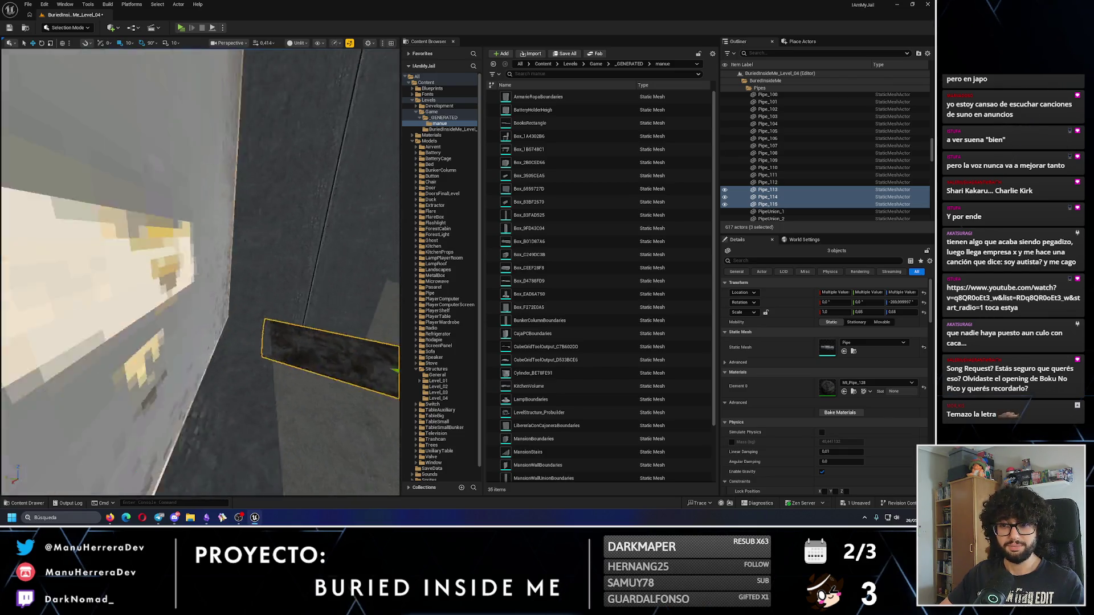
left_click(124, 308)
mouse_move(124, 307)
left_mouse_down()
mouse_move(232, 317)
mouse_move(154, 342)
mouse_move(144, 310)
mouse_move(71, 305)
mouse_move(285, 311)
mouse_move(205, 392)
mouse_move(281, 390)
mouse_move(225, 340)
mouse_move(237, 343)
left_mouse_up()
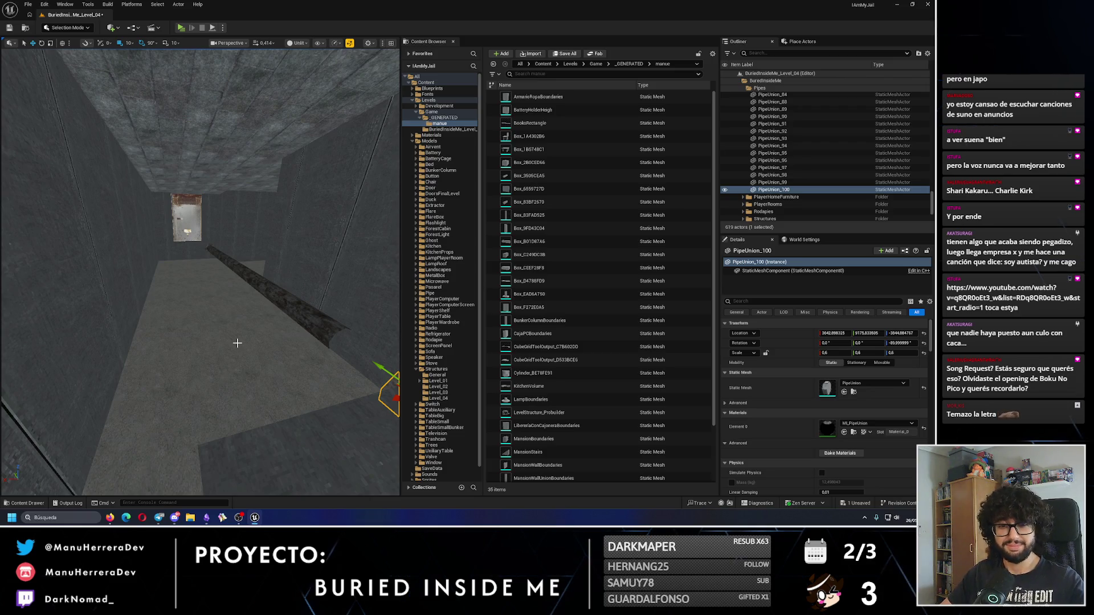
Step: Select the newest pipe section and start a play test of the level
left_click_drag(291, 301, 290, 288)
mouse_move(291, 294)
left_mouse_down()
mouse_move(222, 271)
mouse_move(179, 195)
left_mouse_up()
left_click(244, 309)
key("alt+p")
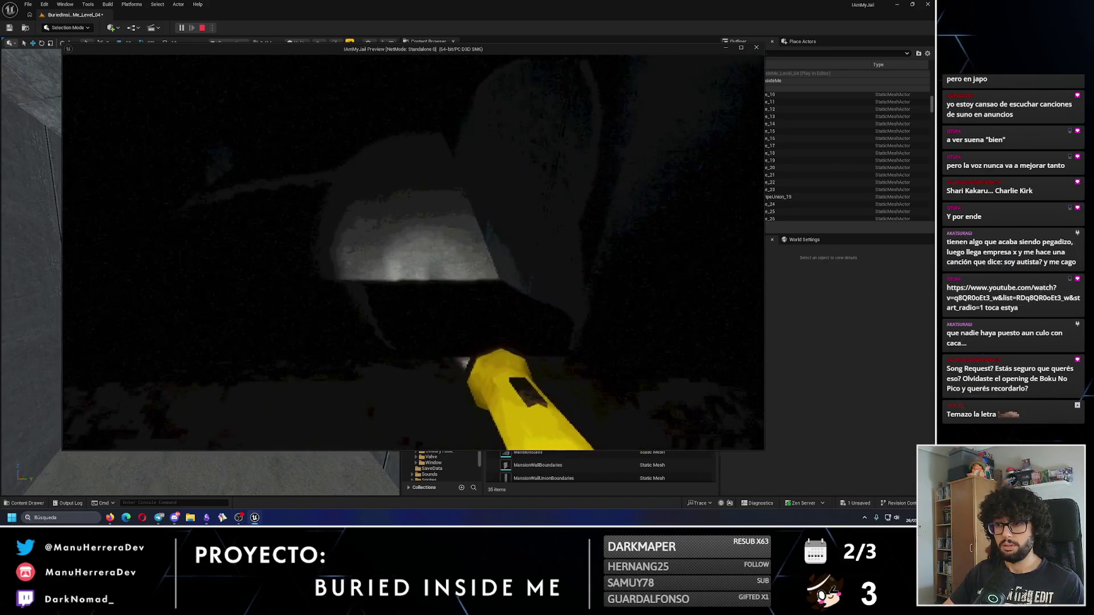
Step: End the play test and lower the selected horizontal pipe sections along the wall
key("Escape")
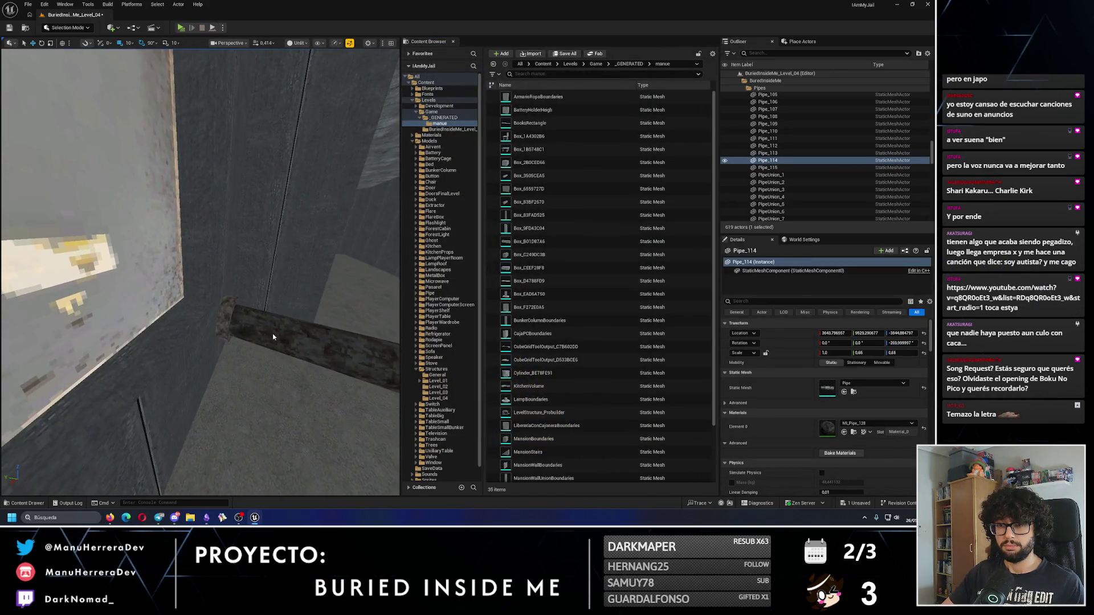
left_click(273, 333)
left_click(251, 338, "ctrl")
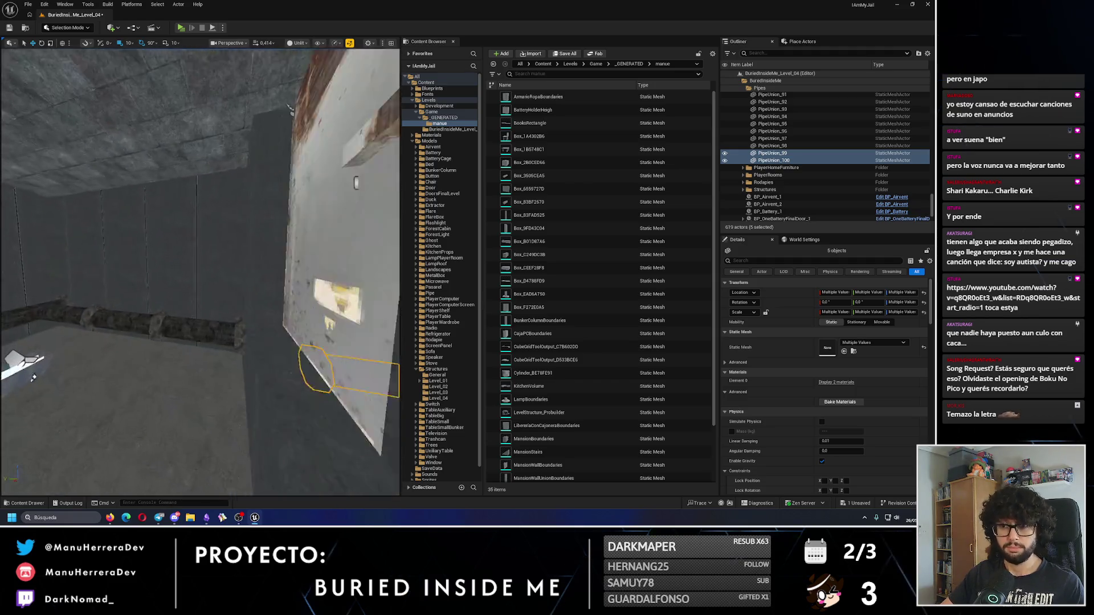
left_click(239, 329)
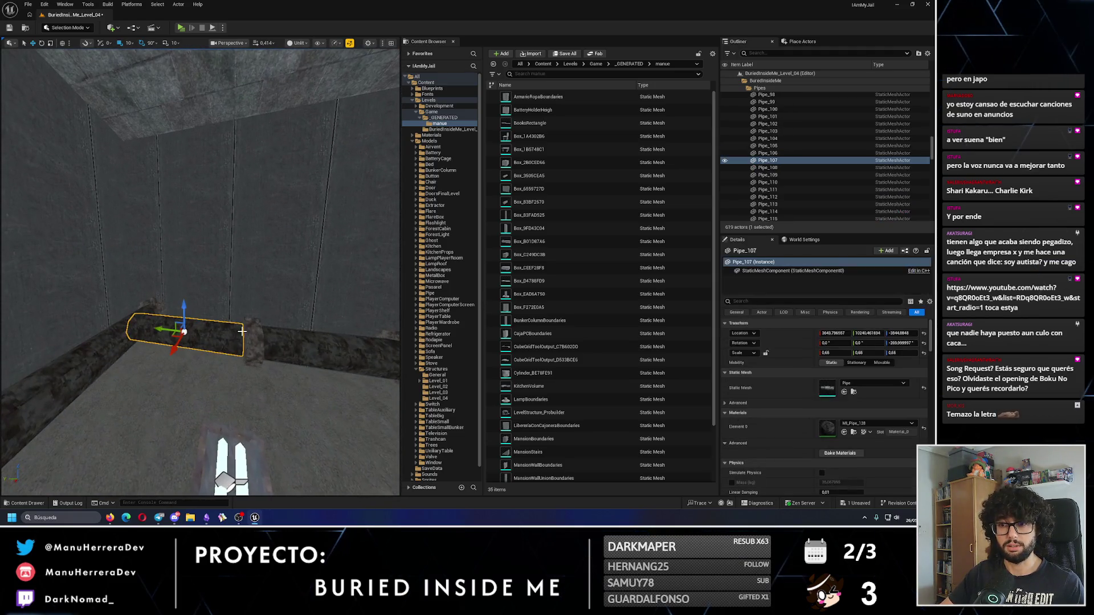
left_click(298, 336, "ctrl")
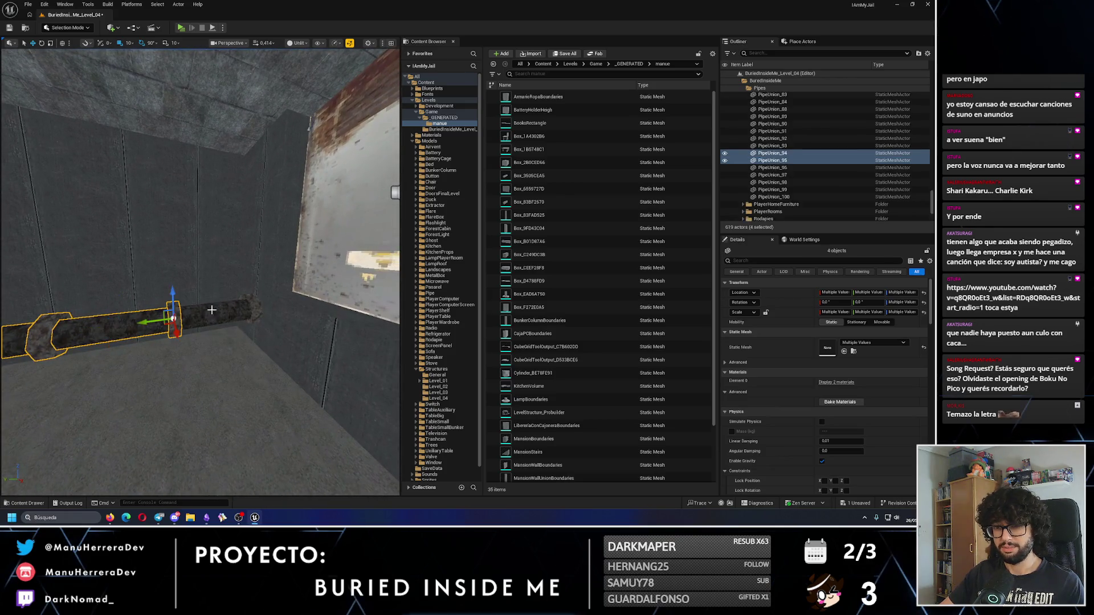
left_click(211, 310, "ctrl")
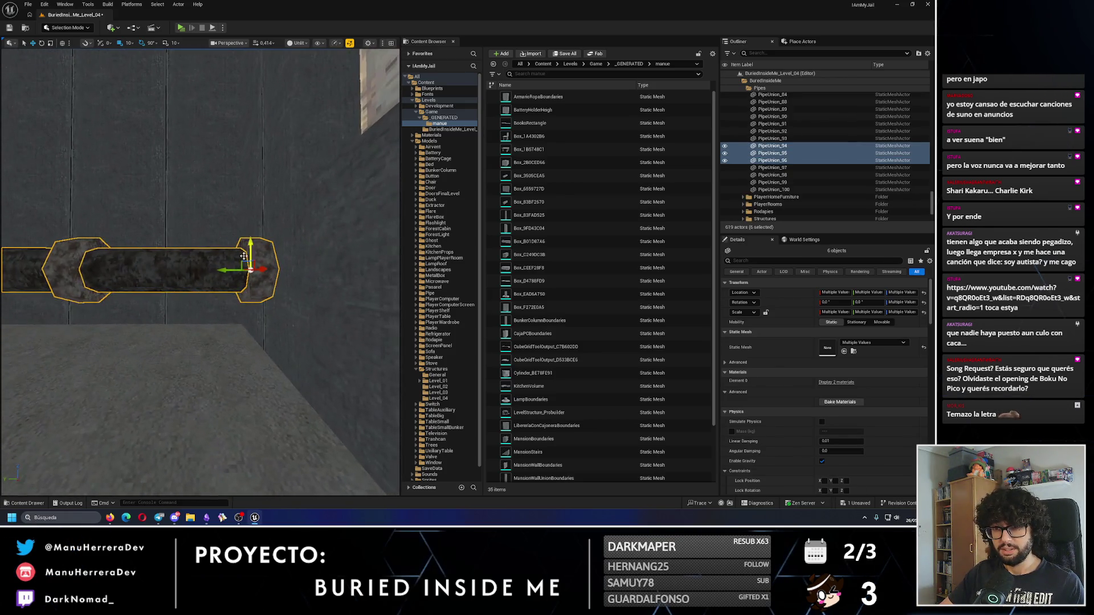
mouse_move(245, 257)
left_mouse_down()
mouse_move(254, 279)
mouse_move(245, 285)
mouse_move(183, 276)
left_mouse_up()
left_click(183, 276)
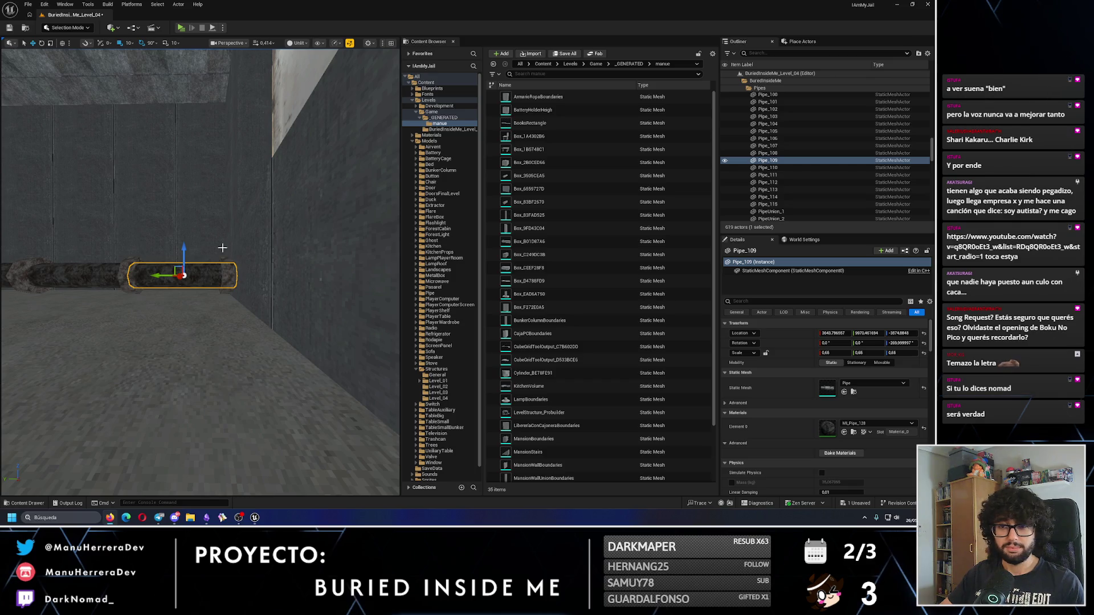
scroll(186, 297, "up", 3)
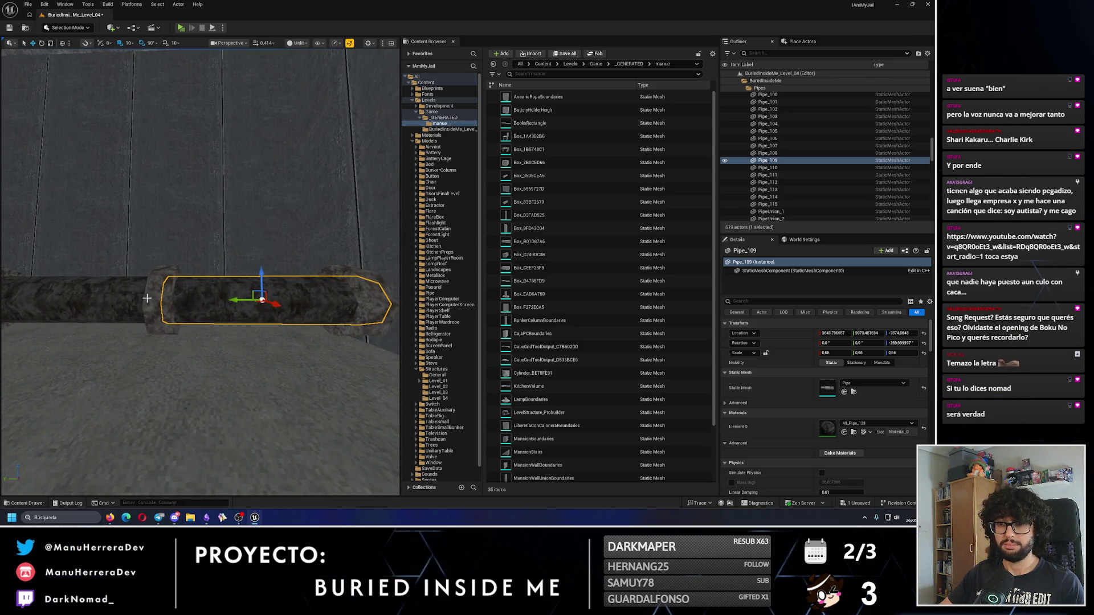
left_click(148, 299, "ctrl")
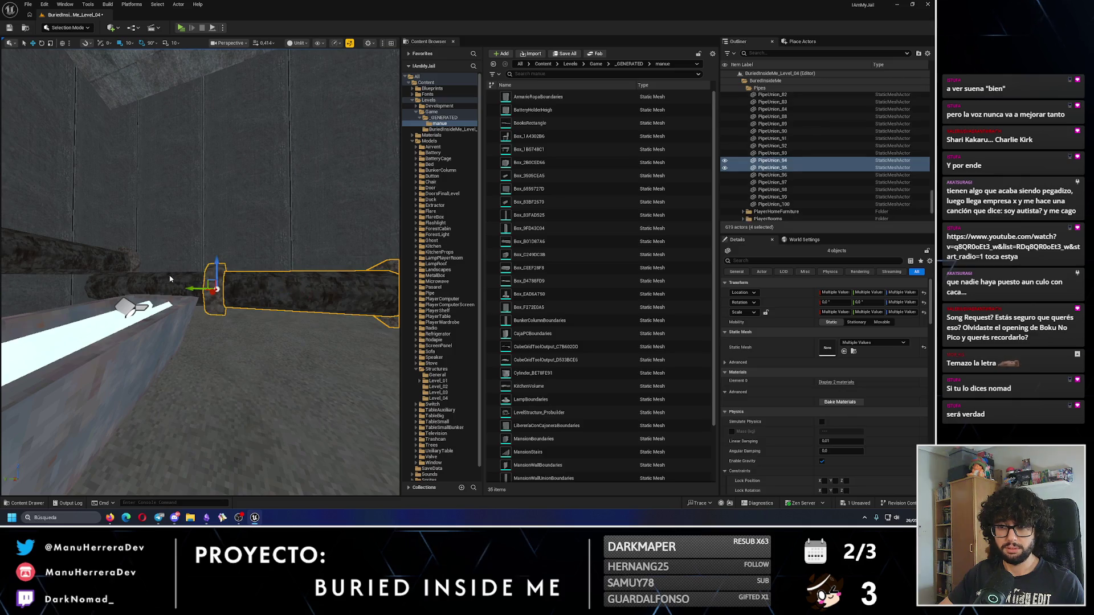
left_click(170, 279, "ctrl")
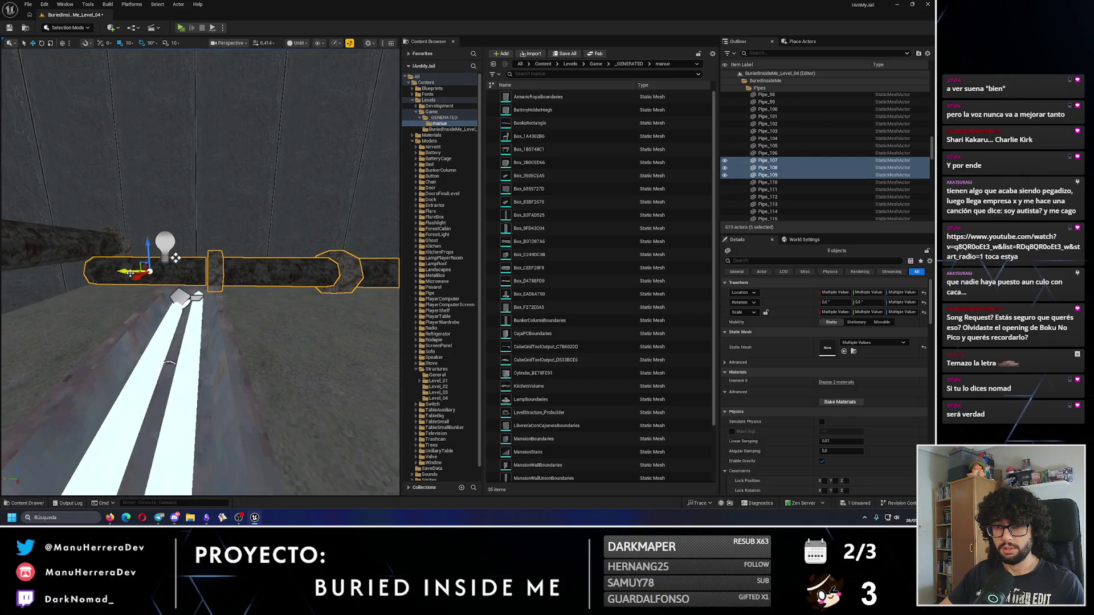
mouse_move(176, 258)
left_mouse_down()
mouse_move(70, 264)
mouse_move(103, 270)
mouse_move(107, 253)
mouse_move(108, 265)
mouse_move(94, 262)
left_mouse_up()
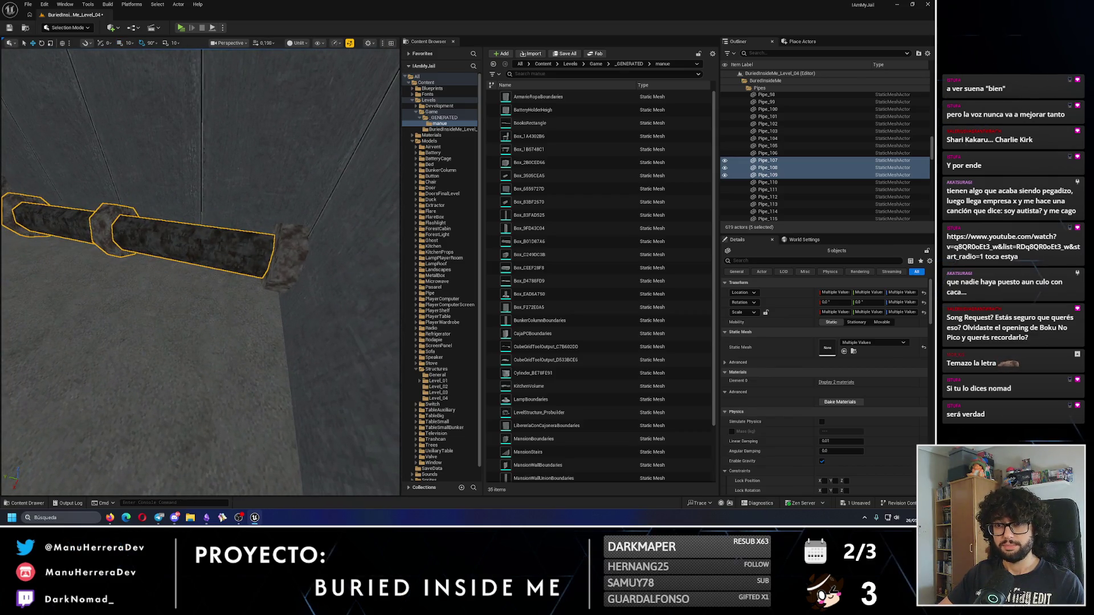
double_click(767, 175)
mouse_move(200, 273)
left_mouse_down()
mouse_move(171, 265)
mouse_move(194, 259)
mouse_move(114, 228)
left_mouse_up()
left_click(268, 245, "ctrl")
left_click(319, 245, "ctrl")
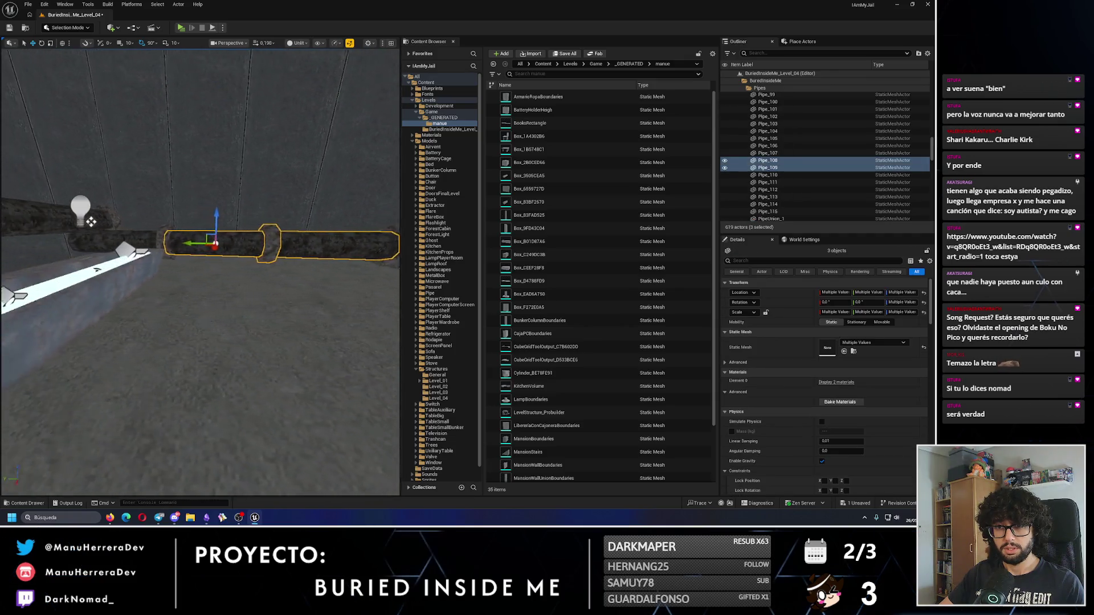
left_click(115, 243, "ctrl")
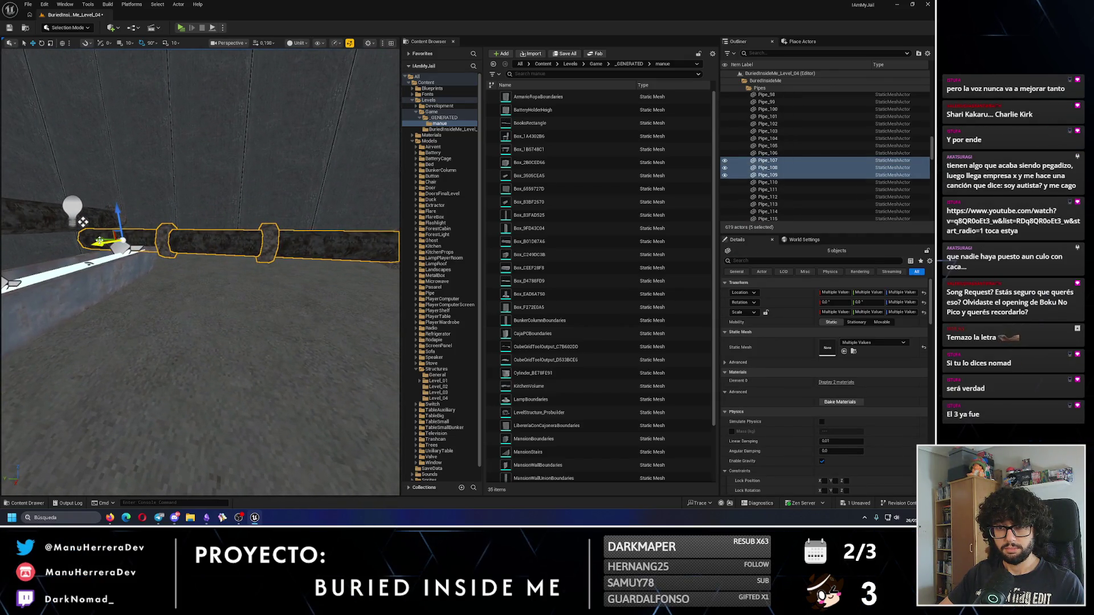
left_click_drag(83, 221, 125, 211)
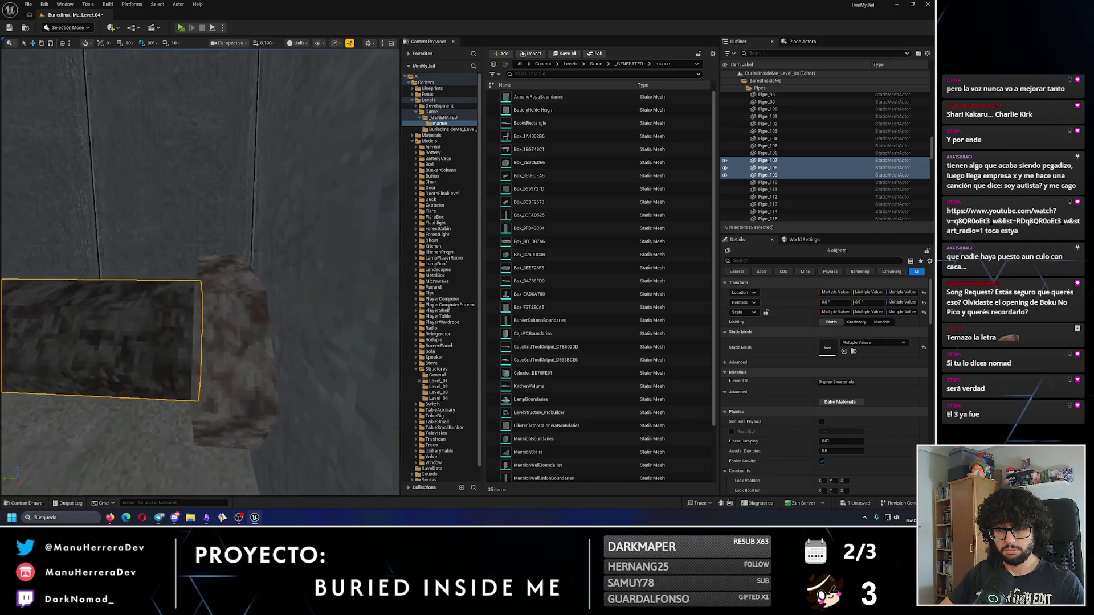
left_click(257, 316)
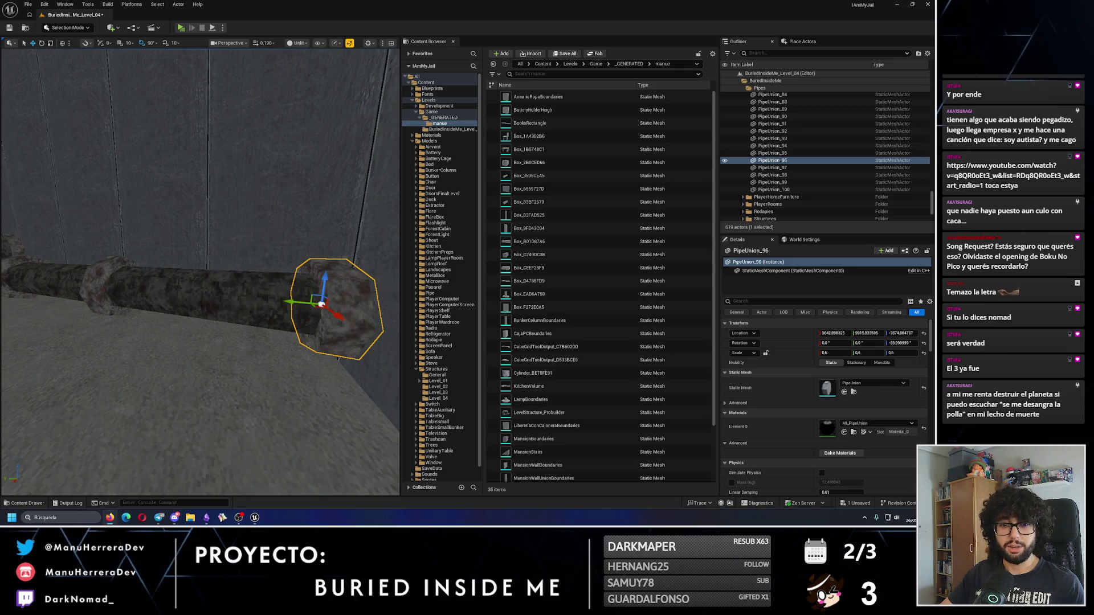
left_click_drag(77, 302, 73, 342)
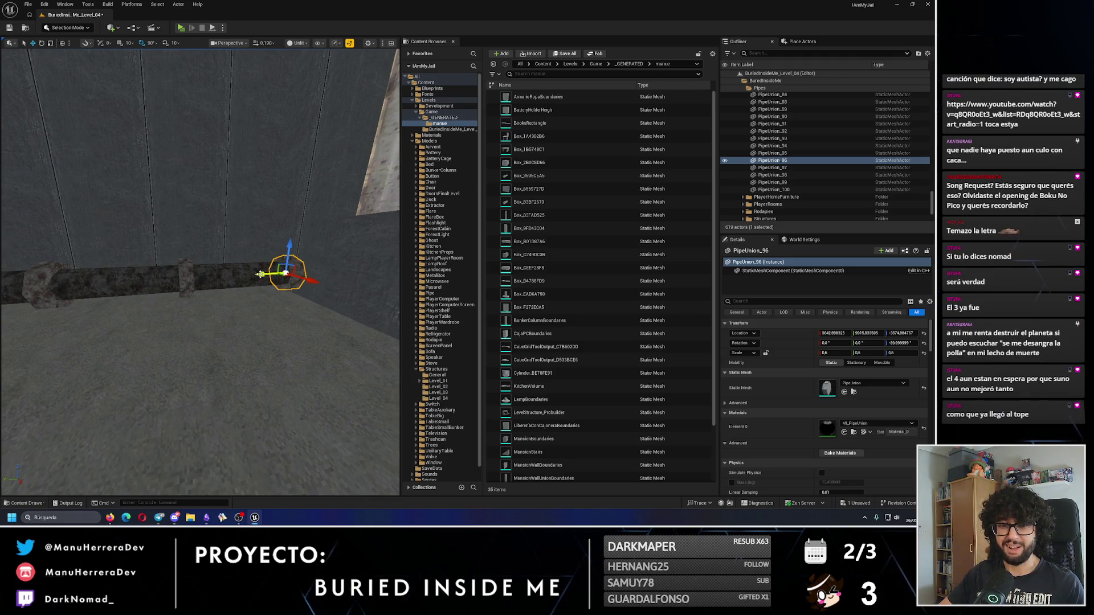
key("ctrl+d")
mouse_move(242, 277)
left_mouse_down()
mouse_move(94, 278)
mouse_move(307, 329)
mouse_move(281, 285)
mouse_move(266, 289)
left_mouse_up()
left_click_drag(85, 307, 64, 327)
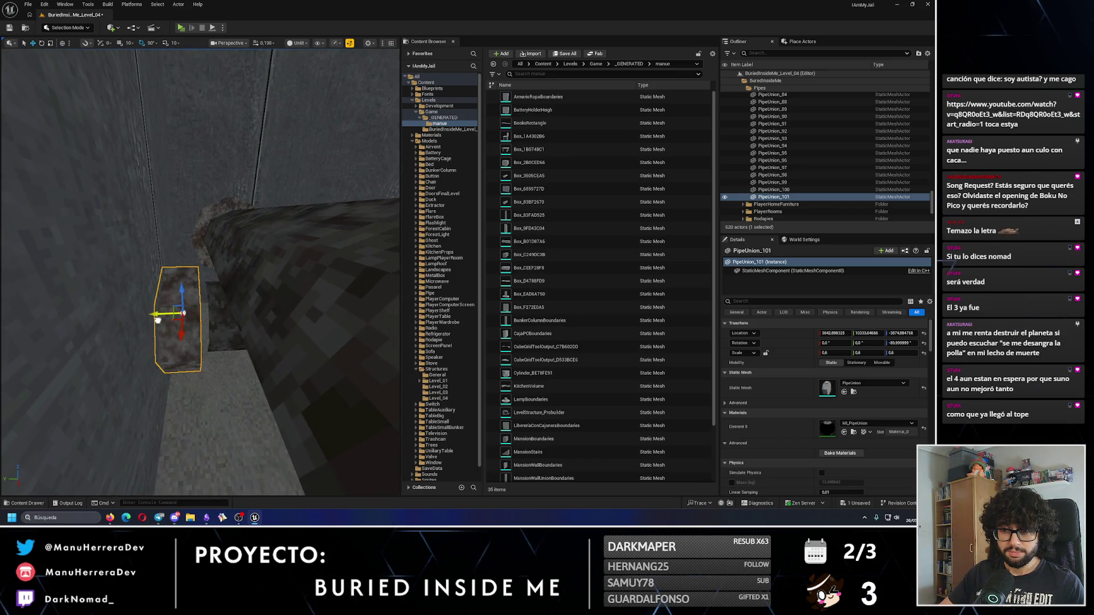
mouse_move(157, 320)
left_mouse_down()
mouse_move(137, 365)
mouse_move(171, 393)
mouse_move(229, 401)
left_mouse_up()
left_click(182, 395)
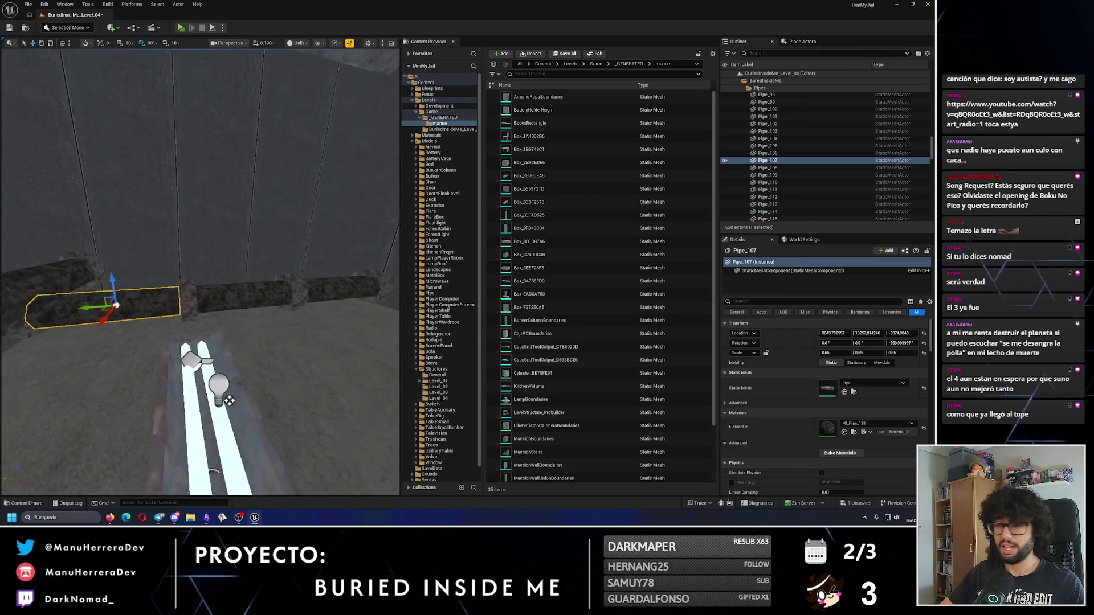
left_click(191, 296, "ctrl")
key("f")
left_click_drag(120, 341, 107, 352)
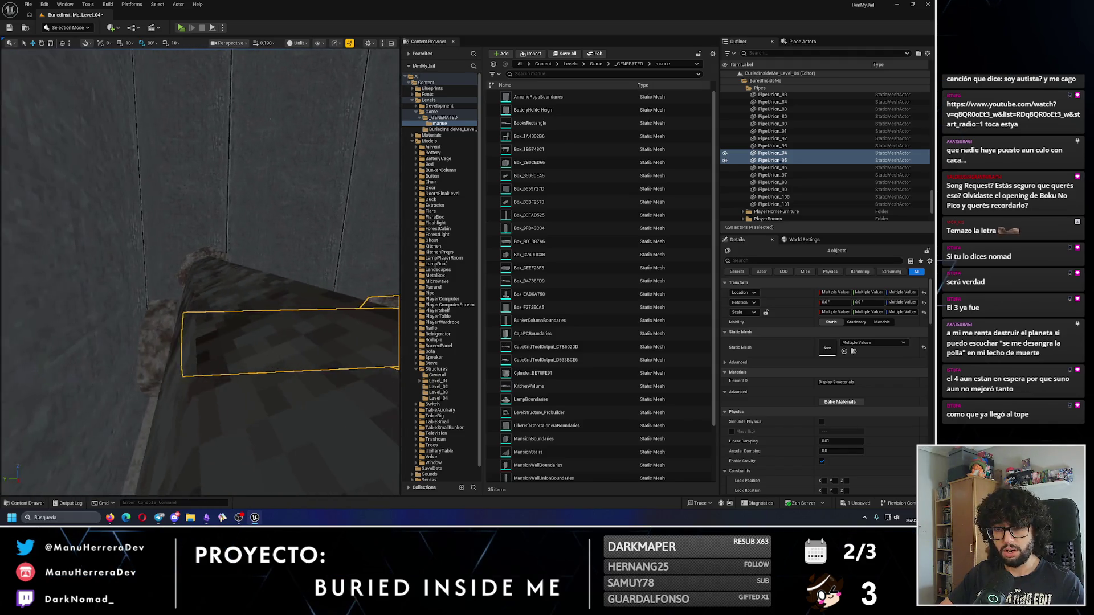
left_click(340, 308)
mouse_move(318, 342)
left_mouse_down()
mouse_move(240, 348)
mouse_move(80, 320)
left_mouse_up()
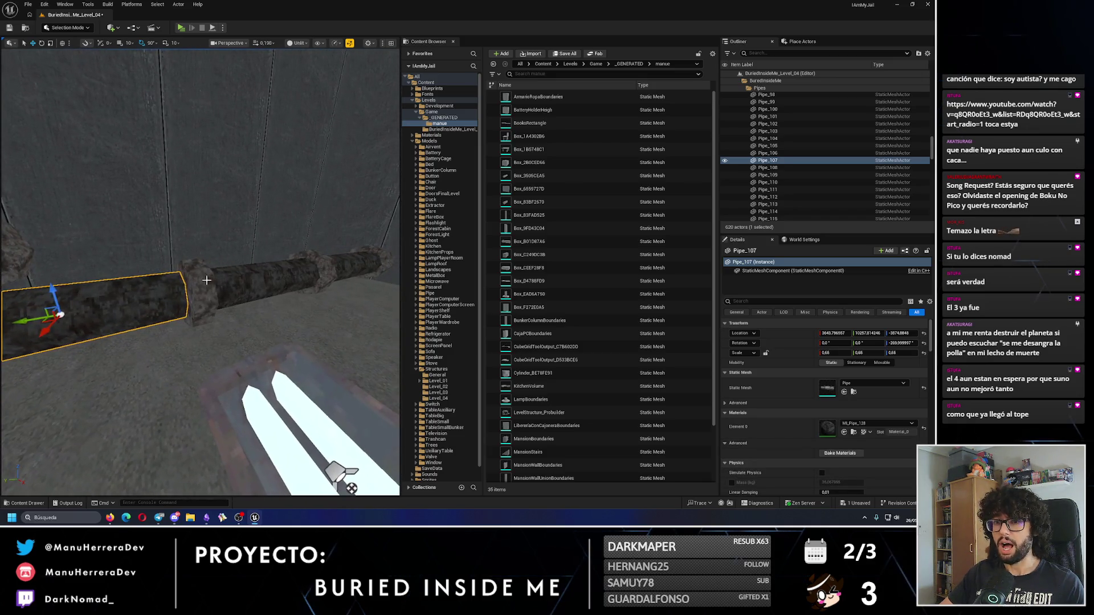
left_click(268, 268, "ctrl")
key("f")
left_click(257, 291, "ctrl")
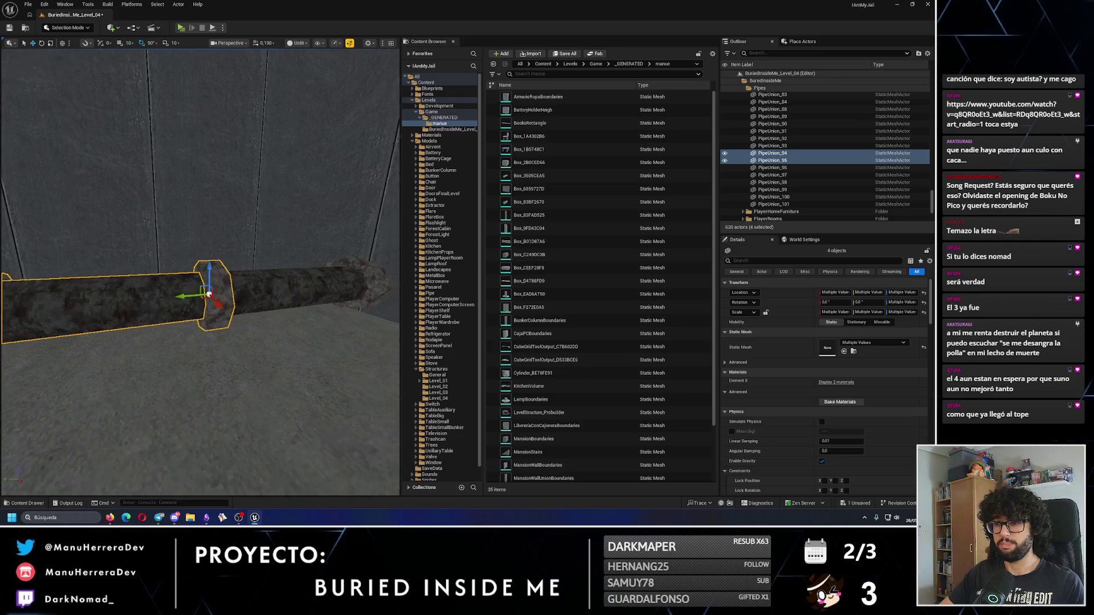
mouse_move(200, 285)
left_mouse_down()
mouse_move(142, 290)
mouse_move(158, 330)
left_mouse_up()
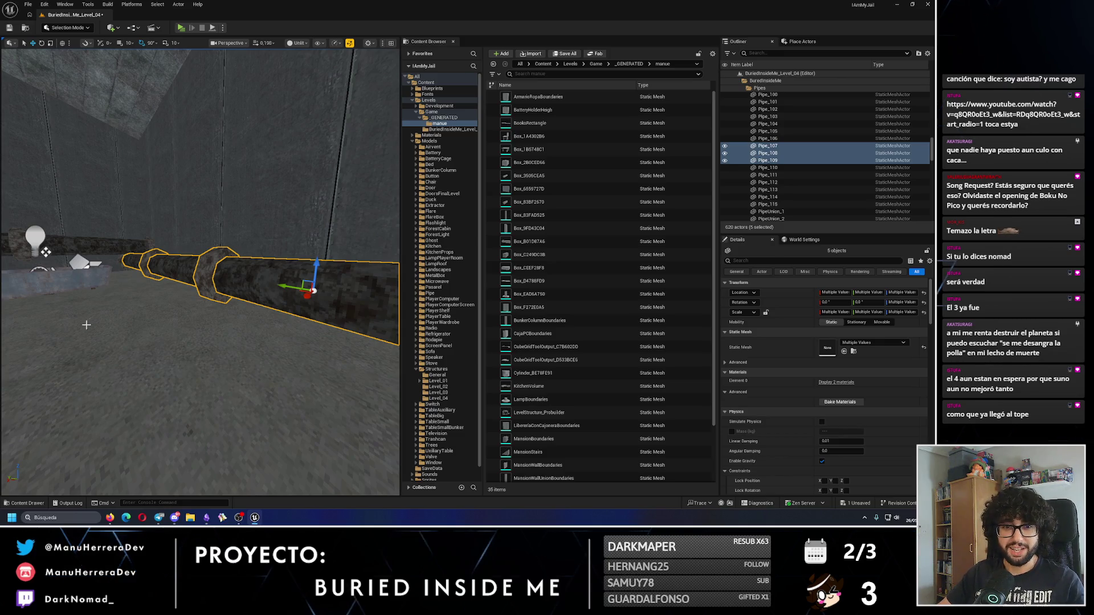
left_click_drag(98, 319, 83, 228)
left_click(136, 289)
left_click_drag(137, 289, 68, 50)
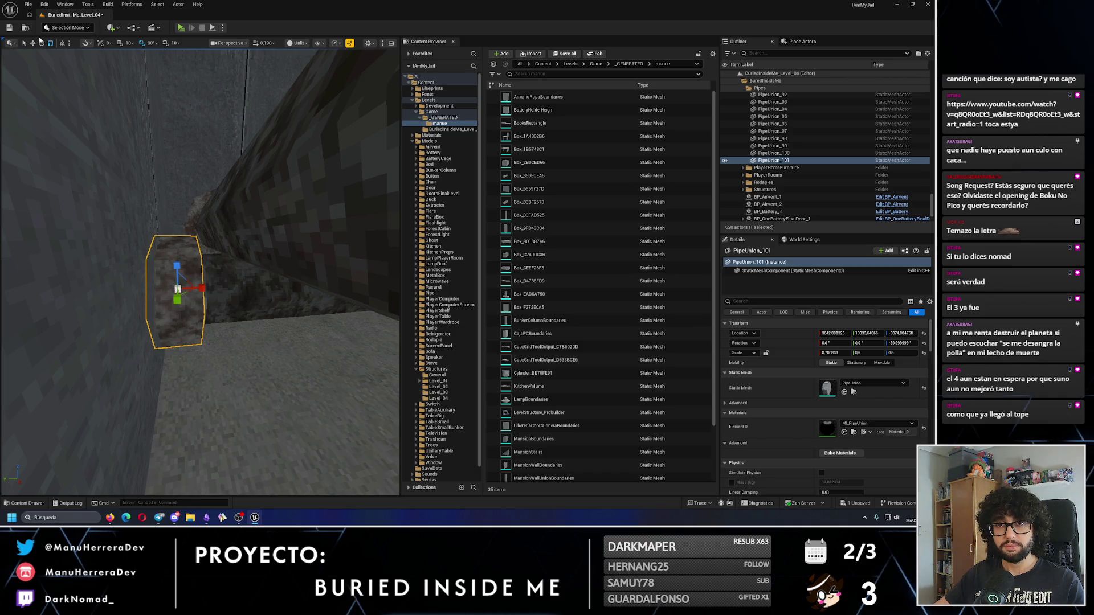
left_click_drag(160, 291, 158, 222)
mouse_move(218, 297)
left_mouse_down()
mouse_move(218, 273)
mouse_move(239, 251)
mouse_move(218, 297)
mouse_move(194, 268)
left_mouse_up()
left_click(217, 297)
mouse_move(272, 296)
left_mouse_down()
mouse_move(262, 263)
mouse_move(258, 308)
mouse_move(203, 255)
mouse_move(171, 256)
left_mouse_up()
left_click(169, 245, "ctrl")
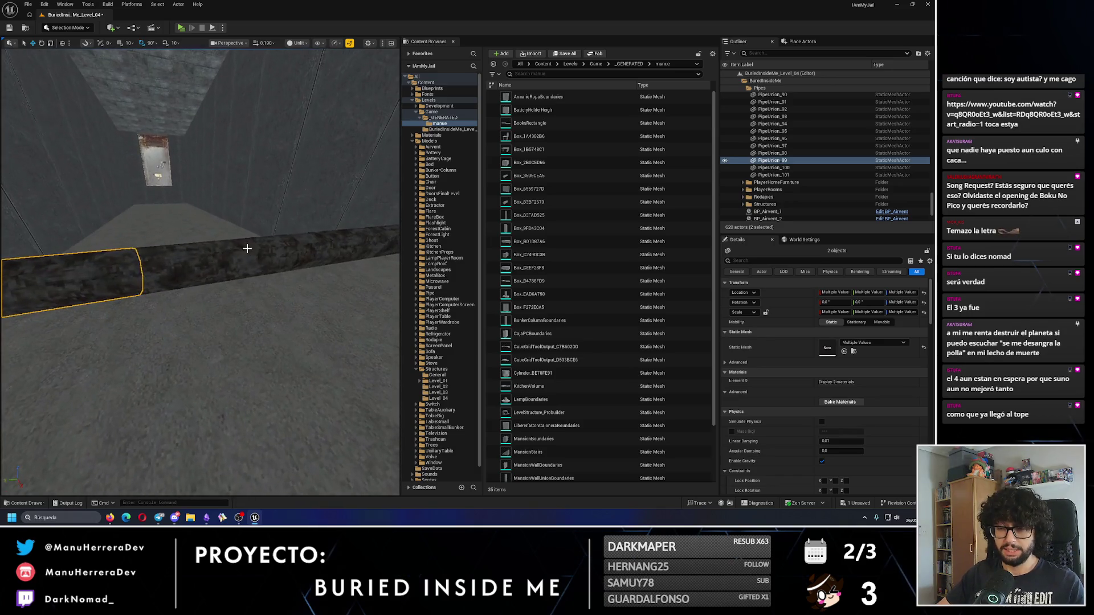
Step: Multi-select the corridor pipes, union collars and vertical pipe to inspect the run
left_click(248, 251, "ctrl")
left_click_drag(248, 251, 84, 317)
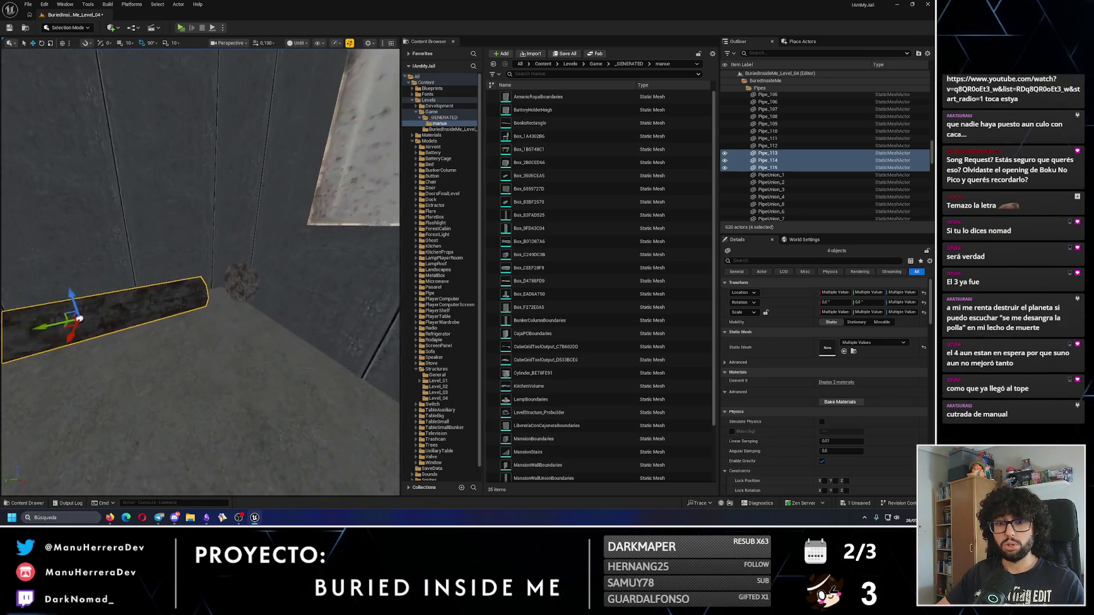
left_click(348, 316, "ctrl")
left_click_drag(347, 317, 314, 245)
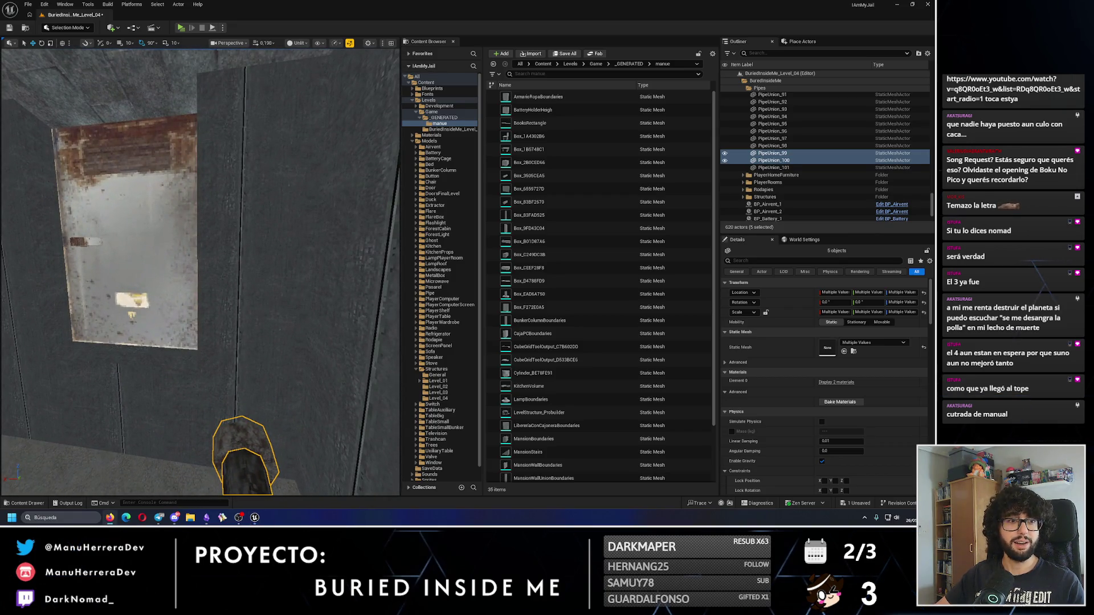
mouse_move(314, 245)
left_mouse_down()
mouse_move(233, 265)
mouse_move(302, 241)
left_mouse_up()
left_click(233, 265, "ctrl")
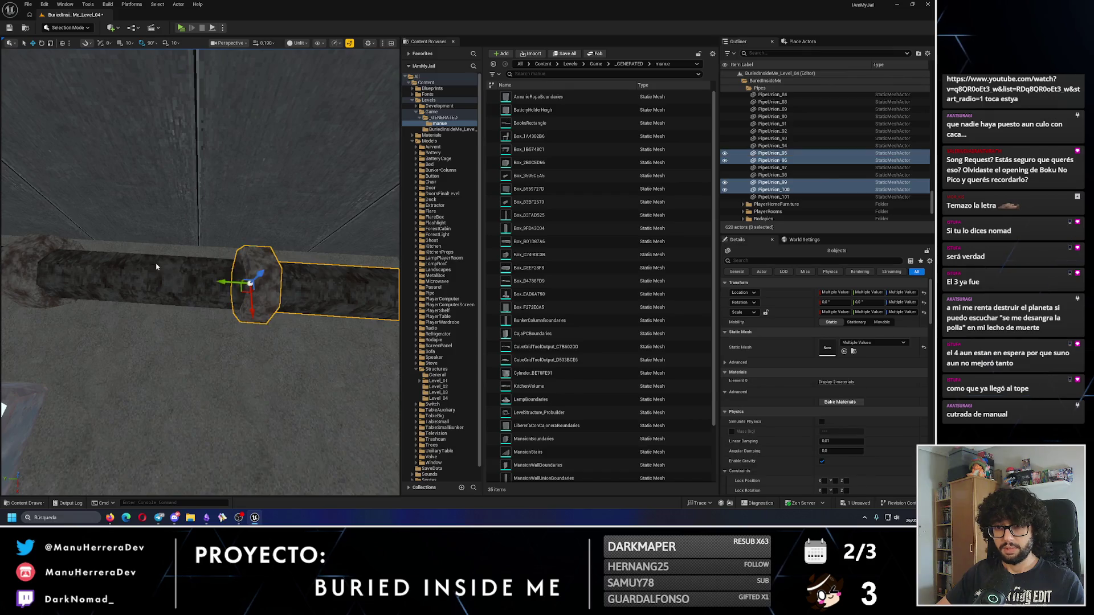
left_click(155, 263, "ctrl")
mouse_move(155, 263)
left_mouse_down()
mouse_move(171, 267)
mouse_move(208, 348)
mouse_move(216, 325)
mouse_move(313, 241)
left_mouse_up()
left_click(192, 251, "ctrl")
left_click(217, 324, "ctrl")
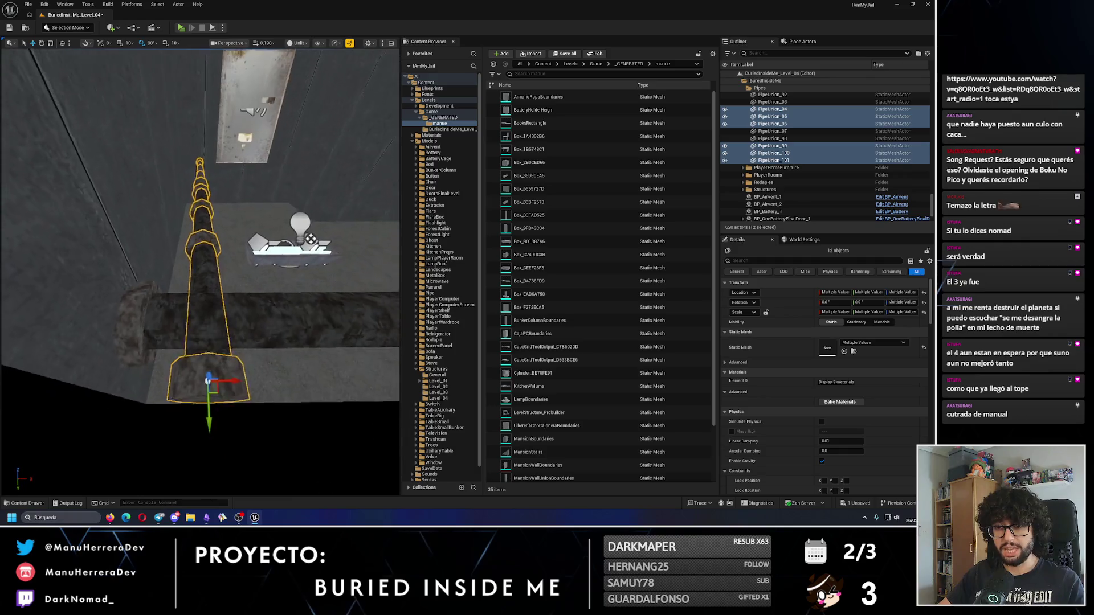
left_click_drag(217, 387, 221, 386)
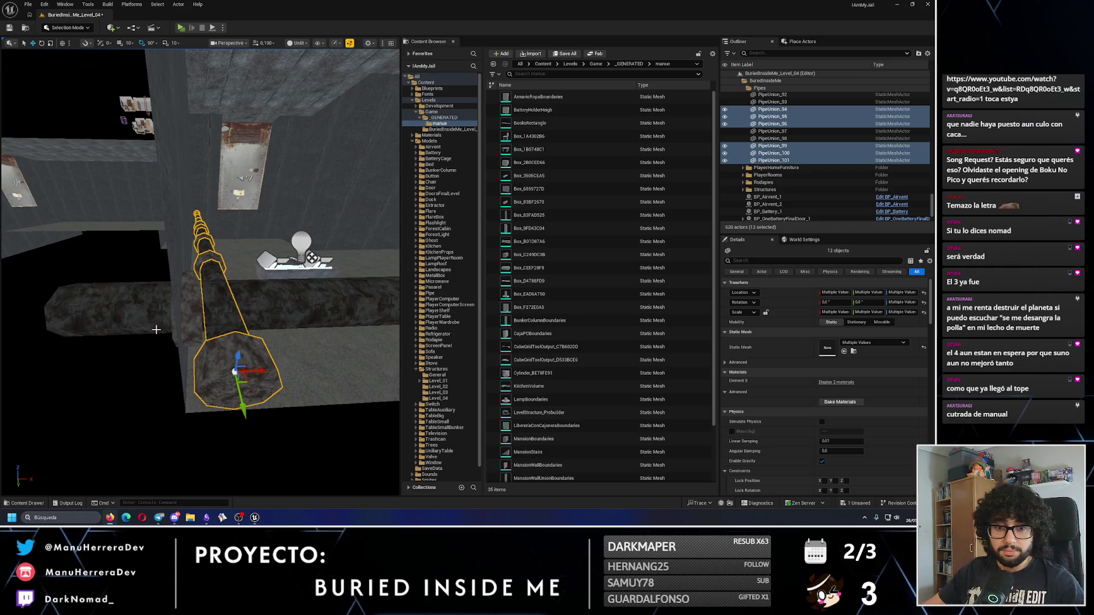
left_click_drag(210, 315, 213, 315)
Step: Isolate Pipe_115 at the wall end and delete the stray Pipe_116 section
left_click(285, 281)
left_click_drag(285, 281, 376, 259)
left_click(284, 277)
left_click(194, 248, "ctrl")
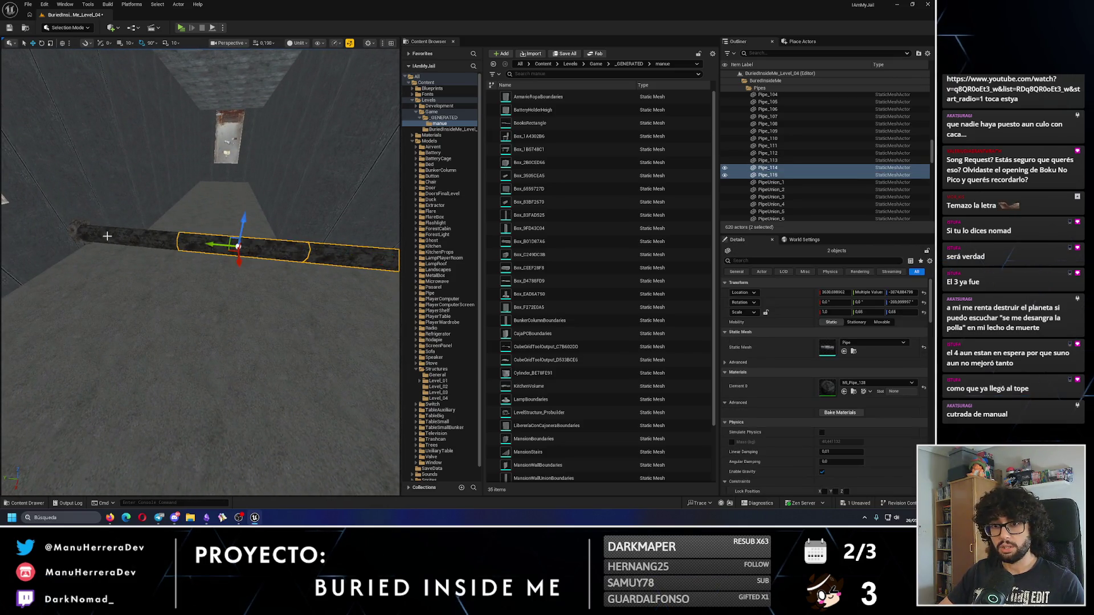
mouse_move(295, 253)
left_mouse_down()
mouse_move(273, 257)
mouse_move(295, 254)
left_mouse_up()
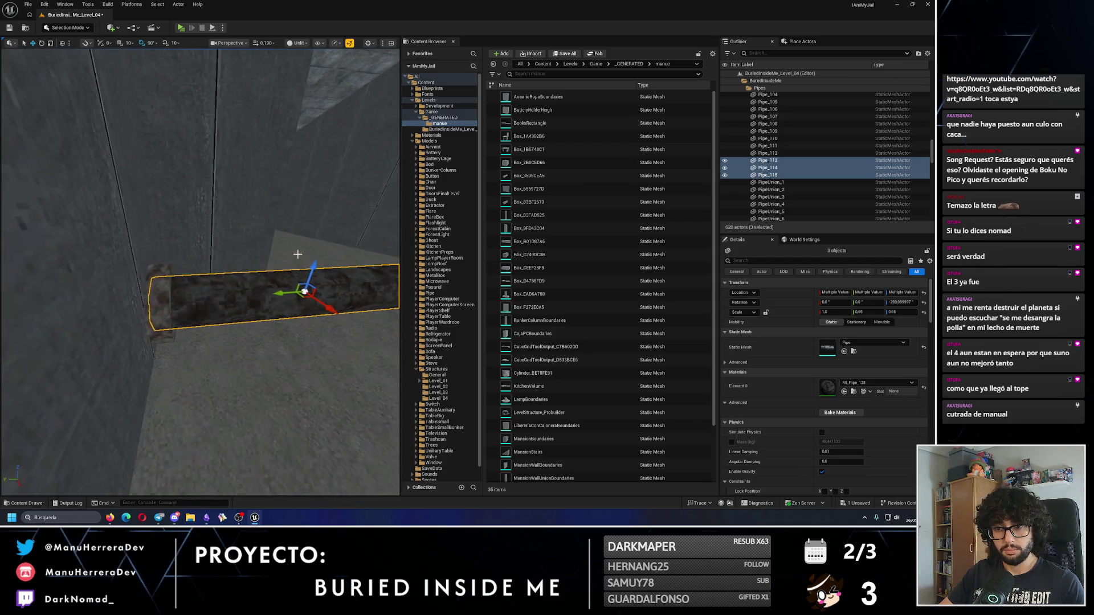
left_click_drag(267, 395, 220, 345)
left_click(224, 289)
left_click_drag(224, 290, 224, 262)
key("Delete")
Step: Copy Pipe_115 along the run as a new section and select the PipeUnion_100 collar
left_click(132, 310)
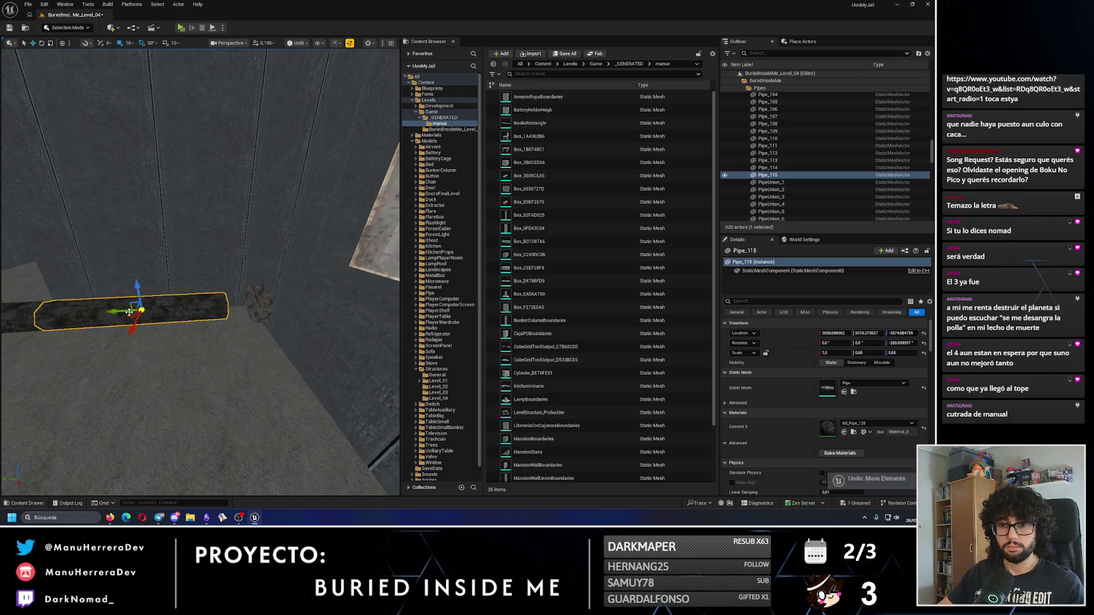
left_click_drag(131, 311, 140, 310)
mouse_move(282, 306)
left_mouse_down()
mouse_move(135, 341)
mouse_move(164, 378)
mouse_move(232, 306)
mouse_move(118, 298)
mouse_move(68, 271)
left_mouse_up()
left_click(232, 306)
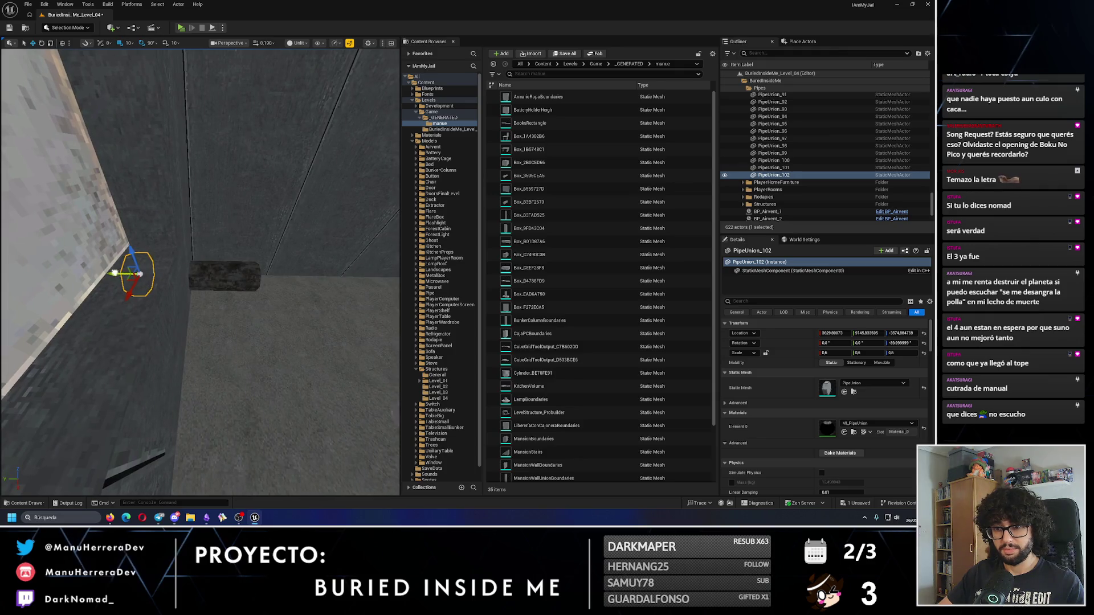
Step: Alt-drag PipeUnion_99 along the pipe to add collars PipeUnion_103–105, nudging them about 10 units
left_click_drag(172, 282, 150, 302)
left_click(100, 331)
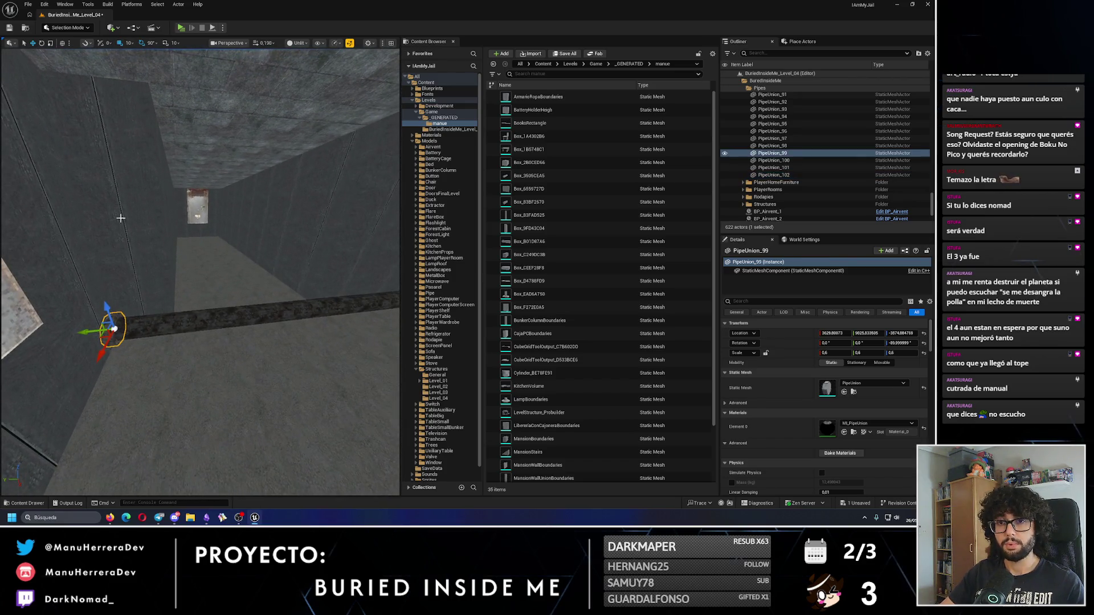
left_click_drag(91, 326, 114, 329)
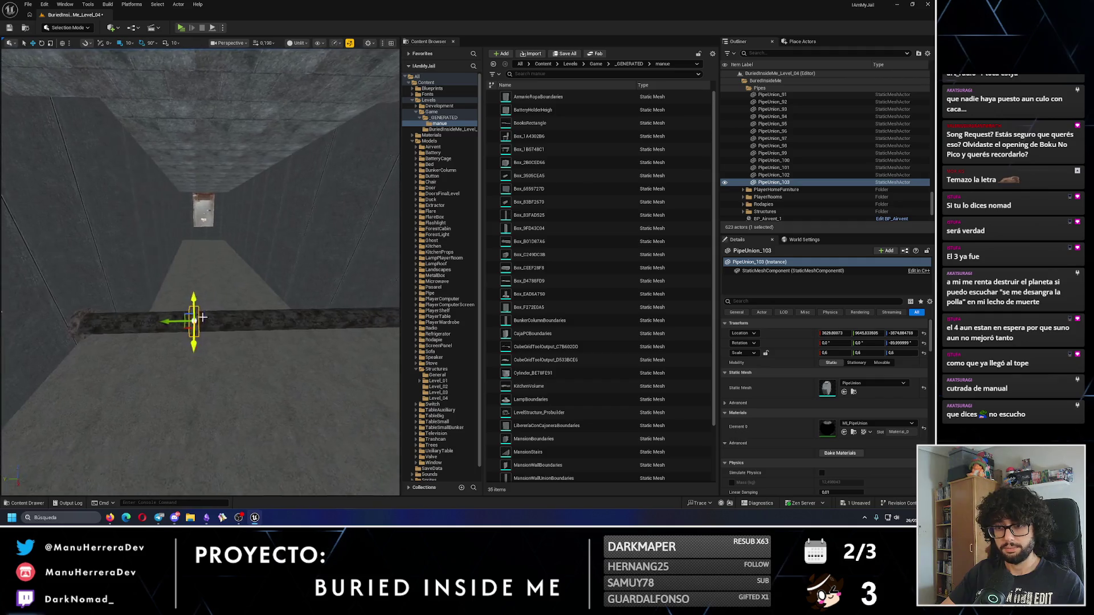
mouse_move(163, 317)
left_mouse_down()
mouse_move(238, 320)
mouse_move(150, 327)
mouse_move(188, 341)
left_mouse_up()
left_click(200, 323)
left_click(194, 340)
mouse_move(171, 336)
left_mouse_down()
mouse_move(134, 333)
mouse_move(293, 317)
left_mouse_up()
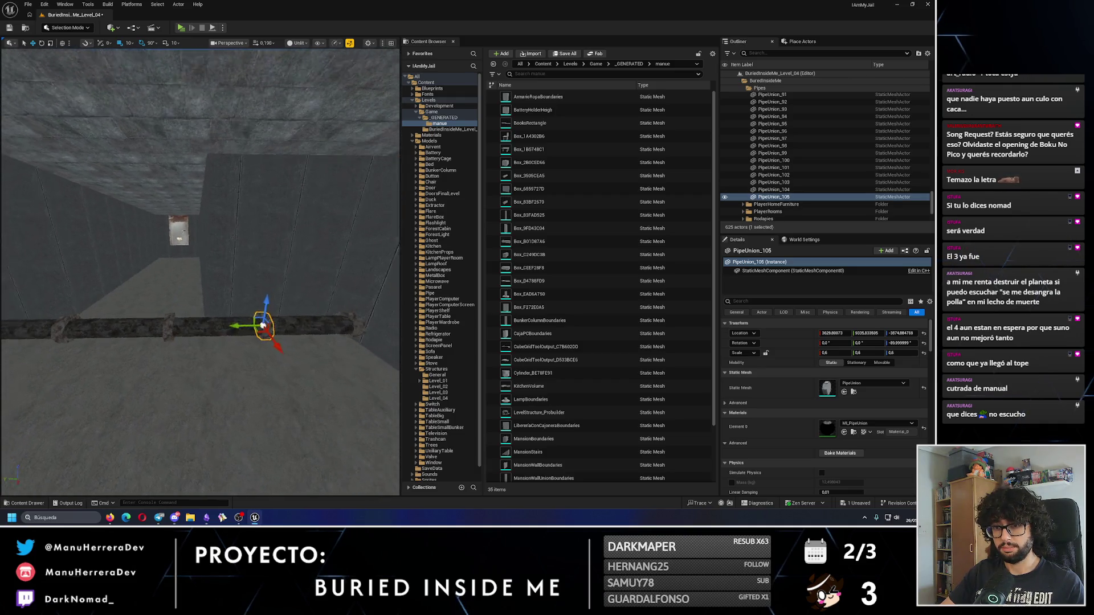
Step: Duplicate the vertical pipe Pipe_113 as Pipe_117, set parallel beside it
left_click_drag(188, 319, 220, 313)
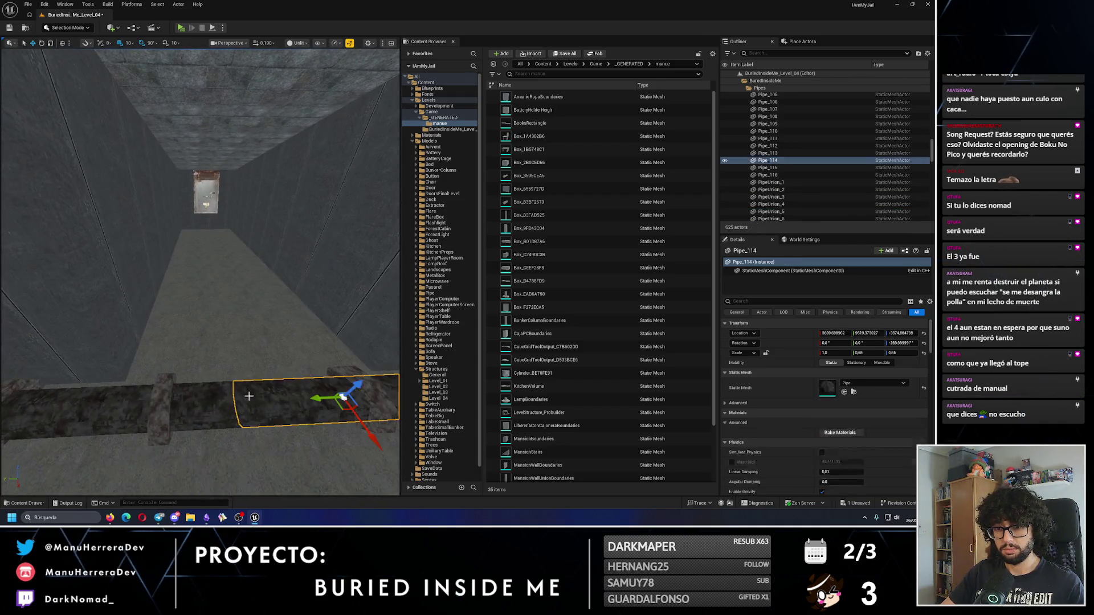
left_click(256, 367)
mouse_move(257, 367)
left_mouse_down()
mouse_move(324, 229)
mouse_move(249, 396)
left_mouse_up()
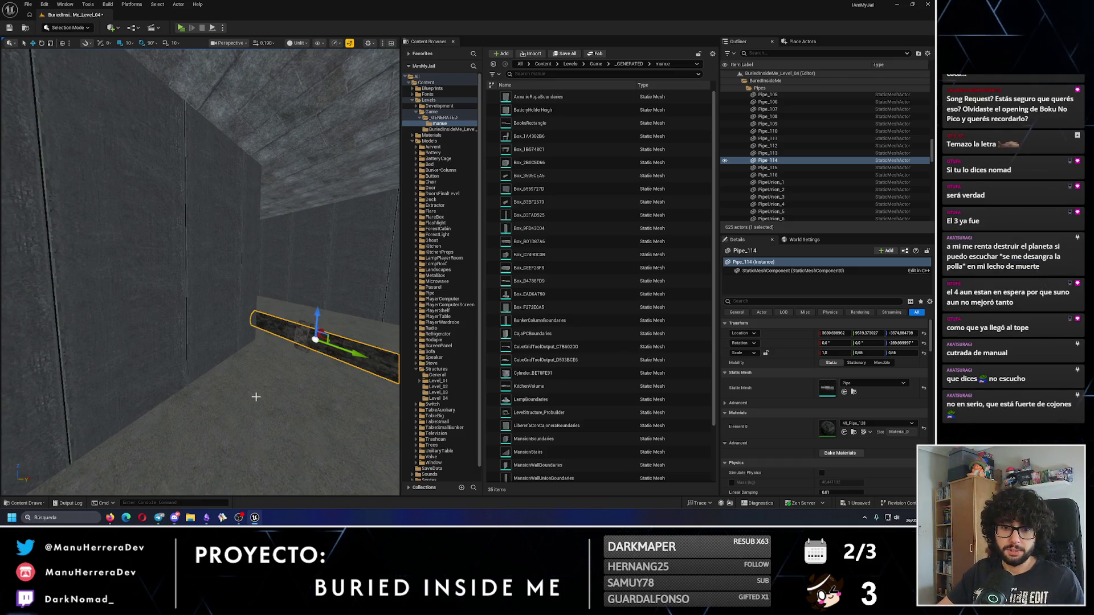
left_click_drag(251, 396, 251, 342)
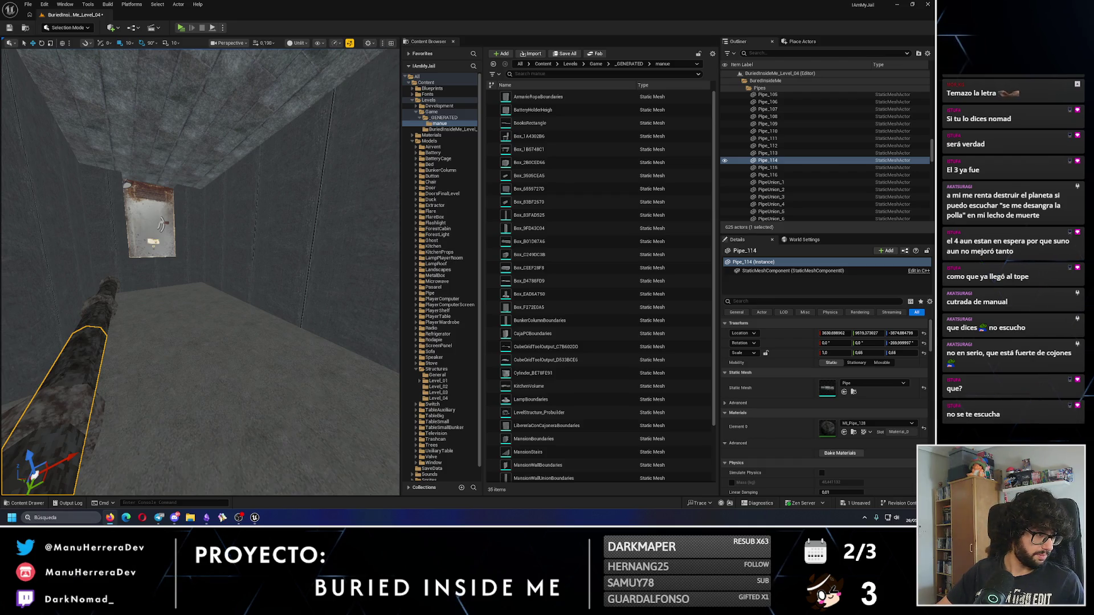
left_click_drag(191, 337, 190, 284)
left_click_drag(185, 138, 188, 307)
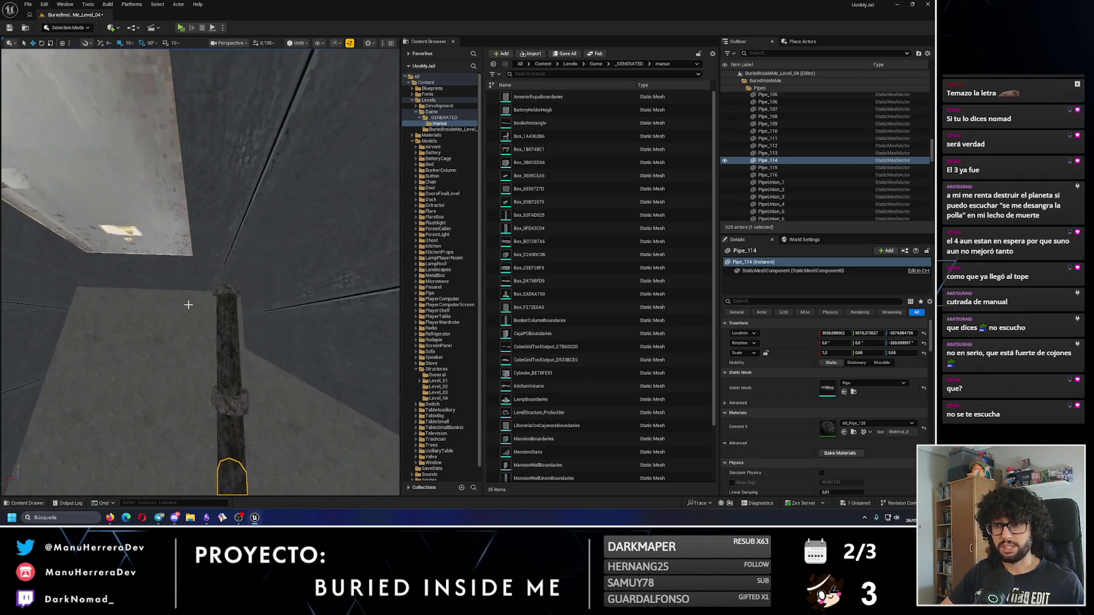
left_click(224, 321)
mouse_move(209, 359)
left_mouse_down()
mouse_move(250, 323)
mouse_move(110, 326)
left_mouse_up()
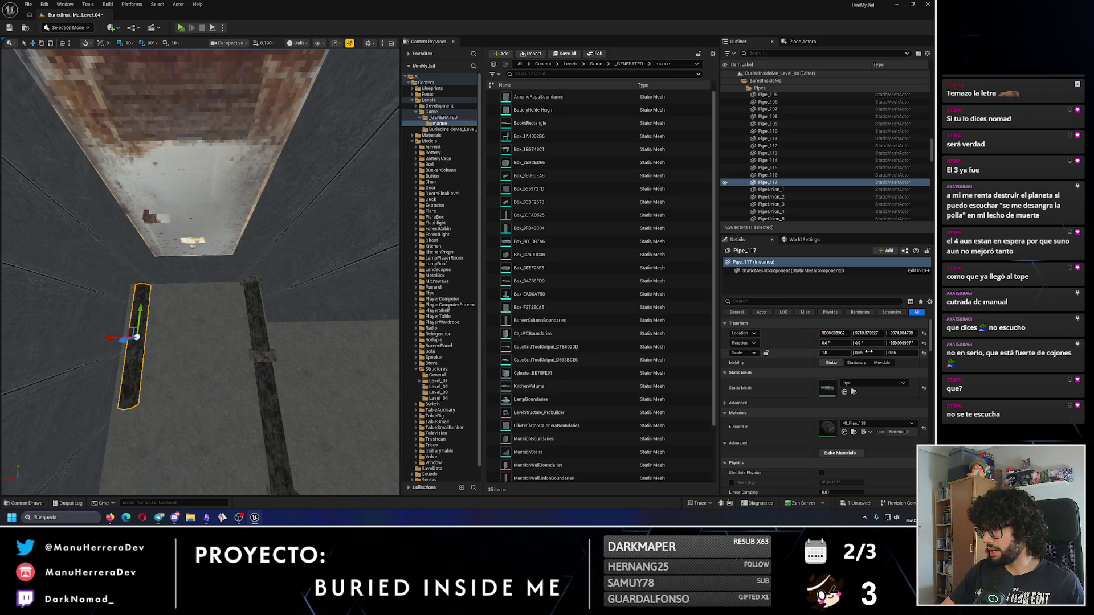
Step: Restore Pipe_117's scale to 1.0, 1.0, 1.0 and orbit around it to check the fit
key("ctrl+z")
mouse_move(200, 274)
left_mouse_down()
mouse_move(196, 248)
mouse_move(216, 242)
mouse_move(240, 292)
mouse_move(202, 223)
mouse_move(208, 268)
left_mouse_up()
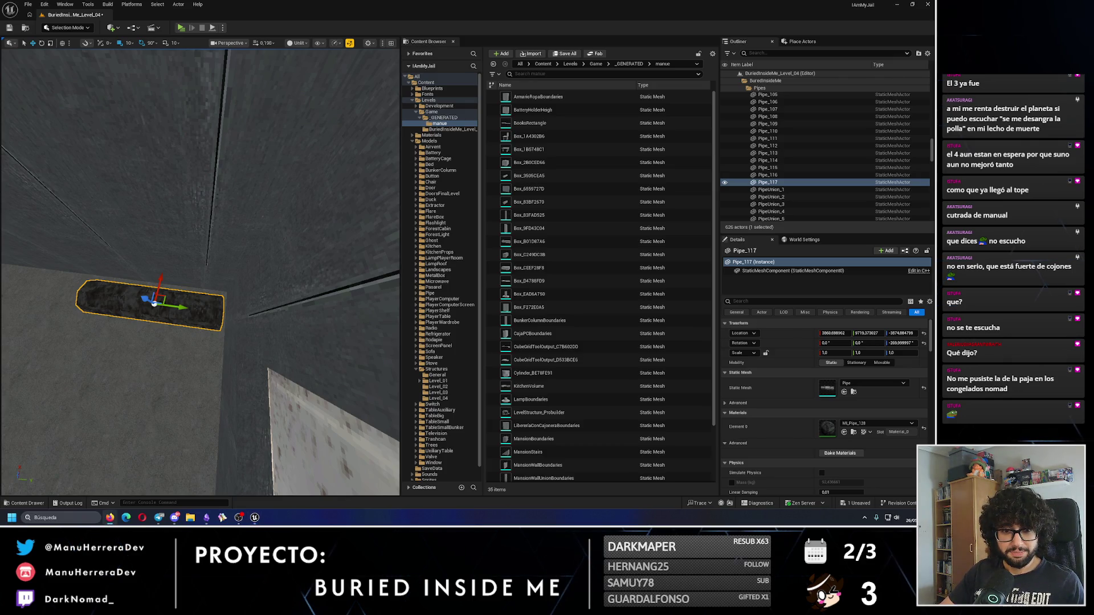
left_click_drag(149, 308, 160, 293)
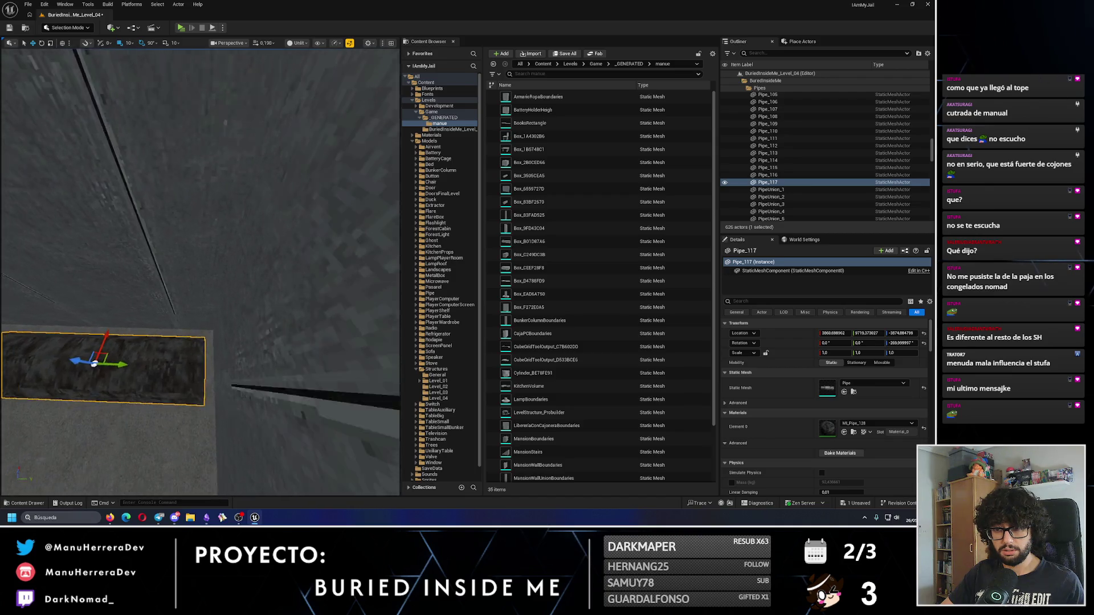
left_click(227, 240)
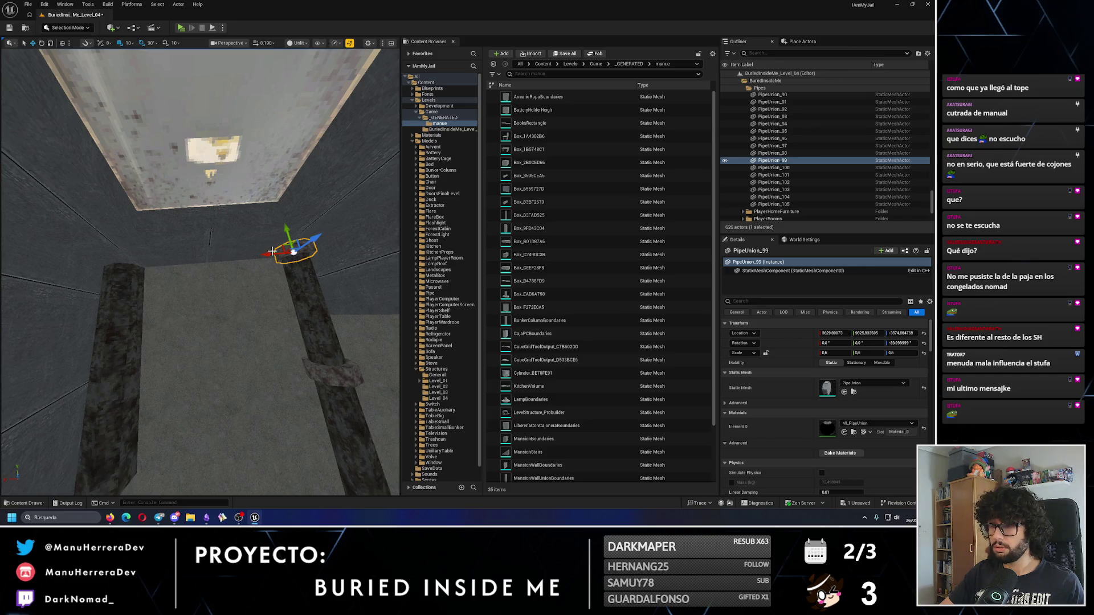
Step: Set collar PipeUnion_106's scale to 1, 1, 1
left_click(91, 262)
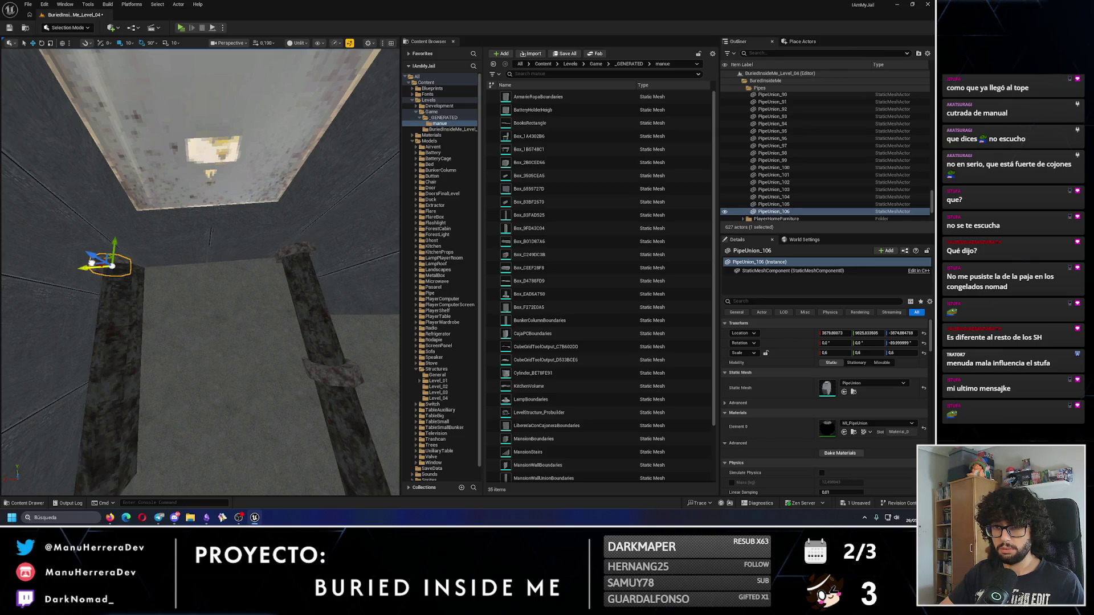
left_click(834, 353)
type("1")
key("Return")
left_click(863, 353)
type("1")
key("Tab")
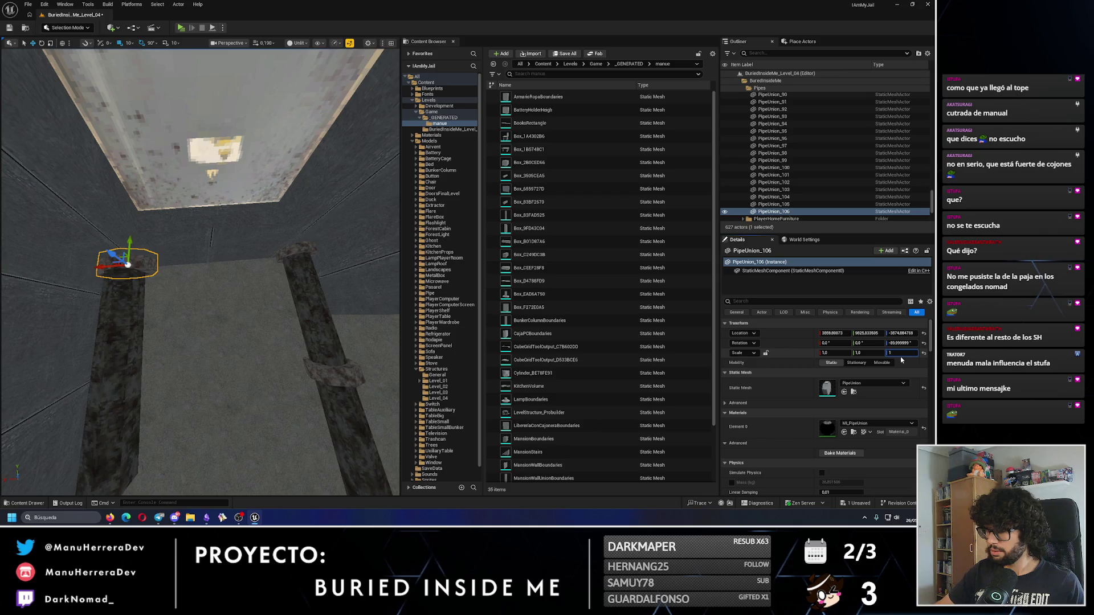
type("1")
key("Return")
scroll(200, 272, "up", 5)
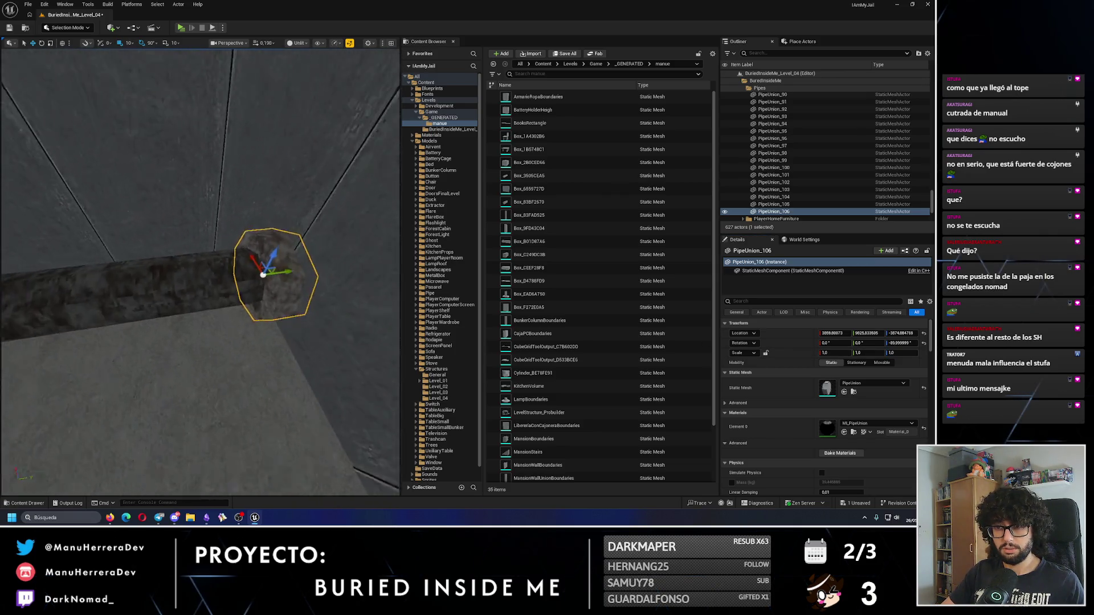
Step: Copy PipeUnion_106 and Pipe_117 leftward along the run, deleting a stray pipe copy
left_click(228, 277)
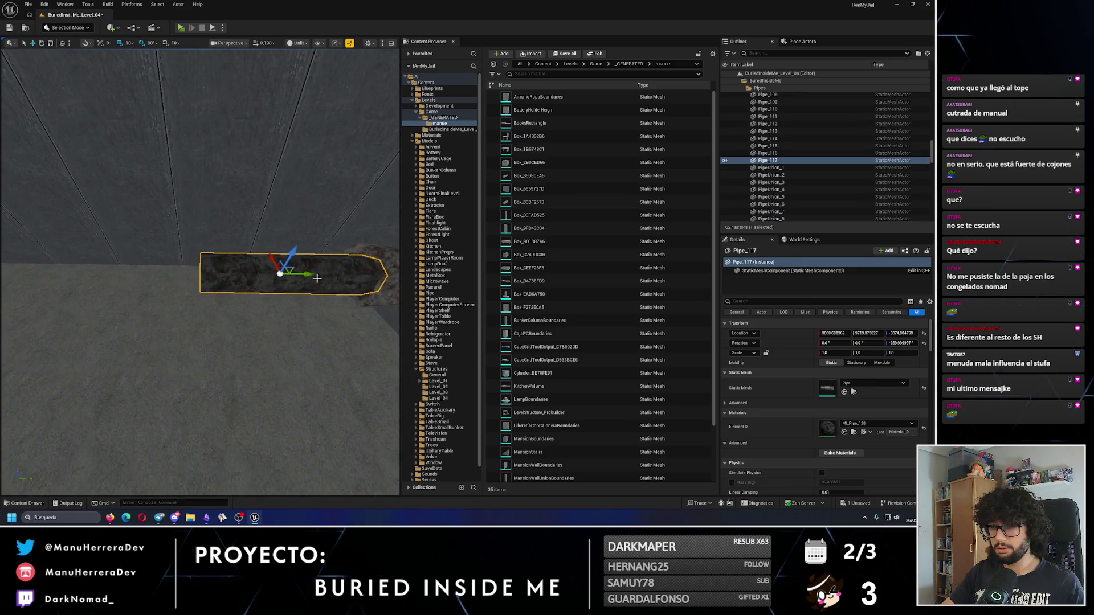
left_click_drag(310, 273, 118, 271, "alt")
key("Delete")
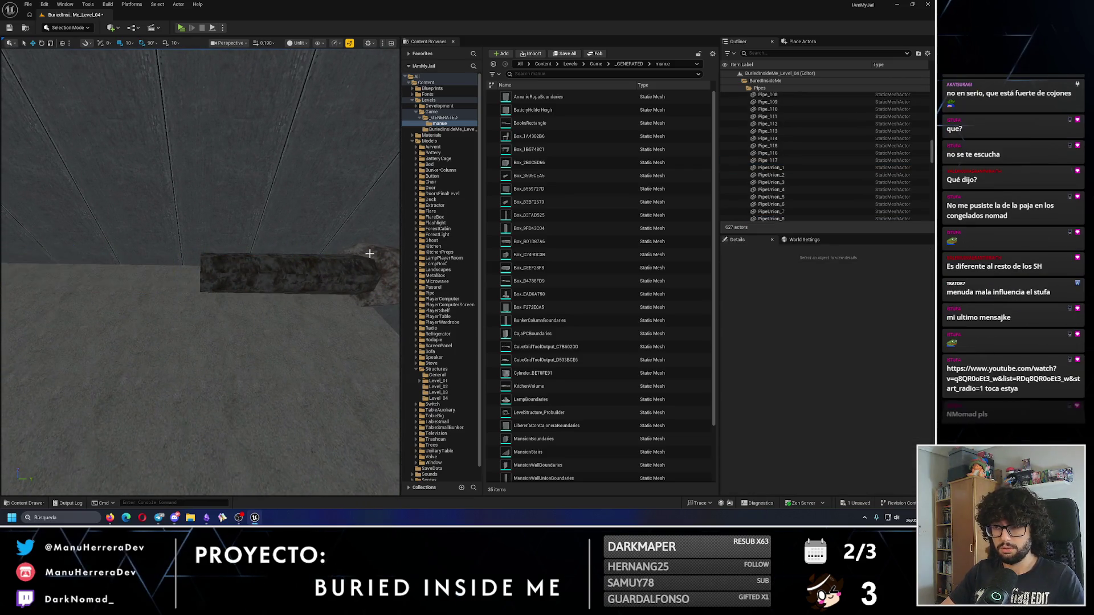
left_click(368, 268)
left_click_drag(371, 272, 223, 272, "alt")
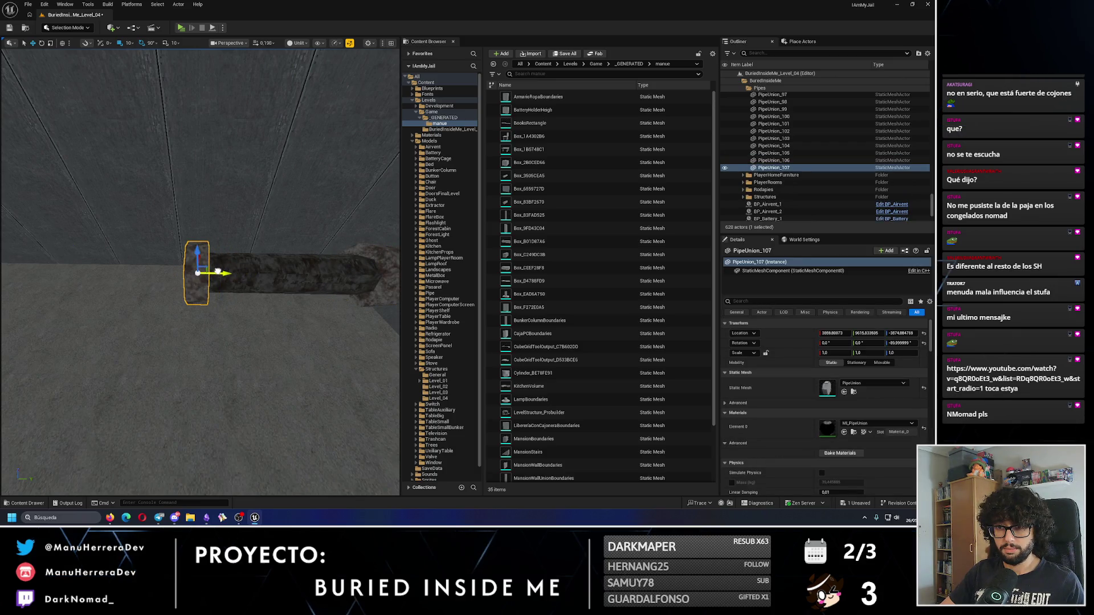
left_click(307, 285)
mouse_move(316, 286)
left_mouse_down("alt")
mouse_move(140, 269)
mouse_move(165, 273)
left_mouse_up("alt")
Step: Add Pipe_119 and union collars PipeUnion_108 and PipeUnion_109 further left along the wall
left_click(301, 323)
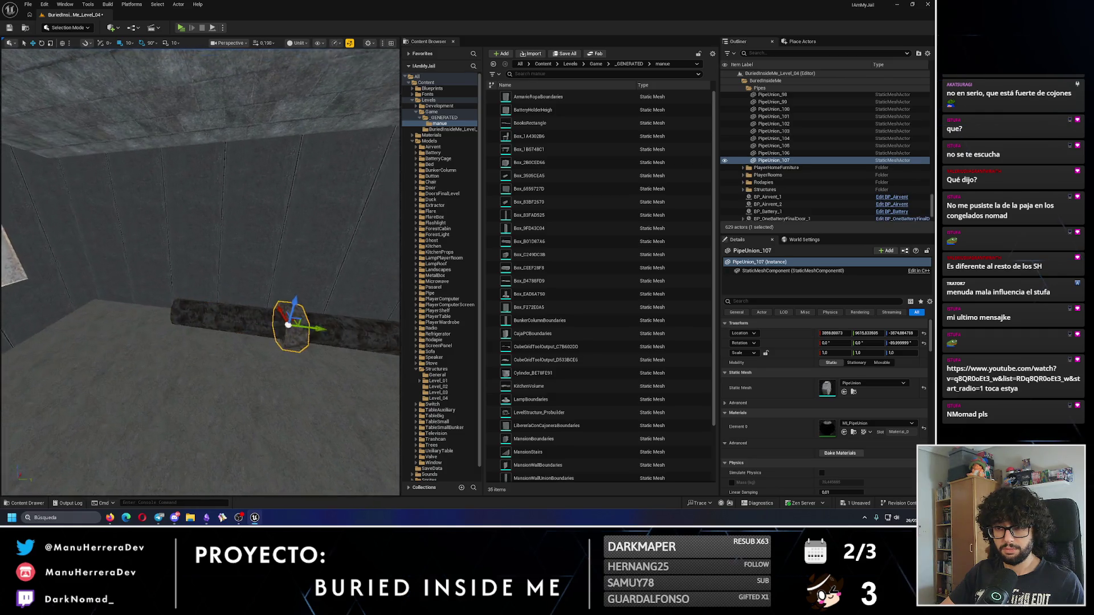
mouse_move(336, 331)
left_mouse_down("alt")
mouse_move(198, 327)
mouse_move(209, 329)
left_mouse_up("alt")
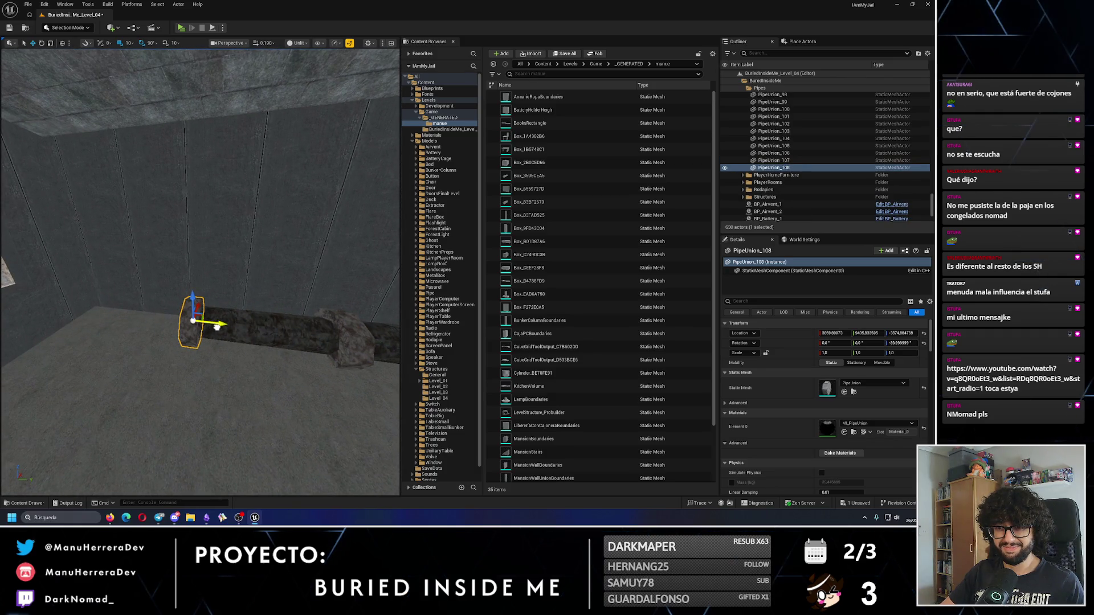
left_click(250, 342)
mouse_move(303, 344)
left_mouse_down("alt")
mouse_move(135, 344)
mouse_move(203, 345)
left_mouse_up("alt")
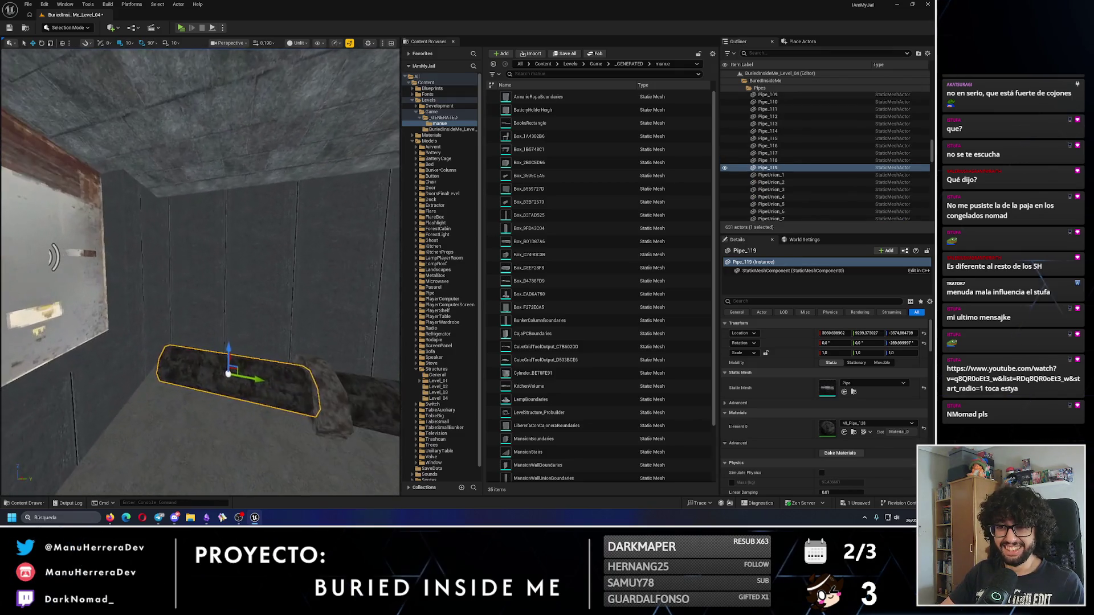
left_click(248, 336)
mouse_move(252, 330)
left_mouse_down("alt")
mouse_move(139, 339)
mouse_move(207, 321)
left_mouse_up("alt")
scroll(206, 321, "down", 5)
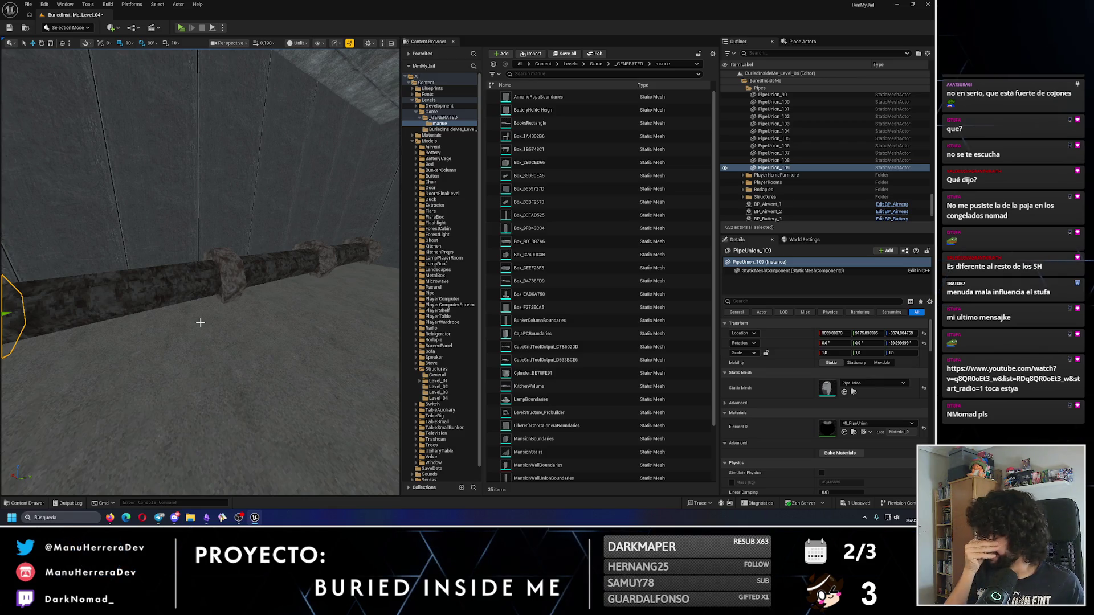
Step: Focus on Pipe_119 and nudge it slightly along the wall
left_click(183, 296)
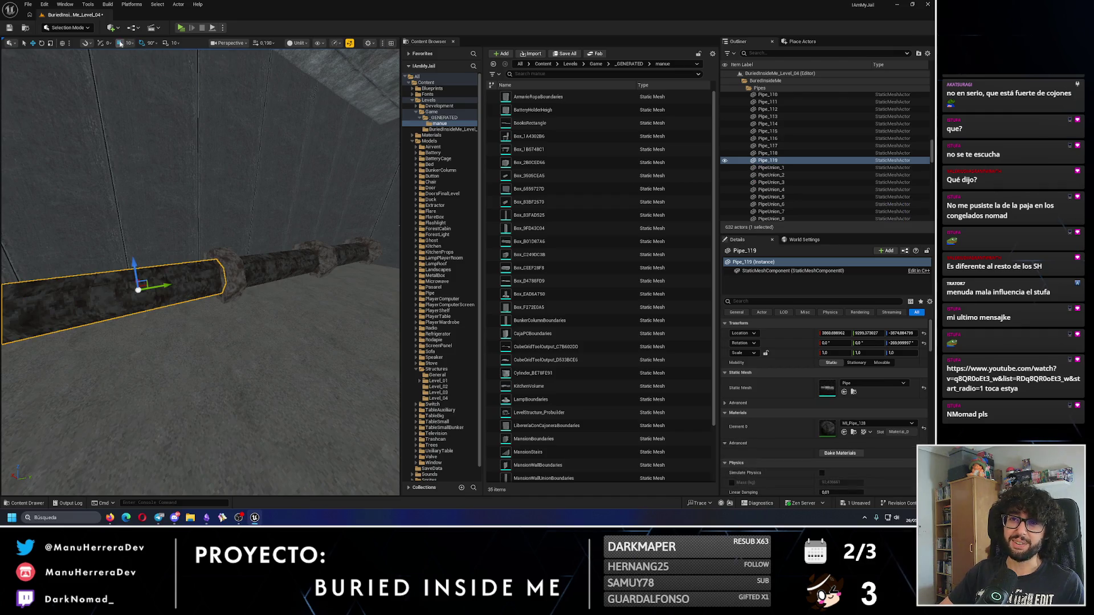
key("f")
mouse_move(249, 305)
left_mouse_down()
mouse_move(319, 377)
mouse_move(397, 372)
mouse_move(228, 342)
left_mouse_up()
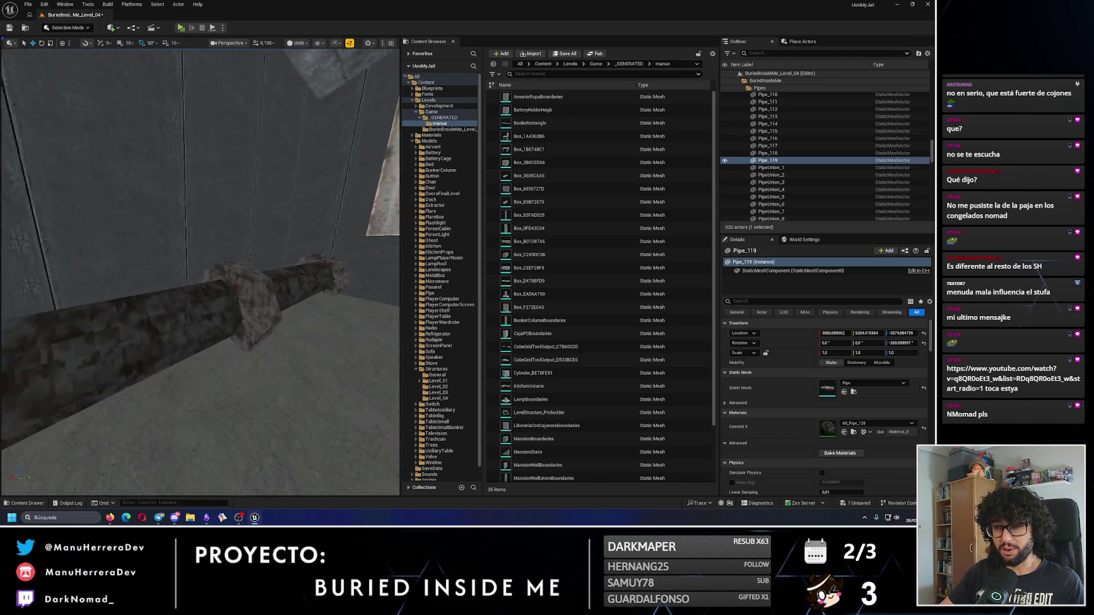
Step: Duplicate a pipe segment with its union and slide the copy left along the wall
left_click(168, 283)
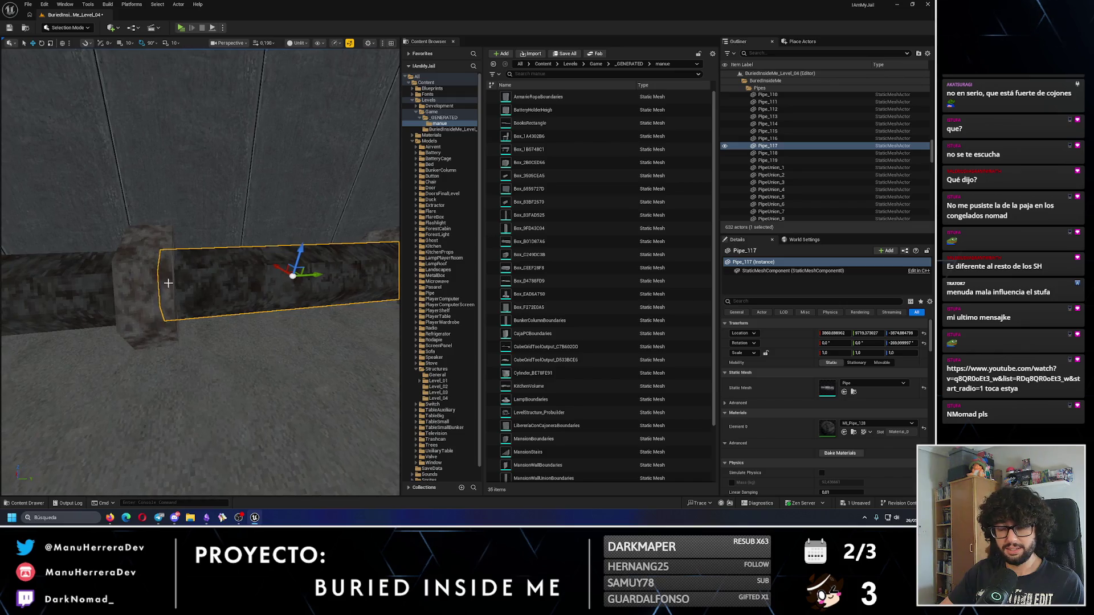
left_click(234, 273)
left_click(216, 275, "ctrl")
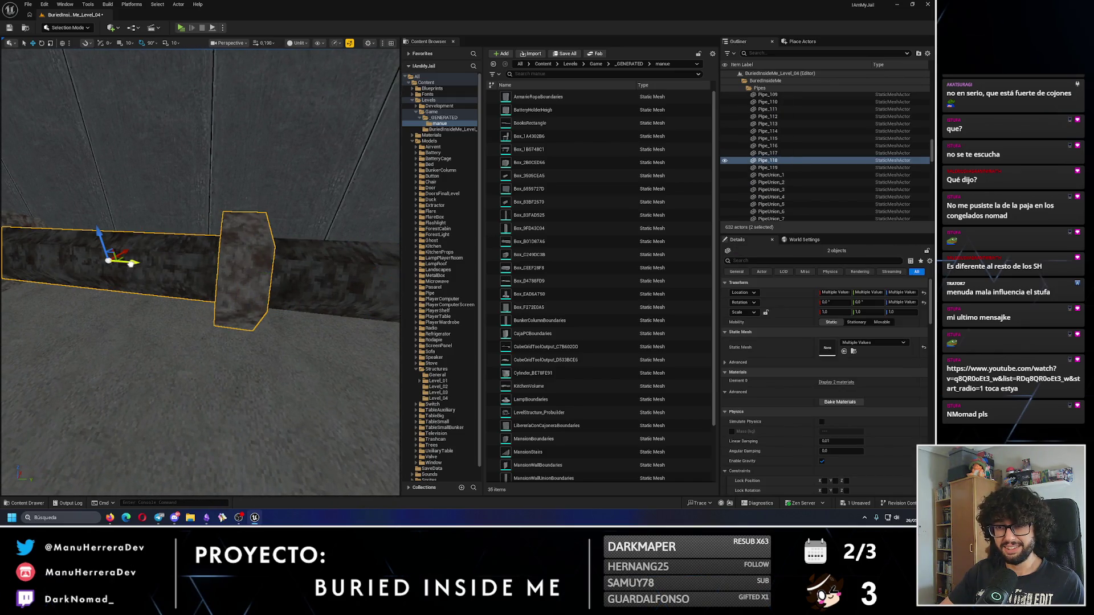
left_click_drag(144, 263, 144, 263)
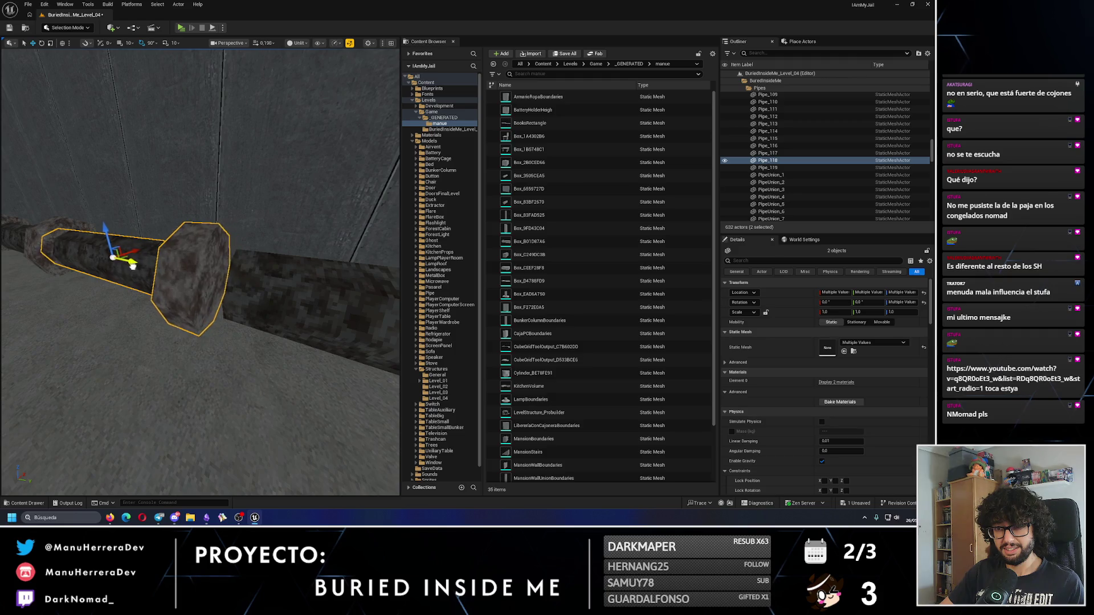
left_click_drag(257, 308, 202, 304)
key("ctrl+d")
mouse_move(125, 292)
left_mouse_down()
mouse_move(115, 291)
mouse_move(182, 245)
mouse_move(167, 257)
left_mouse_up()
Step: Duplicate Pipe_119 as Pipe_120 and position it further along the run
left_click(222, 296)
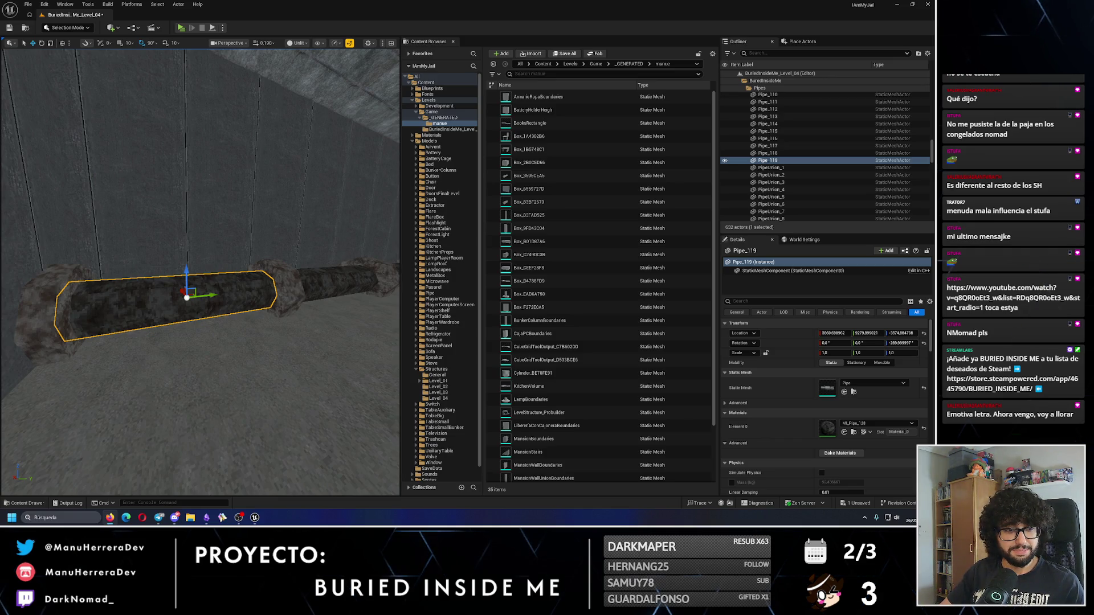
mouse_move(200, 328)
left_mouse_down()
mouse_move(191, 256)
mouse_move(154, 333)
mouse_move(182, 319)
left_mouse_up()
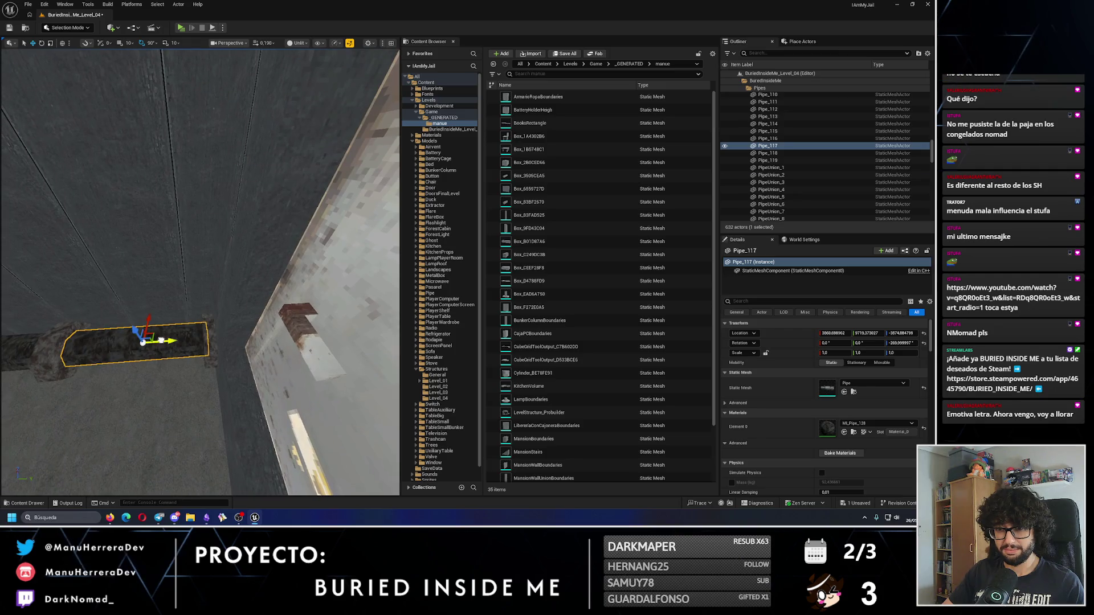
key("ctrl+d")
left_click_drag(275, 340, 257, 307)
mouse_move(189, 352)
left_mouse_down()
mouse_move(232, 353)
mouse_move(284, 233)
left_mouse_up()
Step: Cap Pipe_120 with union collars PipeUnion_110 and PipeUnion_111 at both ends
left_click(227, 352)
key("ctrl+d")
left_click_drag(242, 334, 296, 336)
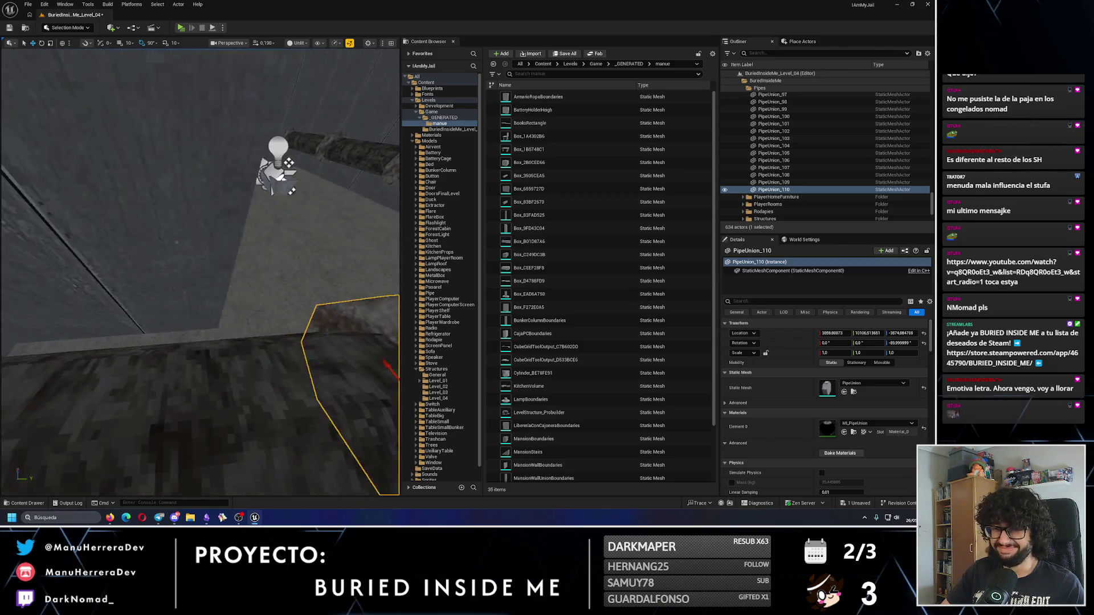
left_click(222, 330)
left_click(371, 315, "ctrl")
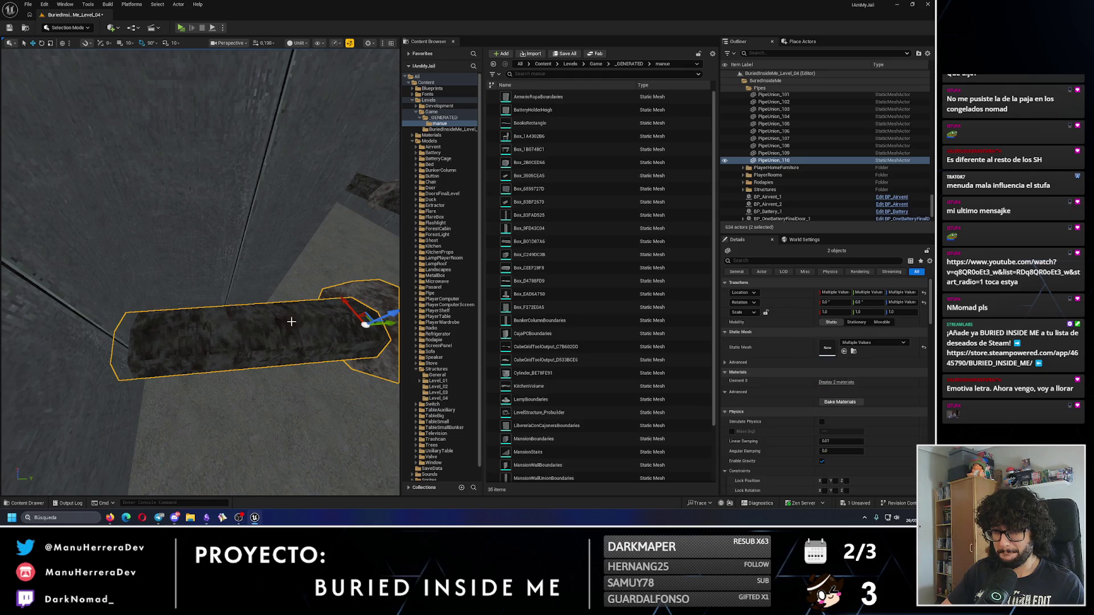
left_click_drag(381, 325, 199, 344)
left_click(365, 288)
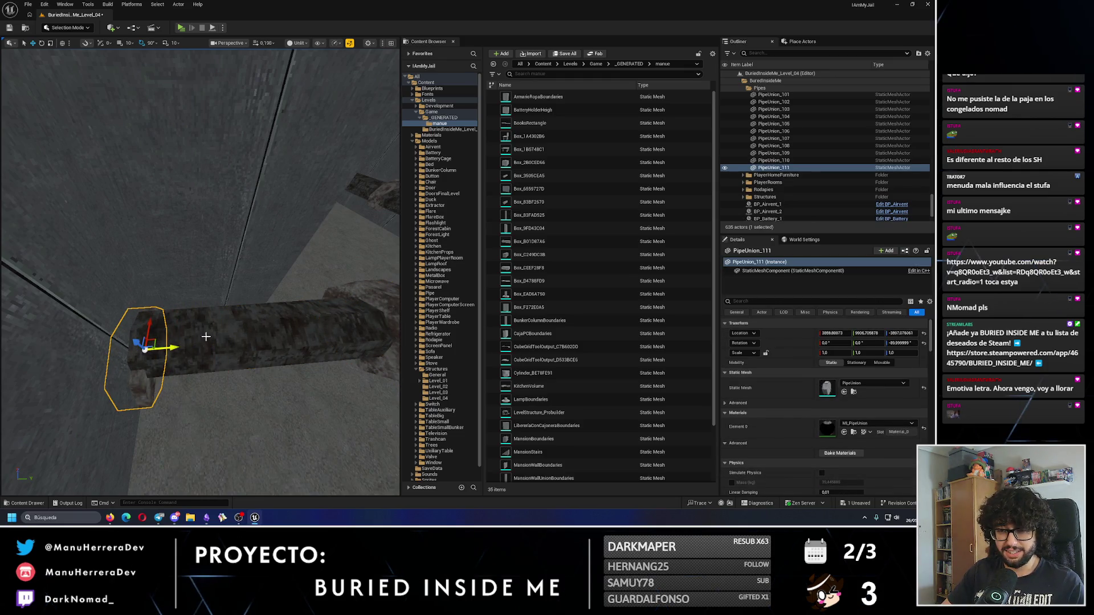
key("ctrl+z")
left_click(358, 300)
left_click_drag(392, 323, 203, 336)
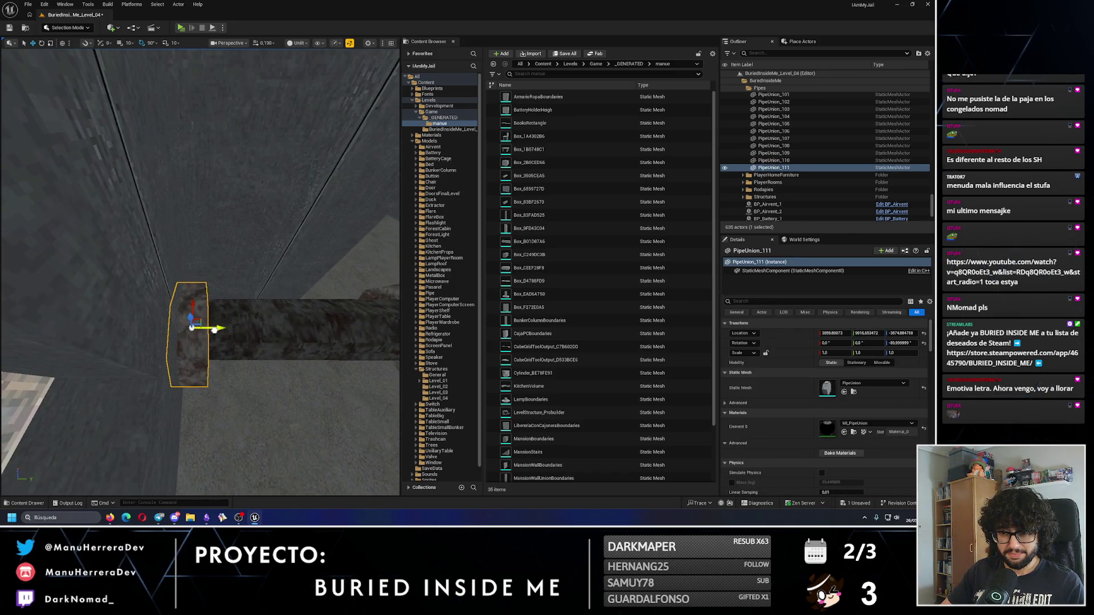
left_click(225, 324)
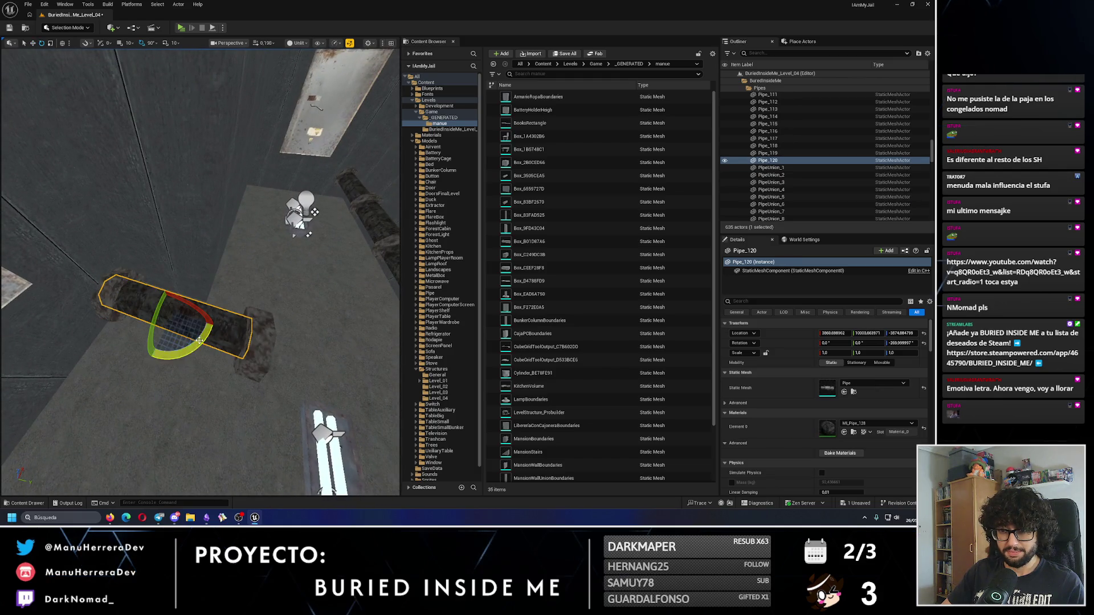
Step: Turn a pipe copy 90° into branch pipe Pipe_121 and align it off the run
left_click_drag(201, 340, 250, 308)
key("w")
mouse_move(173, 307)
left_mouse_down()
mouse_move(196, 259)
mouse_move(242, 279)
left_mouse_up()
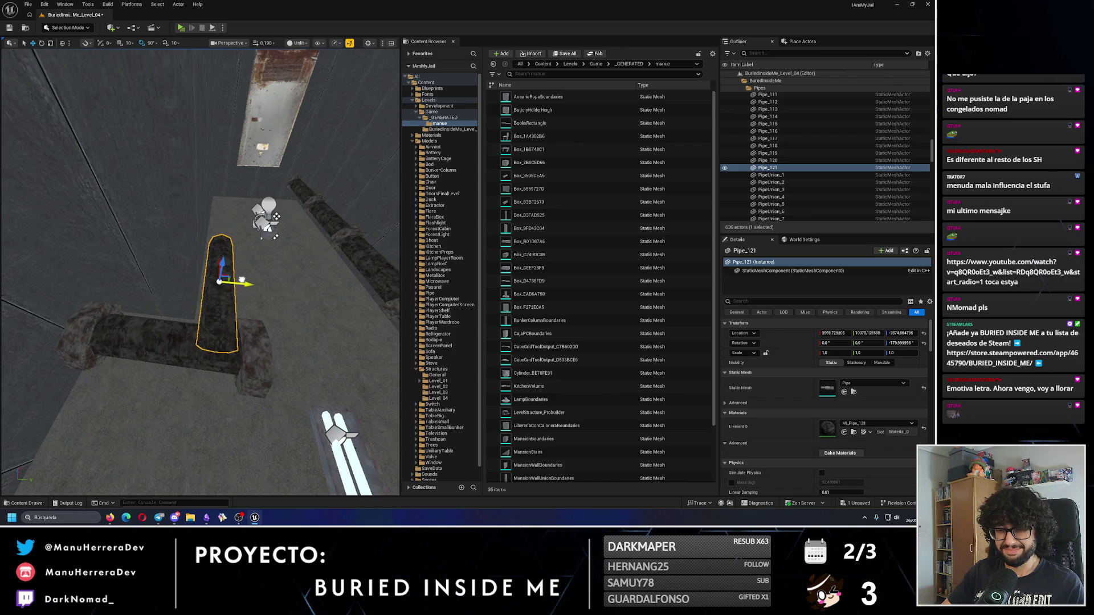
scroll(242, 279, "up", 10)
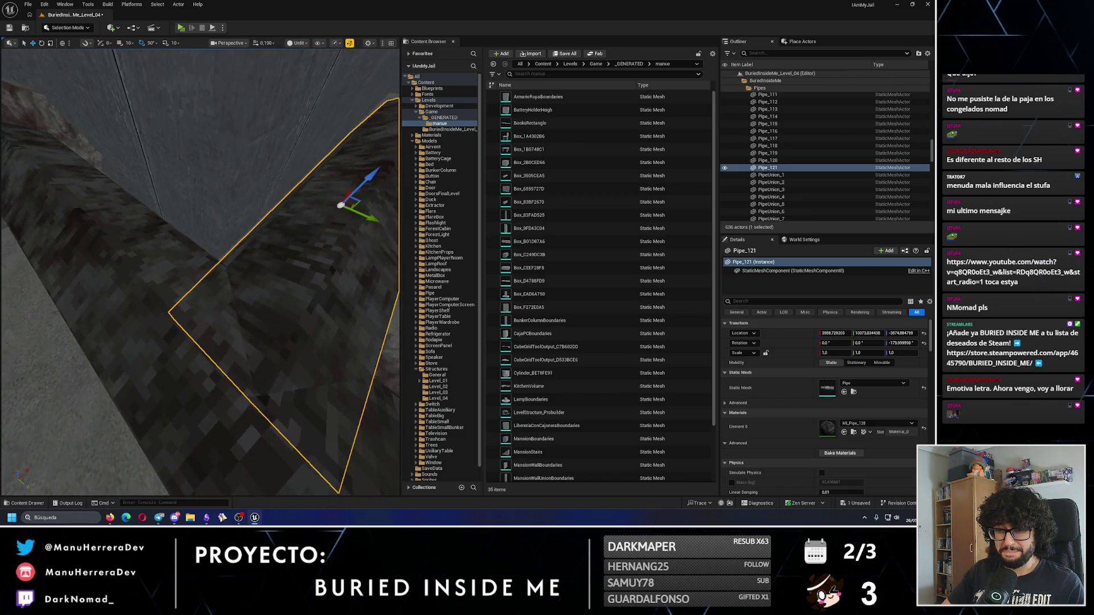
scroll(330, 206, "down", 6)
left_click_drag(301, 217, 303, 217)
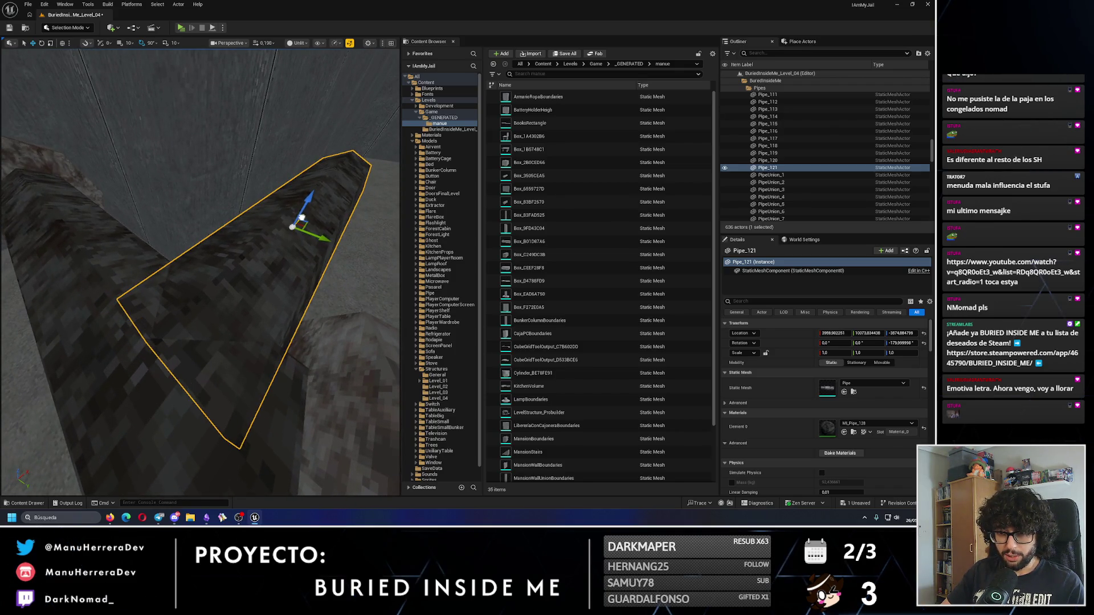
scroll(302, 217, "down", 5)
Step: Copy PipeUnion_110 to the branch's end as PipeUnion_112 and rotate it on Z
left_click(176, 306)
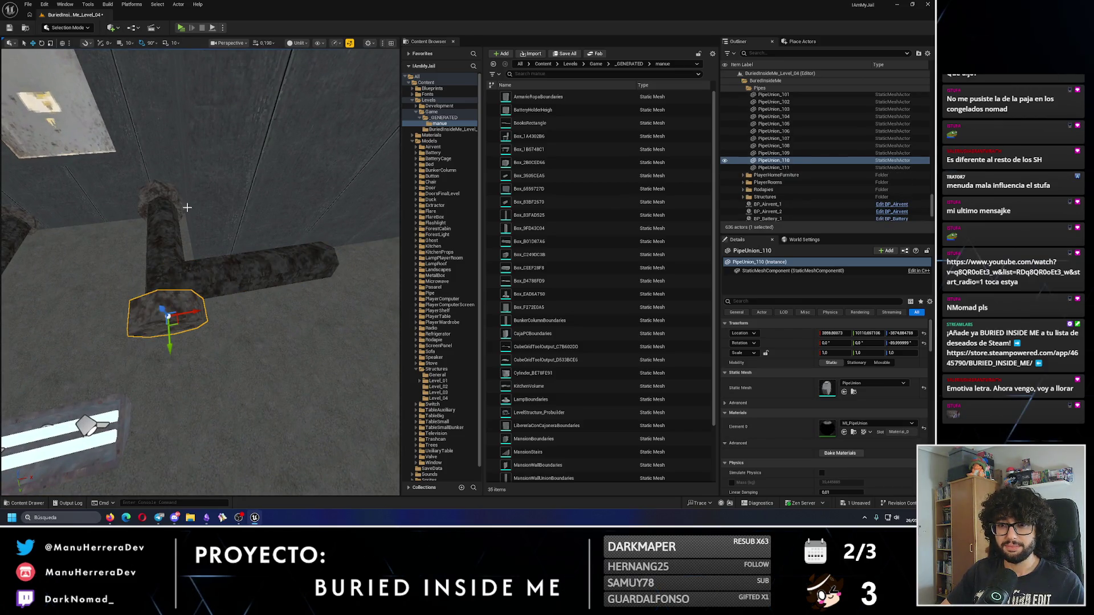
left_click_drag(191, 308, 320, 292, "alt")
key("e")
left_click_drag(309, 329, 307, 332)
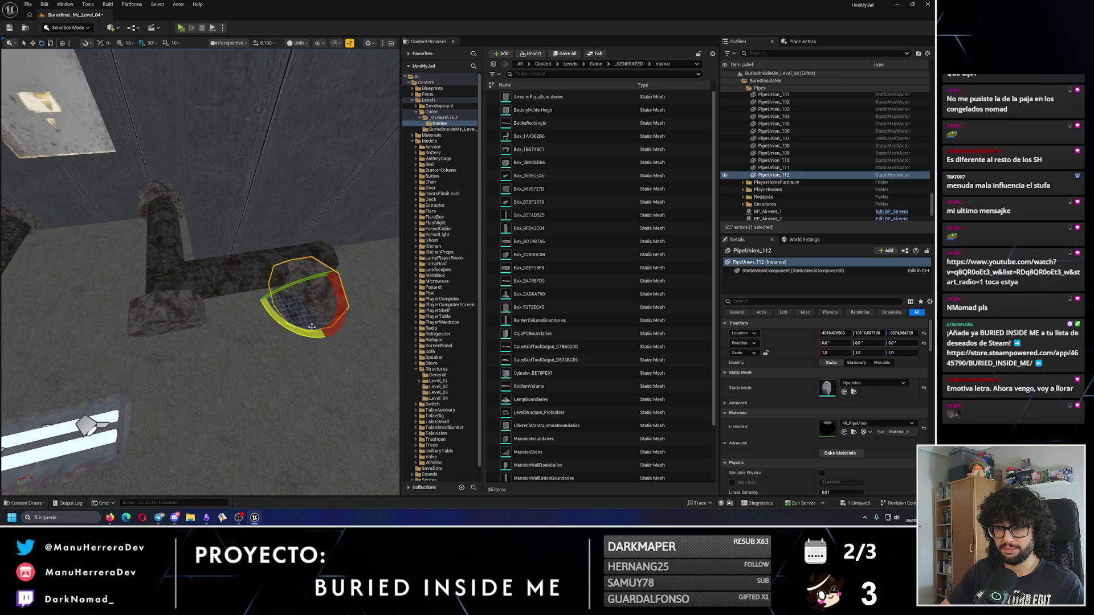
left_click(268, 274)
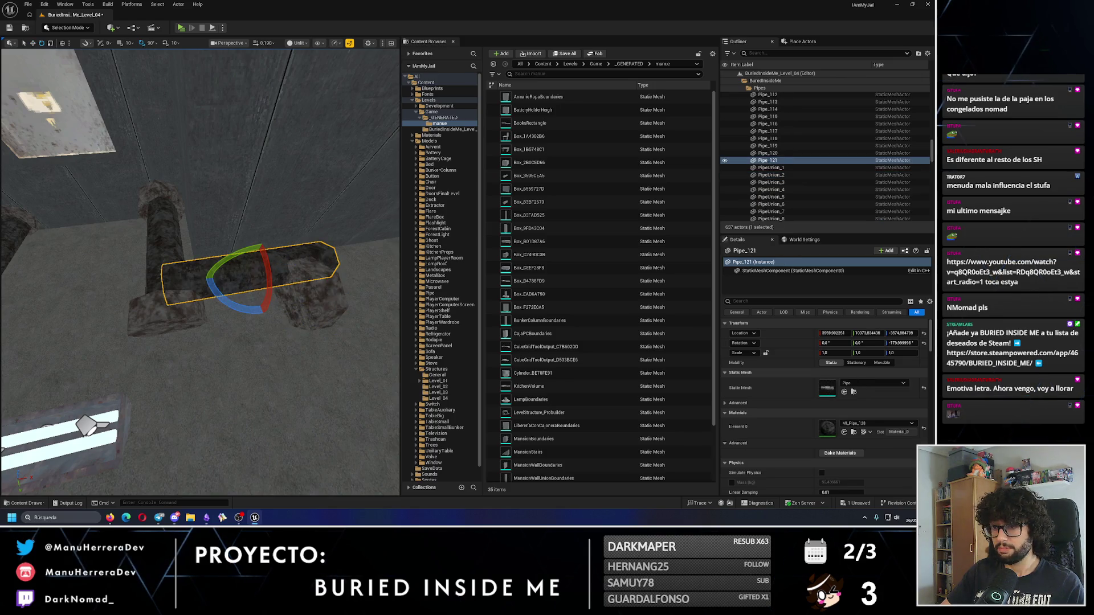
key("ctrl+z")
Step: Attach PipeUnion_112 under Pipe_121 in the Outliner
right_click(776, 166)
mouse_move(794, 401)
type("2")
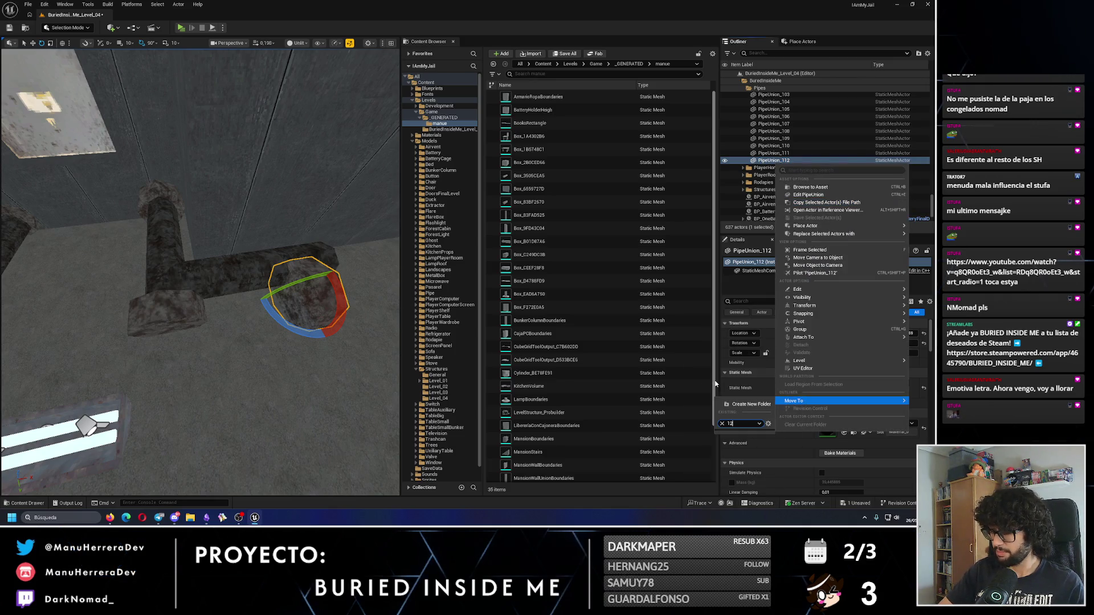
key("Escape")
key("Escape")
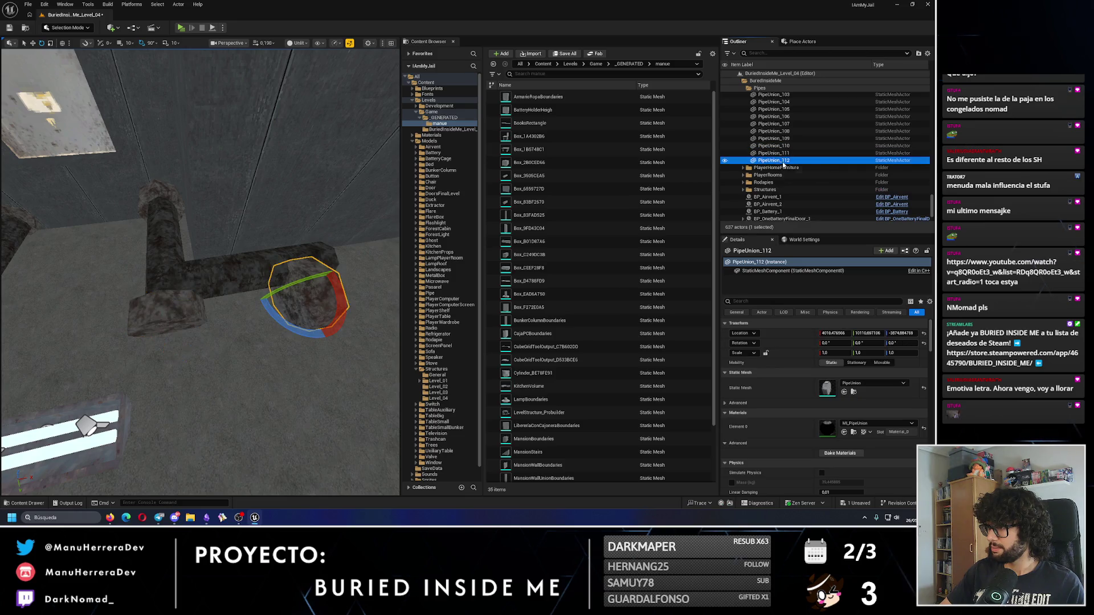
mouse_move(790, 119)
left_mouse_down()
mouse_move(803, 155)
mouse_move(779, 133)
left_mouse_up()
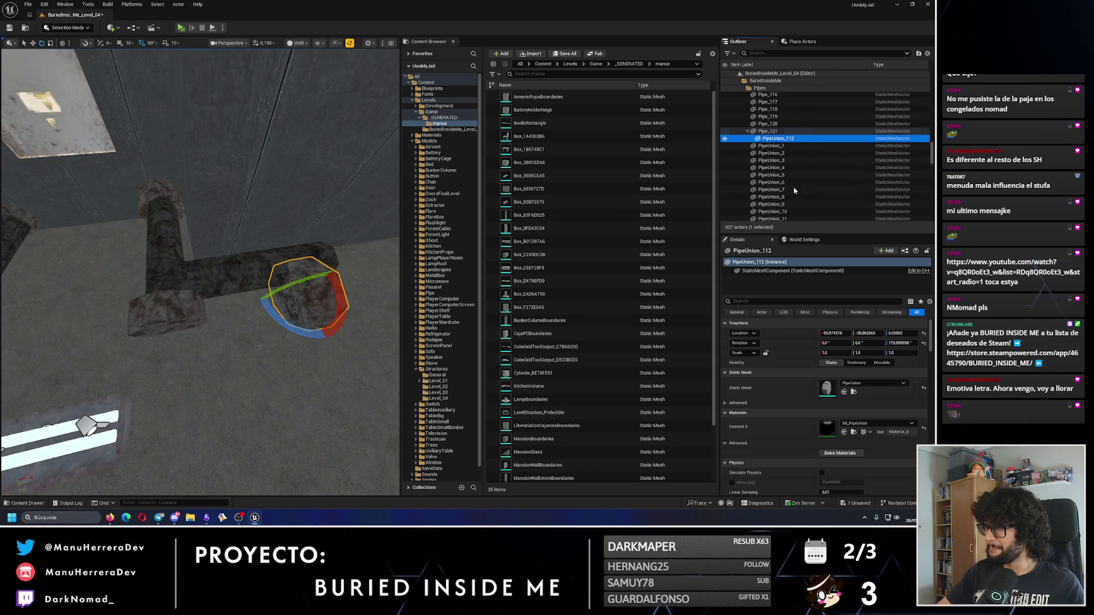
Step: Set PipeUnion_112's relative Location to 0, 0, 0
left_click(881, 332)
type("0")
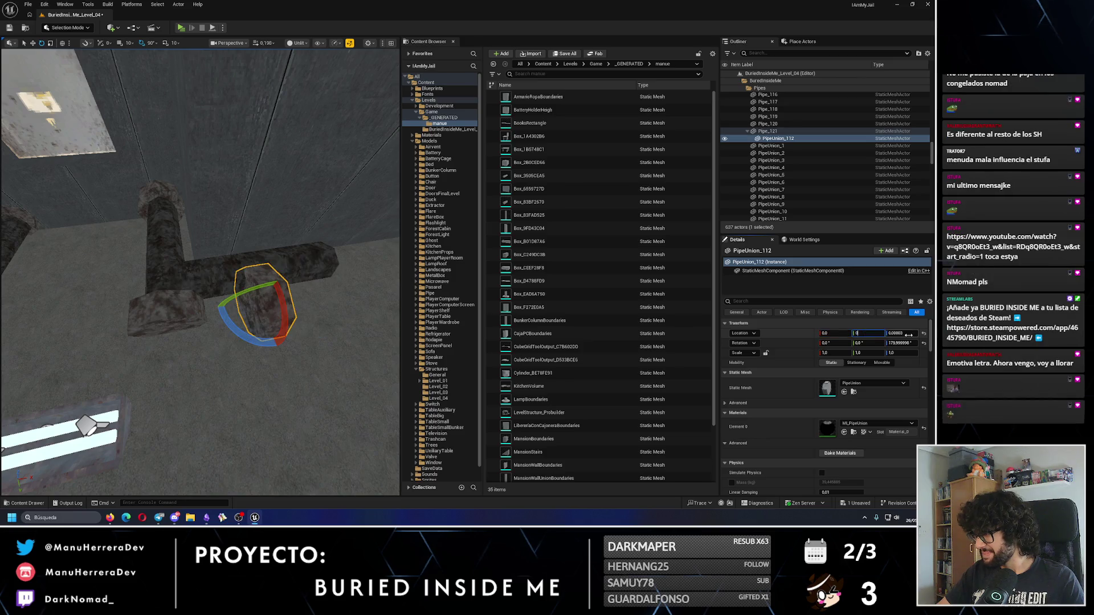
left_click(908, 334)
type("0")
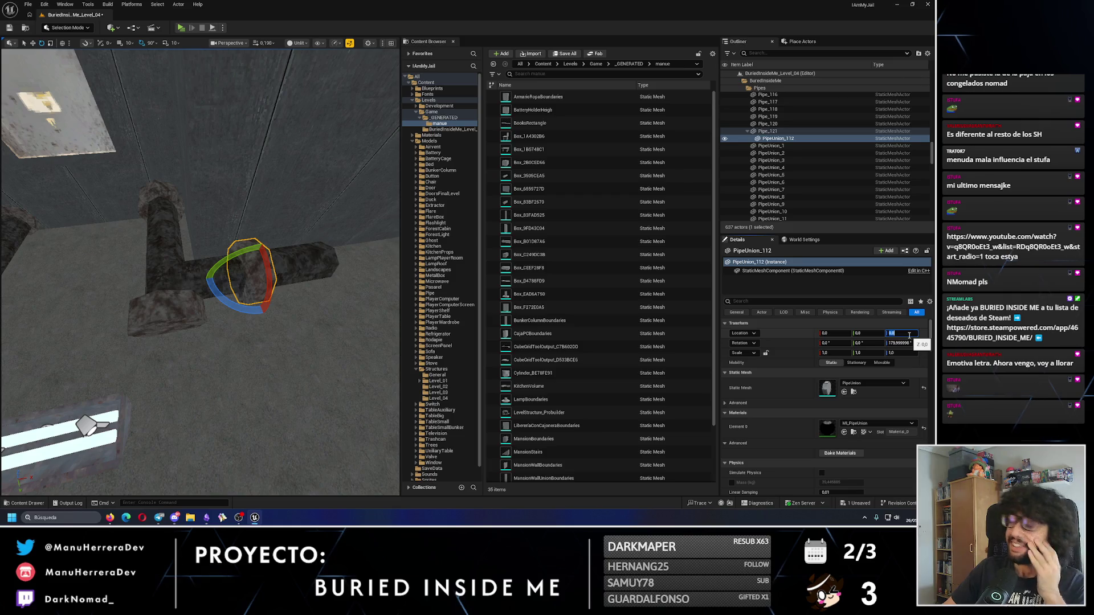
left_click(796, 139)
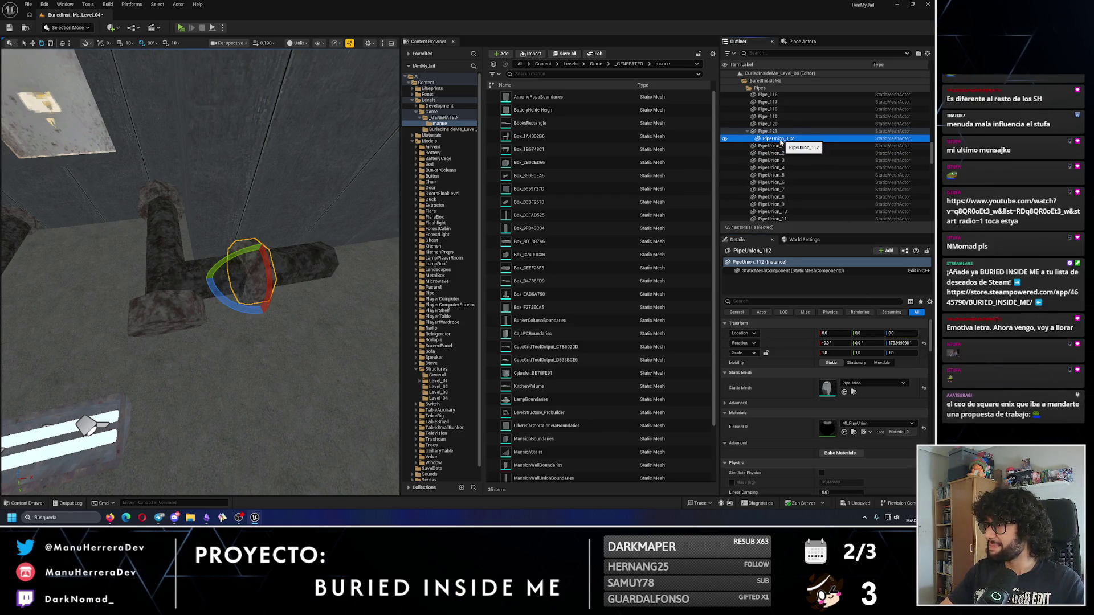
Step: Detach PipeUnion_112 from Pipe_121 back into the Pipes folder
scroll(780, 131, "up", 10)
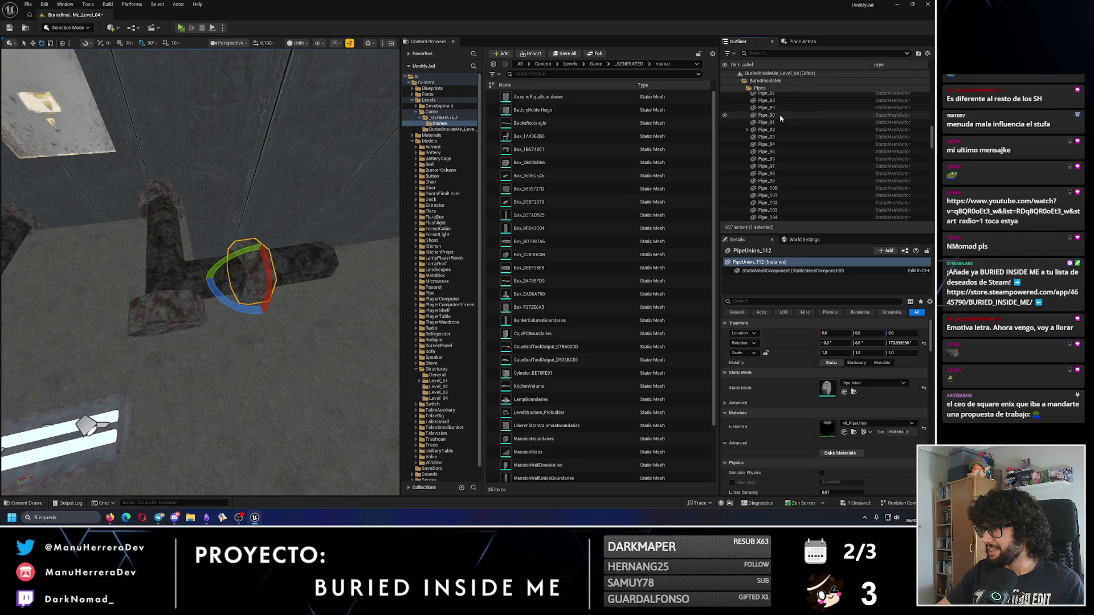
key("Escape")
scroll(799, 148, "down", 2)
scroll(802, 159, "down", 2)
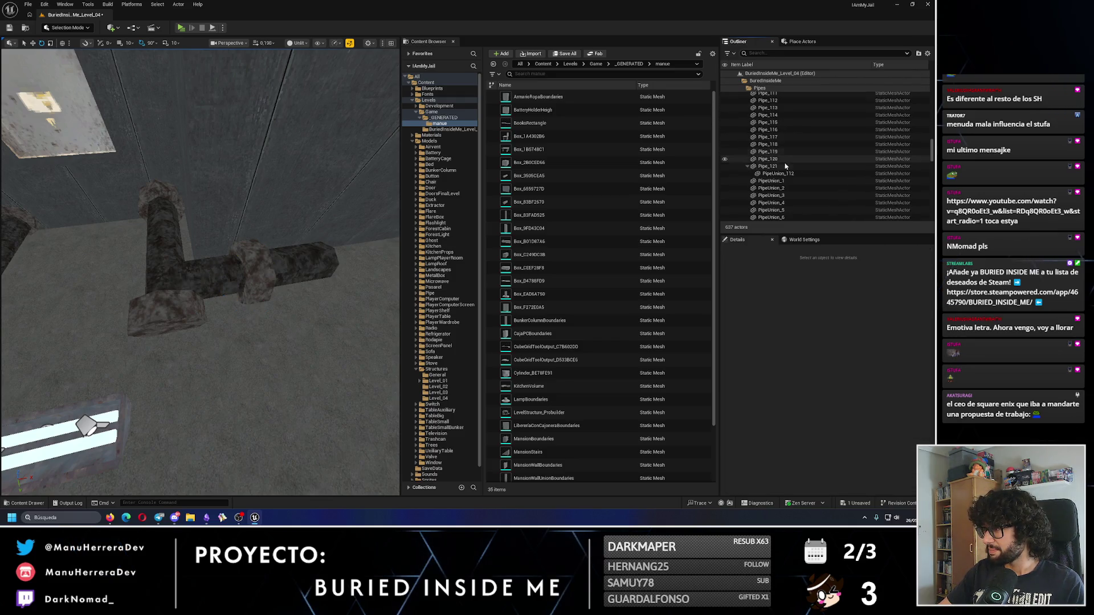
left_click(799, 174)
mouse_move(788, 176)
left_mouse_down()
mouse_move(781, 142)
mouse_move(792, 124)
mouse_move(759, 130)
left_mouse_up()
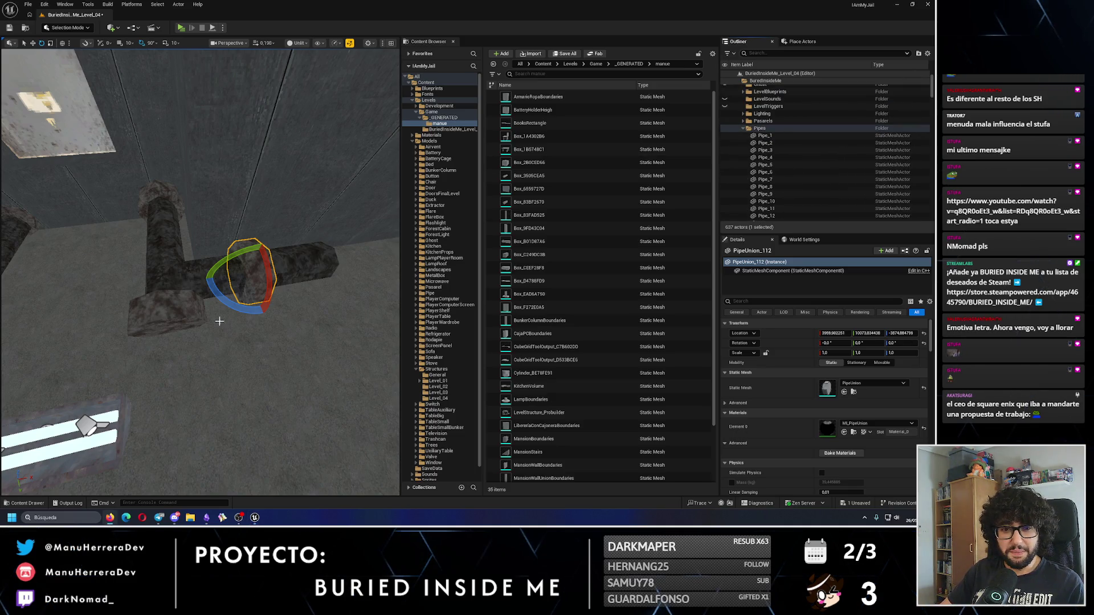
Step: Move the pipe joint along the wall and place a joint copy at Pipe_121's end
key("w")
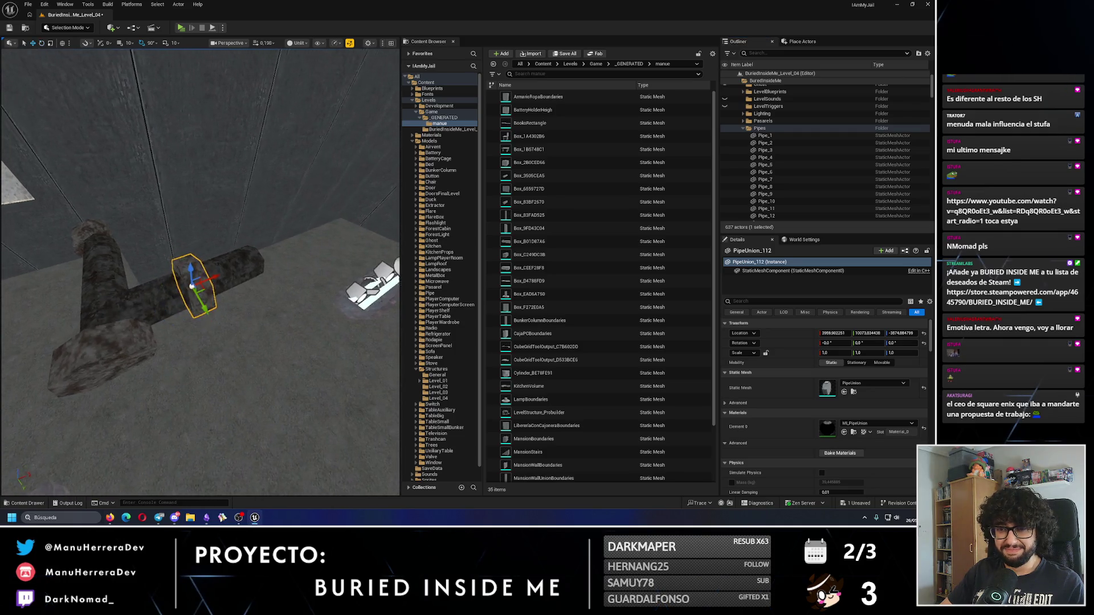
mouse_move(152, 306)
left_mouse_down()
mouse_move(261, 281)
mouse_move(123, 268)
mouse_move(285, 308)
mouse_move(297, 268)
left_mouse_up()
left_click(124, 268)
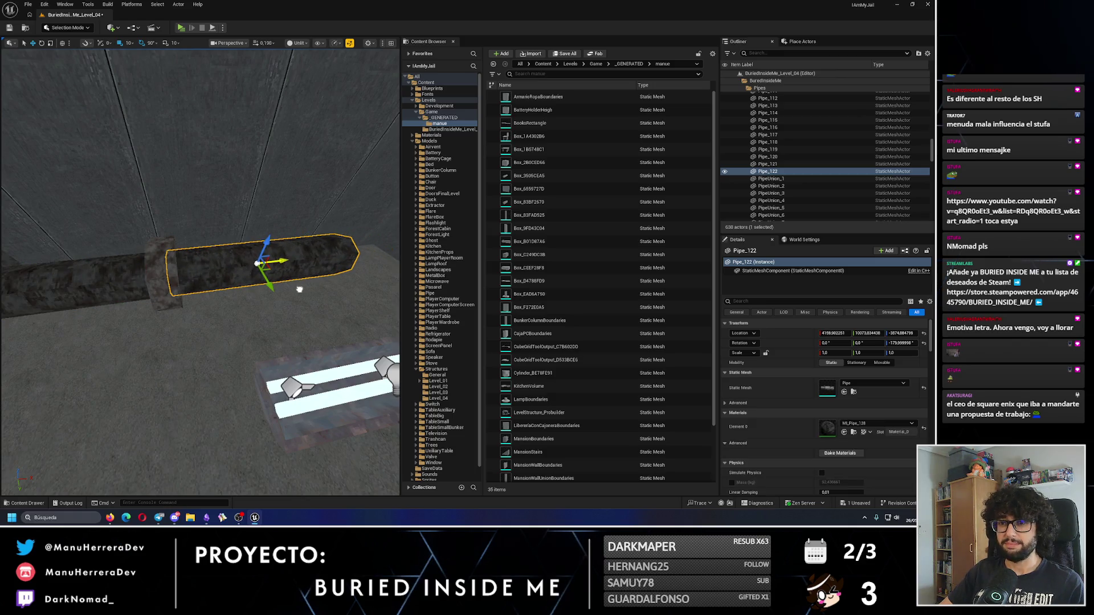
left_click(102, 322)
mouse_move(103, 322)
left_mouse_down()
mouse_move(281, 260)
mouse_move(294, 340)
left_mouse_up()
key("f")
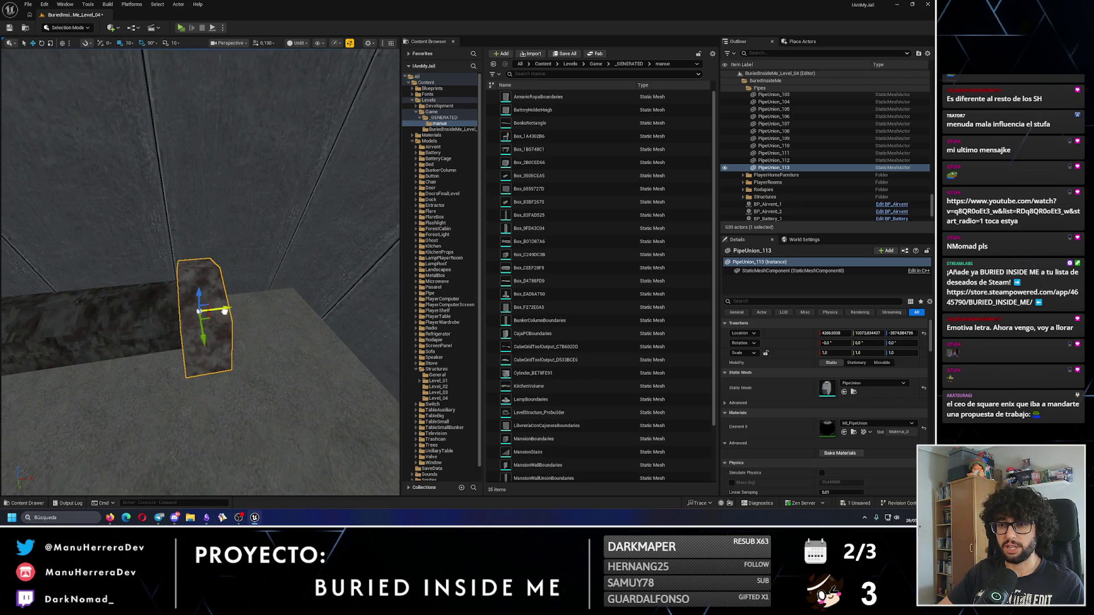
Step: Extend the run with a copy of Pipe_122 and two more union joints
left_click(159, 277)
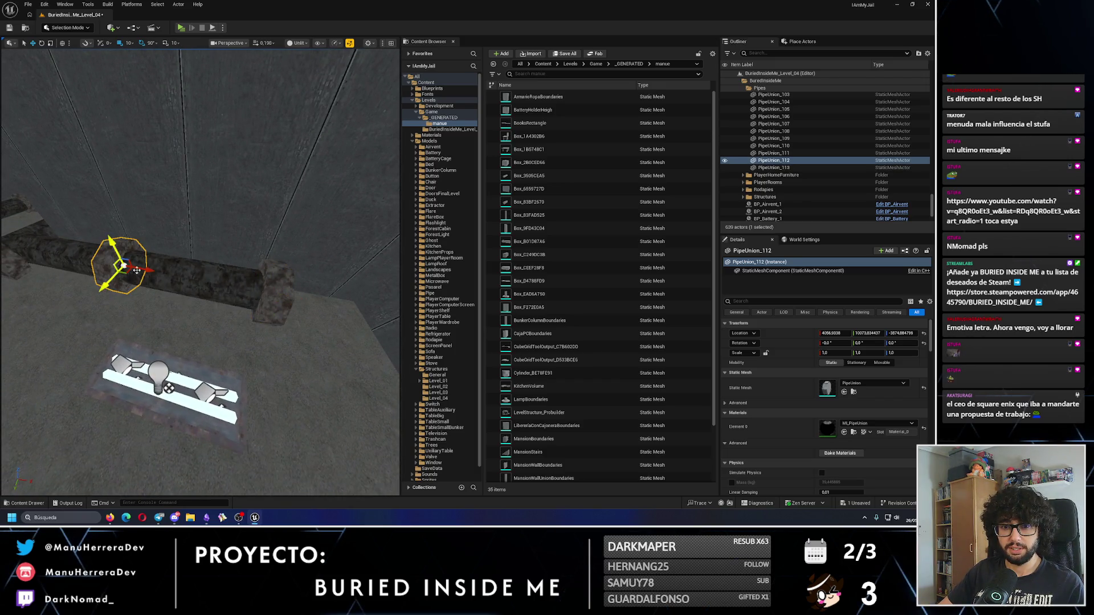
left_click_drag(214, 283, 306, 268)
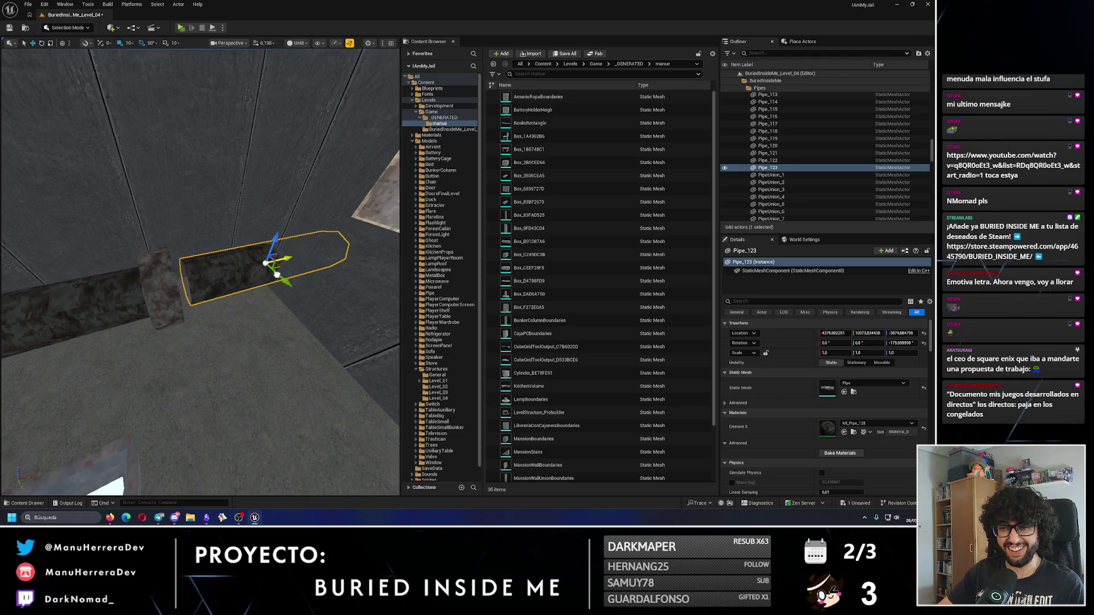
left_click(279, 280)
key("f")
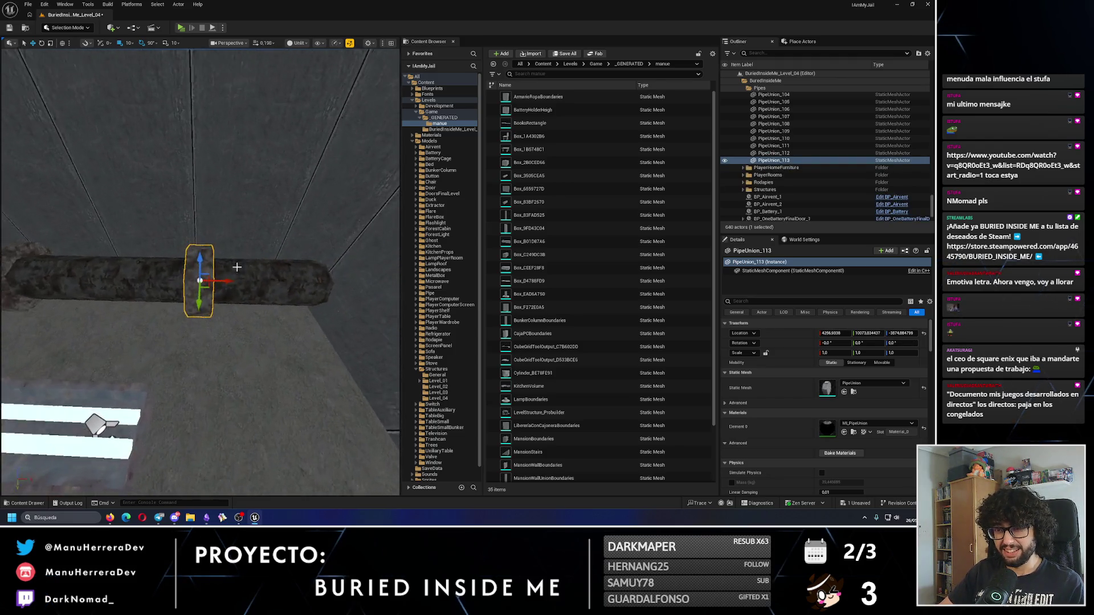
left_click_drag(219, 282, 342, 289)
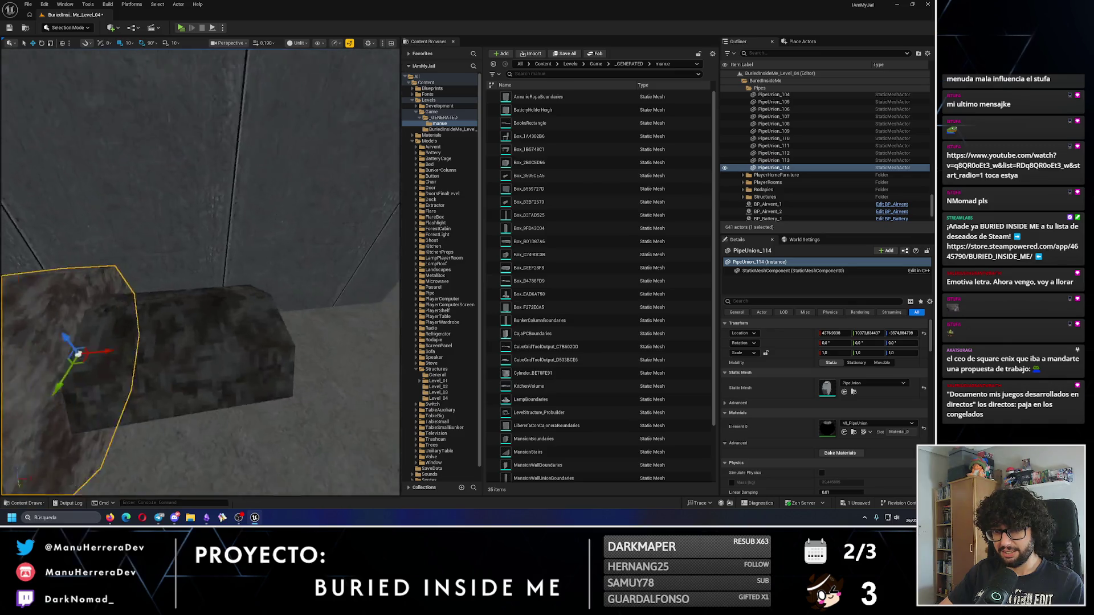
left_click_drag(85, 305, 178, 296)
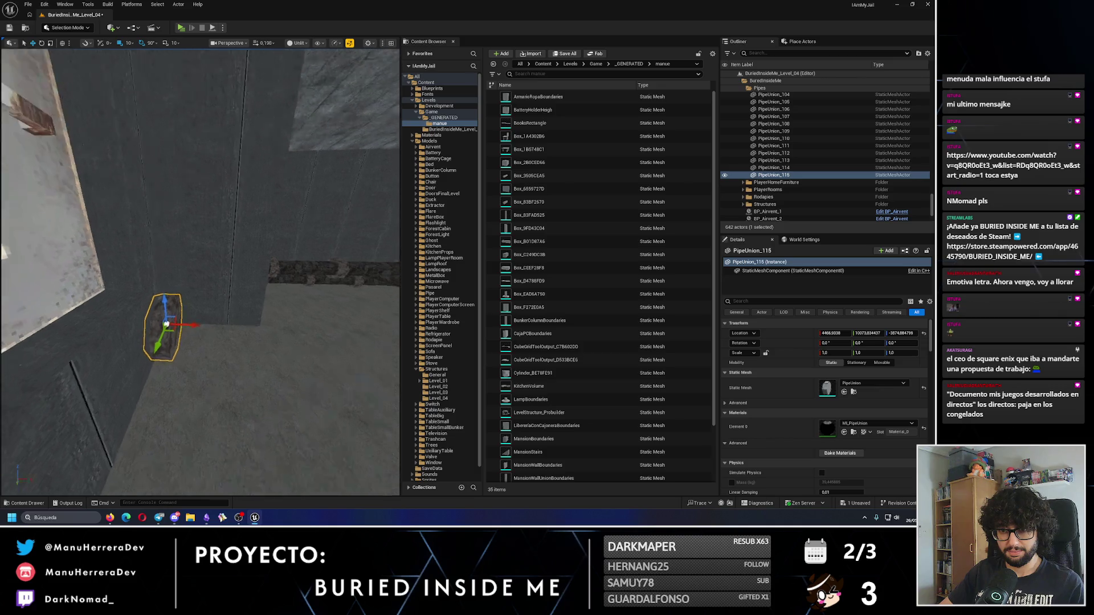
Step: Inspect the new joints PipeUnion_112–113 and pipe sections through Pipe_124 up close
left_click(171, 331)
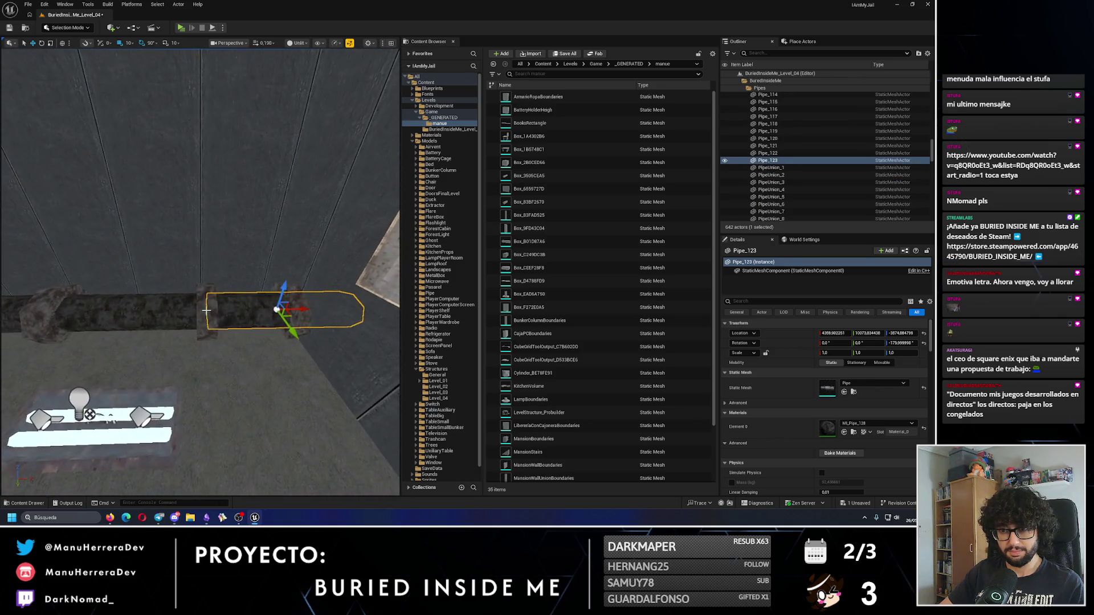
left_click(276, 317)
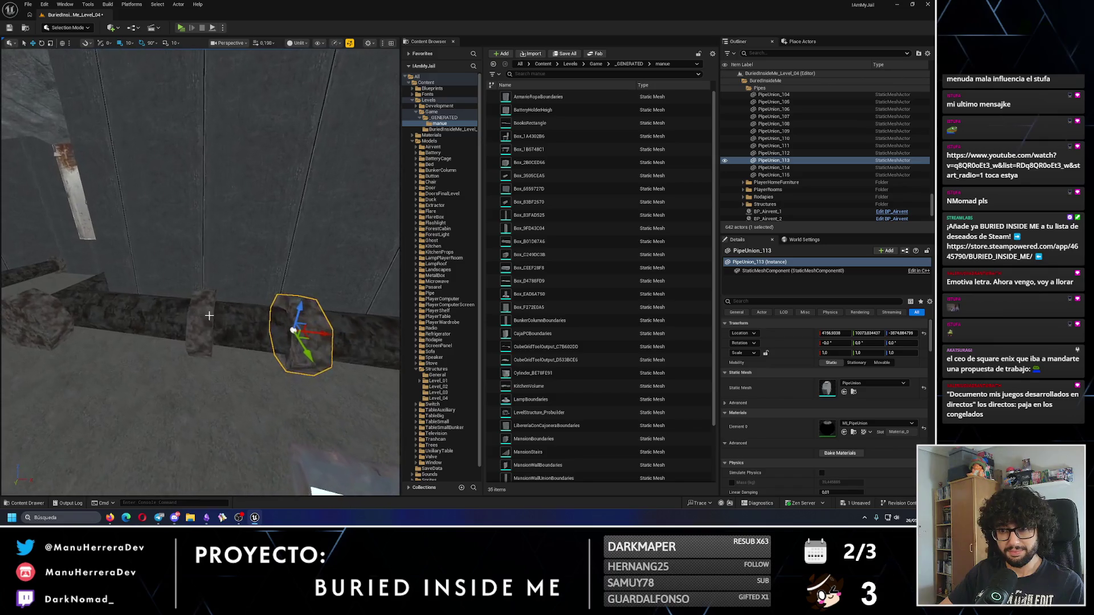
left_click(216, 319)
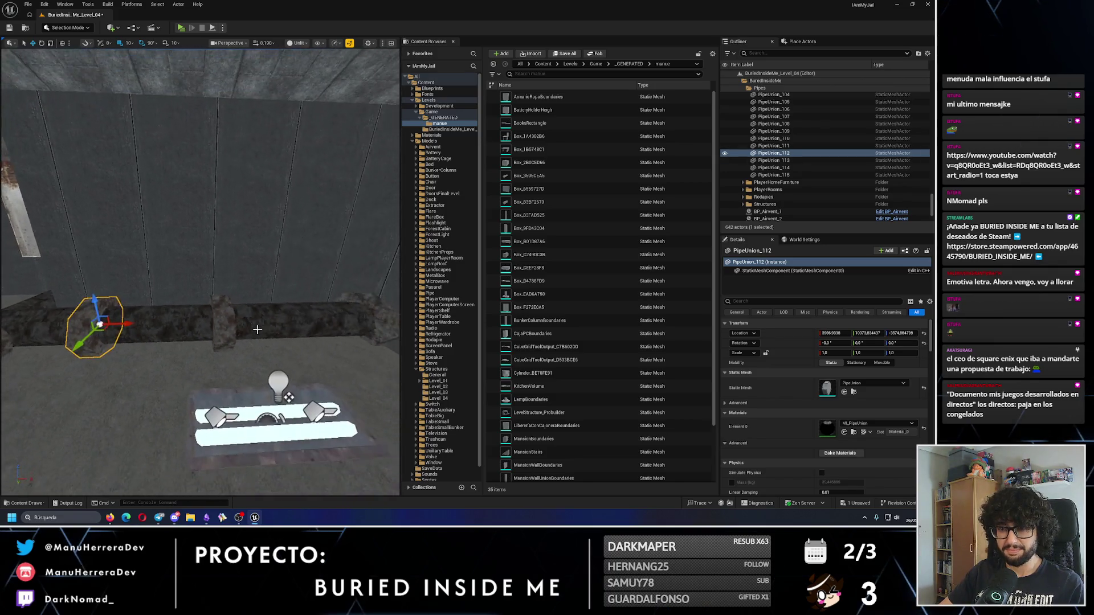
left_click(228, 318)
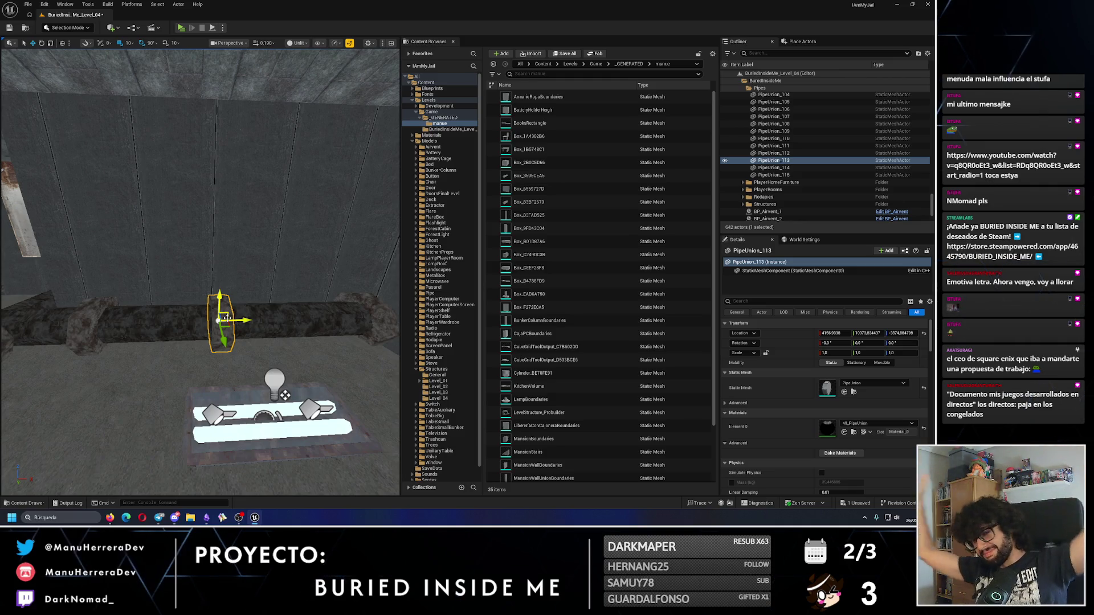
mouse_move(166, 318)
left_mouse_down()
mouse_move(186, 314)
mouse_move(283, 394)
mouse_move(188, 319)
left_mouse_up()
left_click(186, 314)
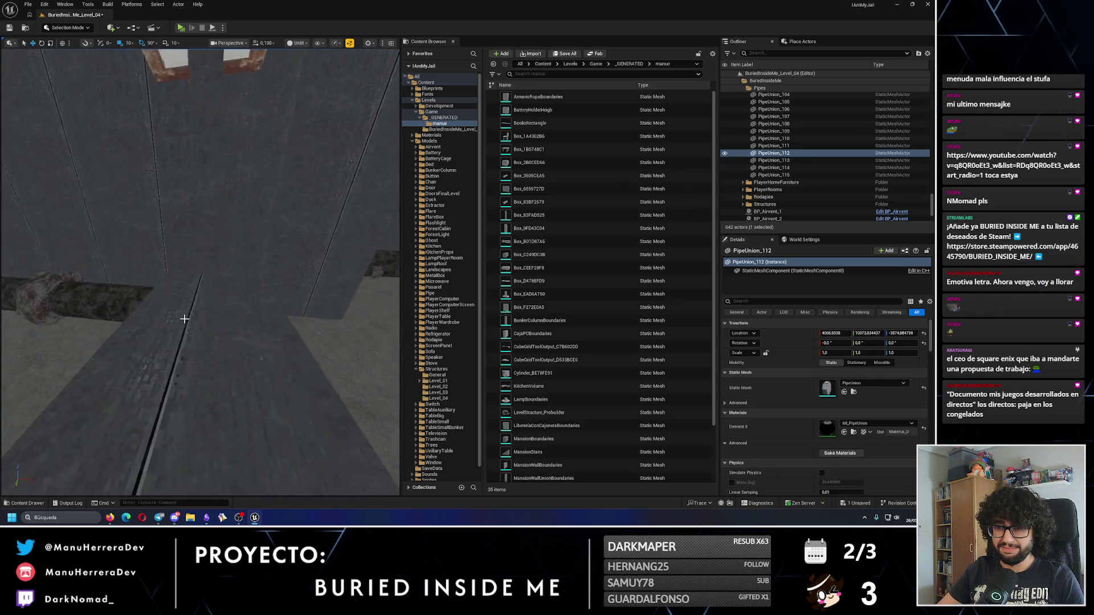
left_click(189, 320)
mouse_move(265, 317)
left_mouse_down()
mouse_move(251, 328)
mouse_move(266, 318)
left_mouse_up()
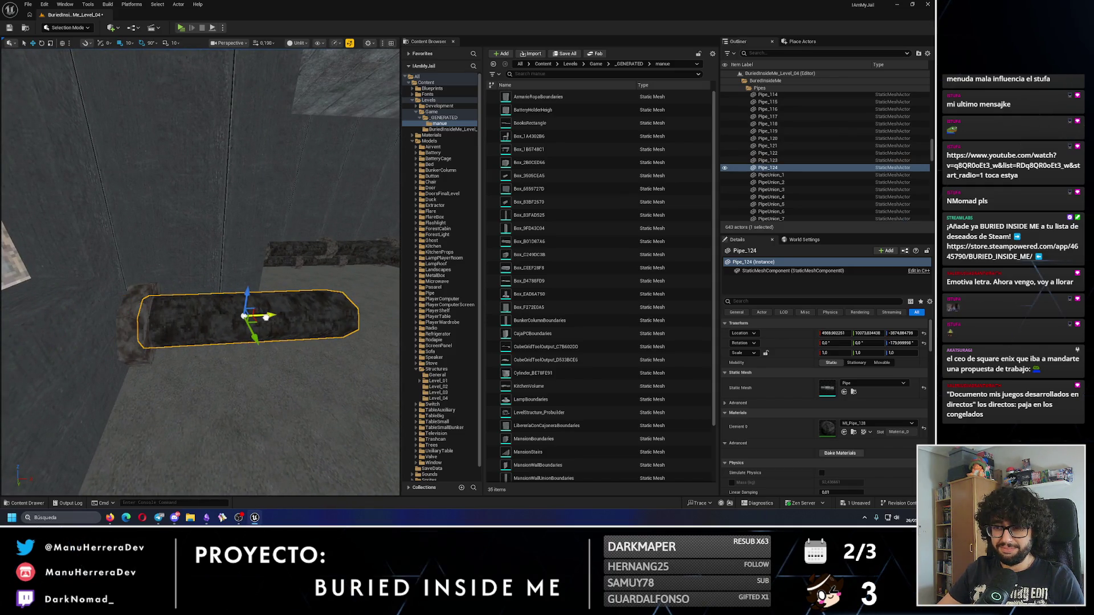
Step: Move Pipe_125 back against the wall and nudge it slightly along the run
right_click(265, 317)
mouse_move(265, 318)
left_mouse_down()
mouse_move(173, 280)
mouse_move(261, 276)
left_mouse_up()
left_click_drag(177, 314, 208, 236)
scroll(254, 233, "up", 5)
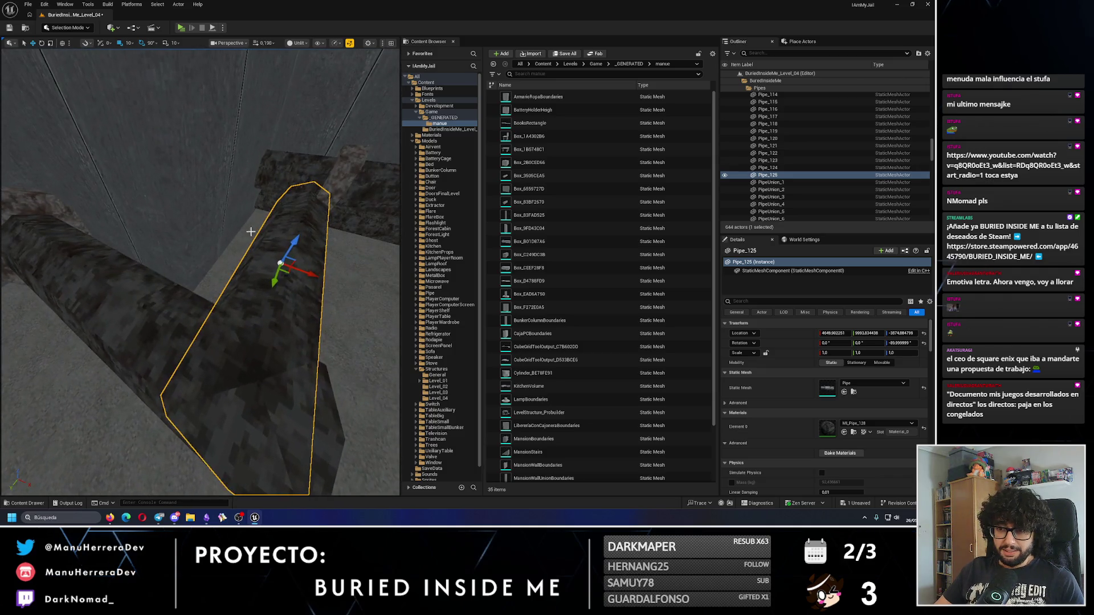
left_click_drag(313, 275, 278, 278)
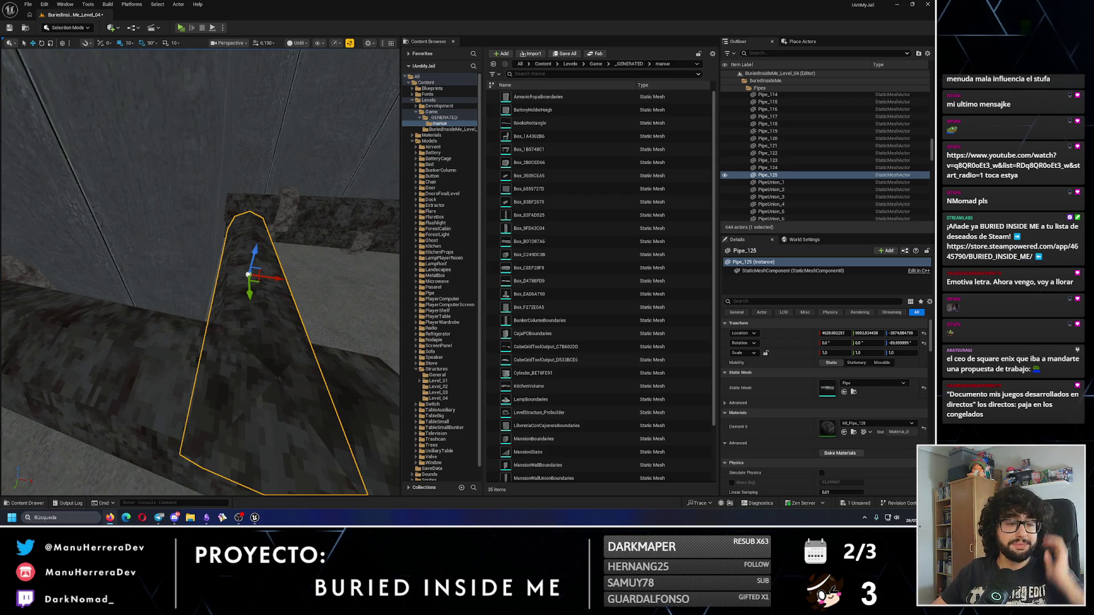
mouse_move(231, 284)
left_mouse_down()
mouse_move(201, 268)
mouse_move(319, 238)
left_mouse_up()
Step: Duplicate joint PipeUnion_115 to add a new union further along Pipe_125
left_click(125, 294)
key("ctrl+d")
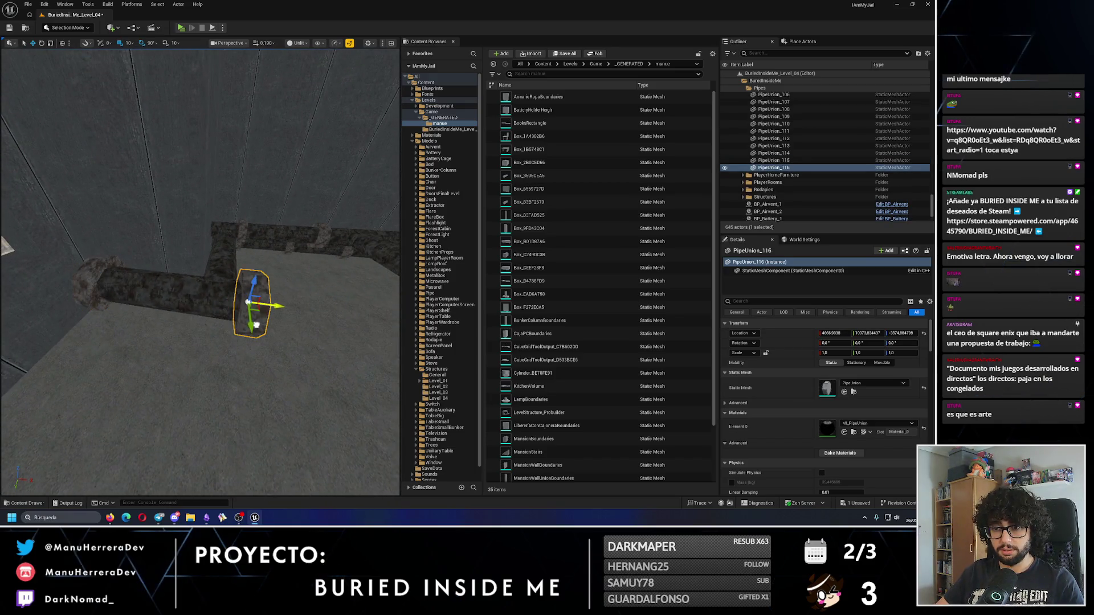
mouse_move(256, 313)
left_mouse_down()
mouse_move(256, 299)
mouse_move(240, 331)
left_mouse_up()
left_click_drag(180, 284, 180, 284)
left_click(164, 215)
mouse_move(164, 216)
left_mouse_down()
mouse_move(179, 235)
mouse_move(256, 234)
left_mouse_up()
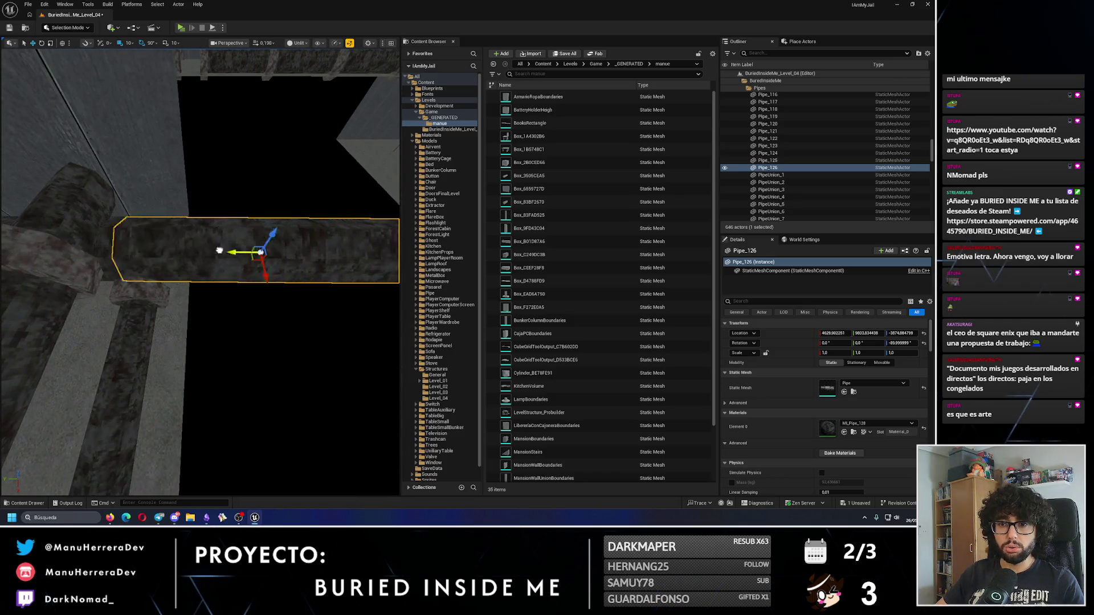
Step: Slide the new joint PipeUnion_117 into place along the pipe
left_click_drag(245, 256, 245, 256)
left_click_drag(138, 300, 177, 280)
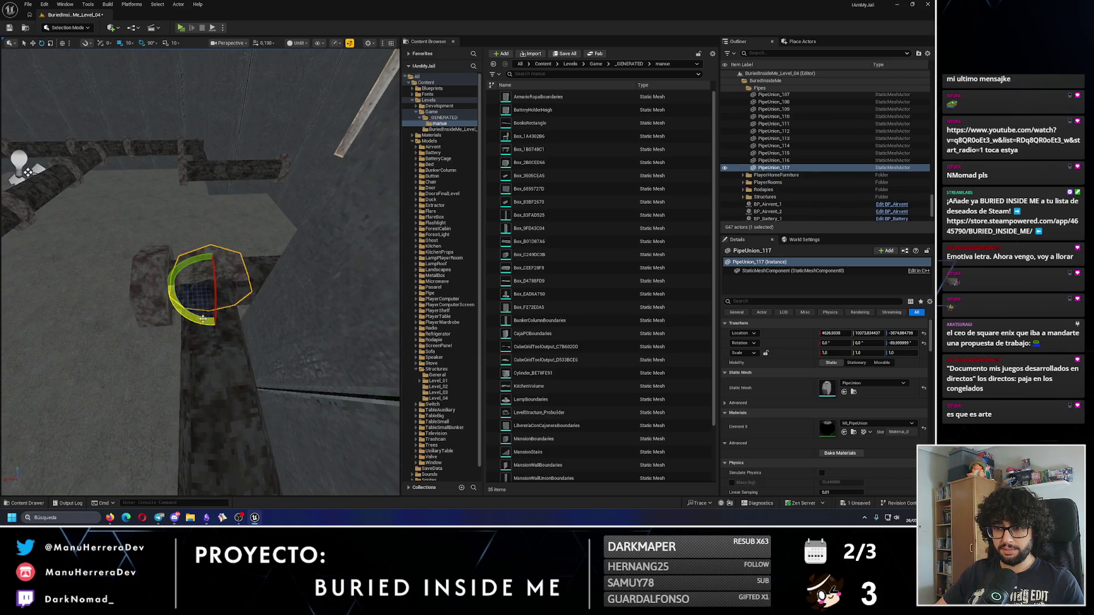
key("w")
left_click_drag(203, 319, 187, 317)
left_click_drag(95, 323, 219, 342)
mouse_move(228, 285)
left_mouse_down()
mouse_move(156, 303)
mouse_move(257, 297)
mouse_move(265, 319)
mouse_move(216, 323)
left_mouse_up()
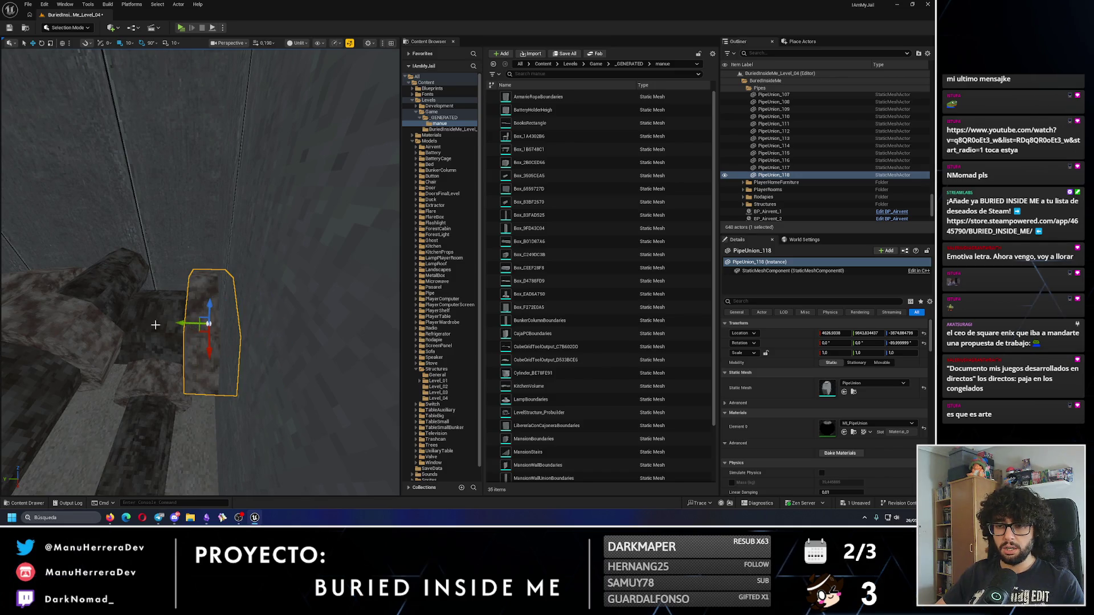
Step: Add a union joint at the left end of horizontal pipe Pipe_127 by the dark wall
mouse_move(190, 335)
left_mouse_down()
mouse_move(137, 311)
mouse_move(3, 289)
left_mouse_up()
left_click_drag(233, 341, 234, 341)
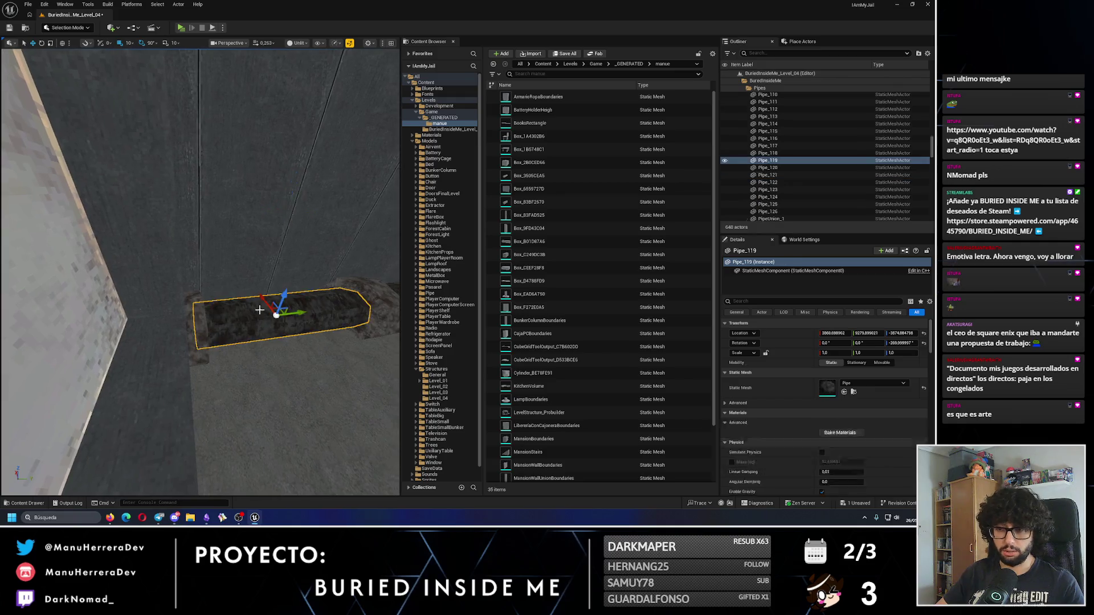
left_click(259, 309)
left_click_drag(159, 312, 160, 313)
left_click_drag(225, 332, 225, 333)
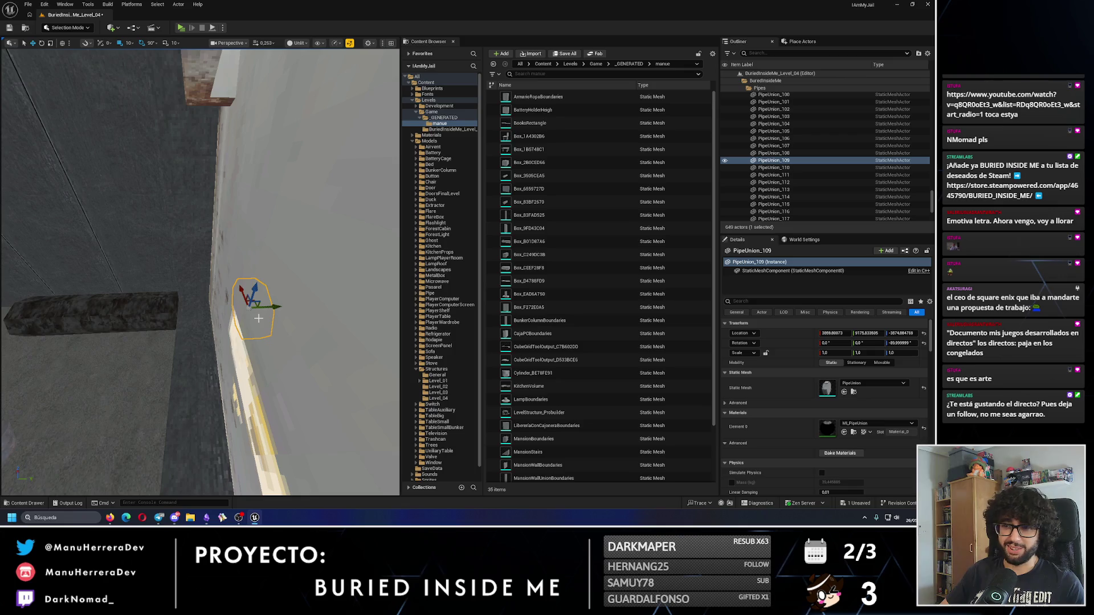
mouse_move(225, 332)
left_mouse_down()
mouse_move(216, 351)
mouse_move(179, 341)
left_mouse_up()
left_click(216, 352)
key("ctrl+v")
left_click_drag(329, 331, 139, 319)
Step: Extend the run left with a Pipe_127 copy and run a 90°-turned copy along the other wall
left_click(296, 342)
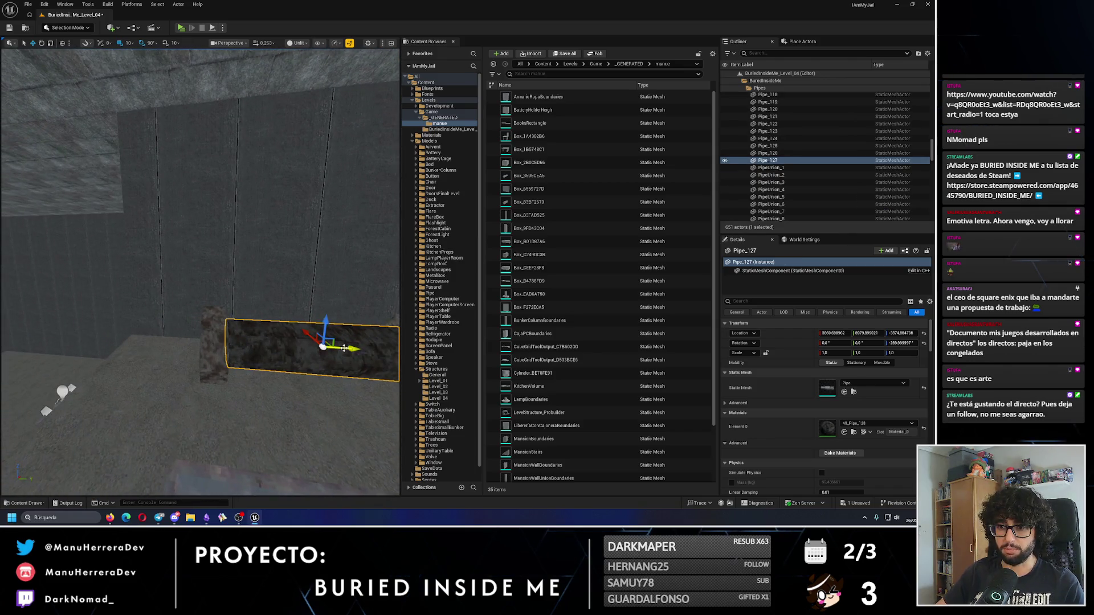
key("ctrl+v")
left_click_drag(324, 329, 137, 330)
left_click_drag(276, 355, 276, 355)
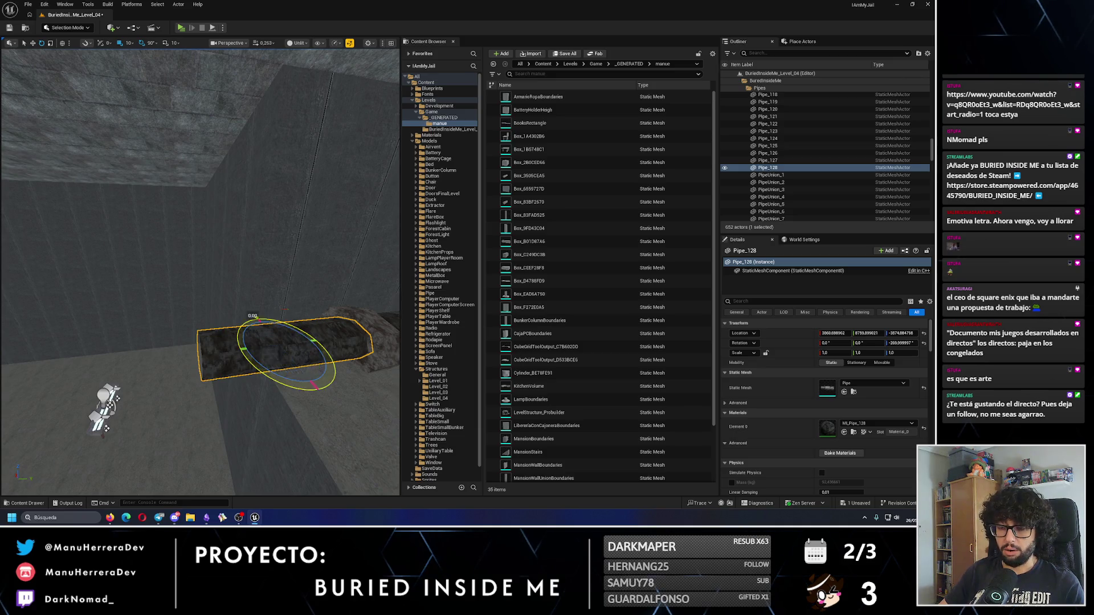
left_click_drag(274, 370, 298, 386)
key("w")
mouse_move(306, 343)
left_mouse_down()
mouse_move(241, 357)
mouse_move(244, 325)
mouse_move(299, 305)
mouse_move(168, 327)
left_mouse_up()
Step: Extend the run from Pipe_129 with copy Pipe_130 and duplicate the pipe collar along it
left_click(244, 325)
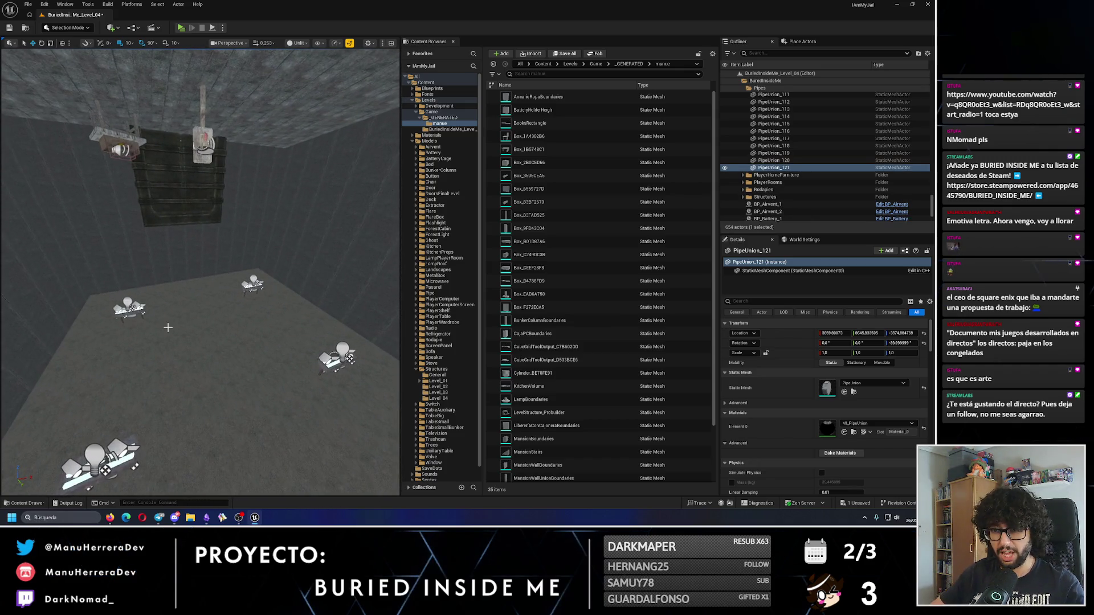
left_click_drag(307, 233, 307, 234)
left_click(319, 262)
left_click_drag(80, 59, 63, 84)
mouse_move(266, 264)
left_mouse_down()
mouse_move(135, 246)
mouse_move(179, 266)
mouse_move(231, 268)
mouse_move(155, 271)
mouse_move(199, 218)
mouse_move(126, 50)
left_mouse_up()
left_click(179, 266)
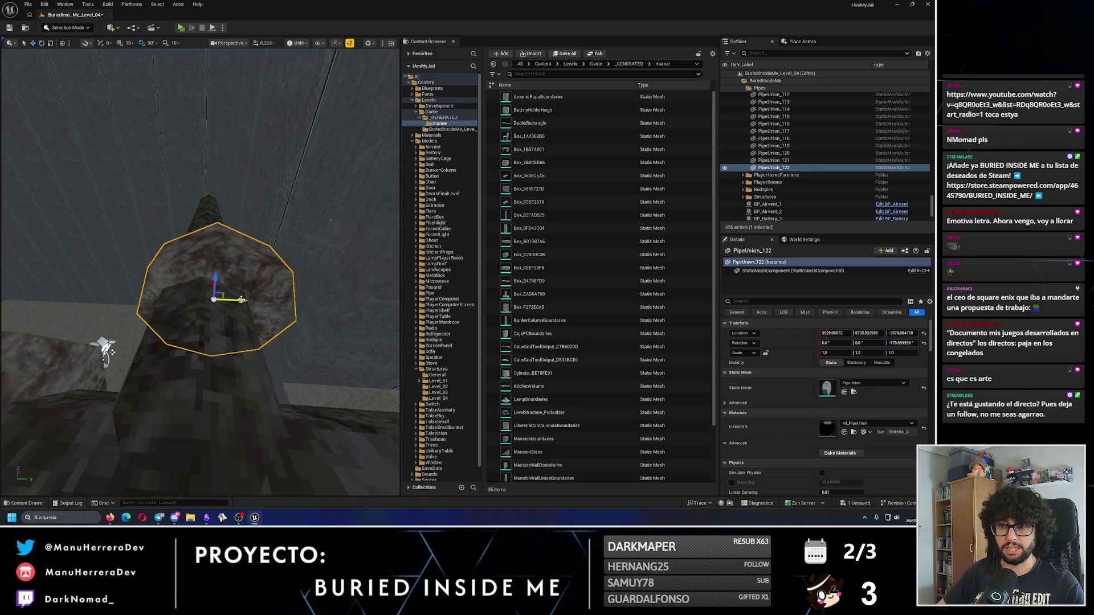
Step: Attach PipeUnion_122 under Pipe_130 in the Outliner and zero its relative position
left_click_drag(223, 321, 228, 399)
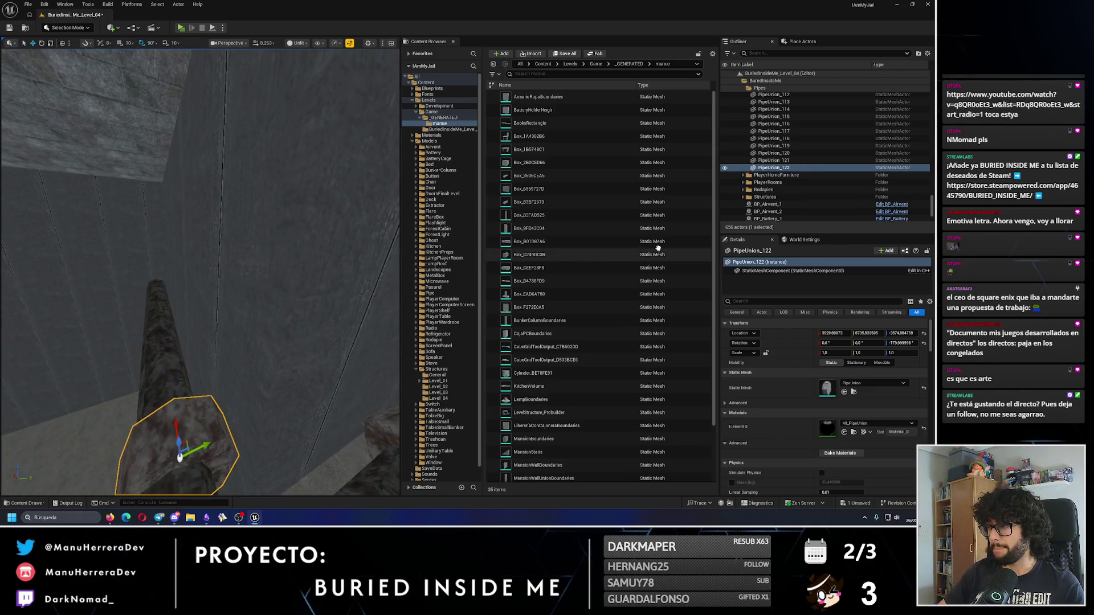
left_click_drag(774, 133, 798, 127)
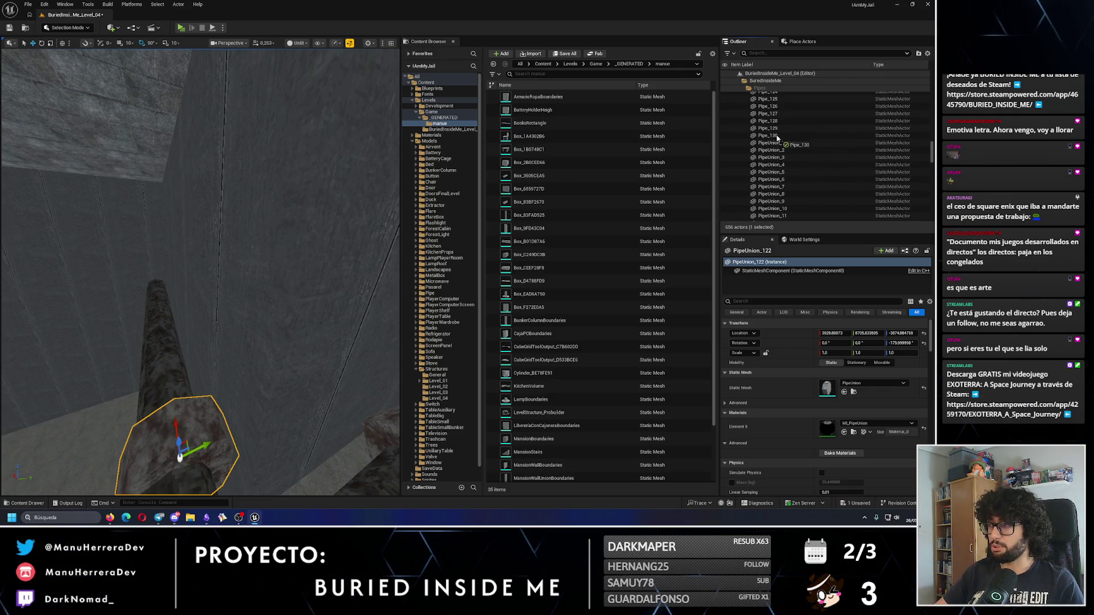
left_click(865, 333)
type("0")
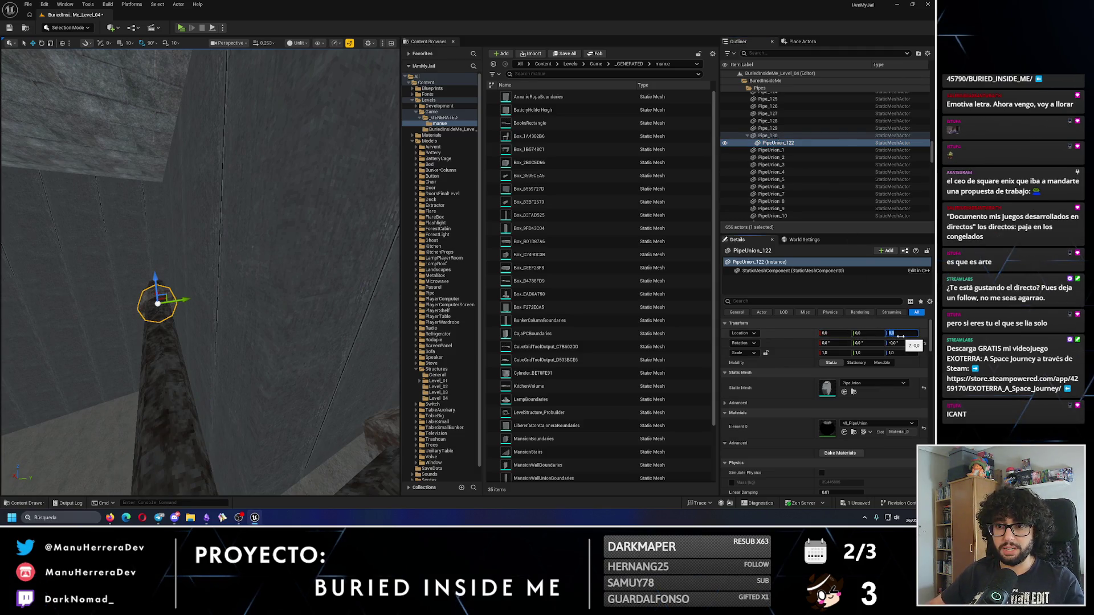
Step: Clear the selection and scroll through the Outliner's pipe and union entries
left_click(779, 150)
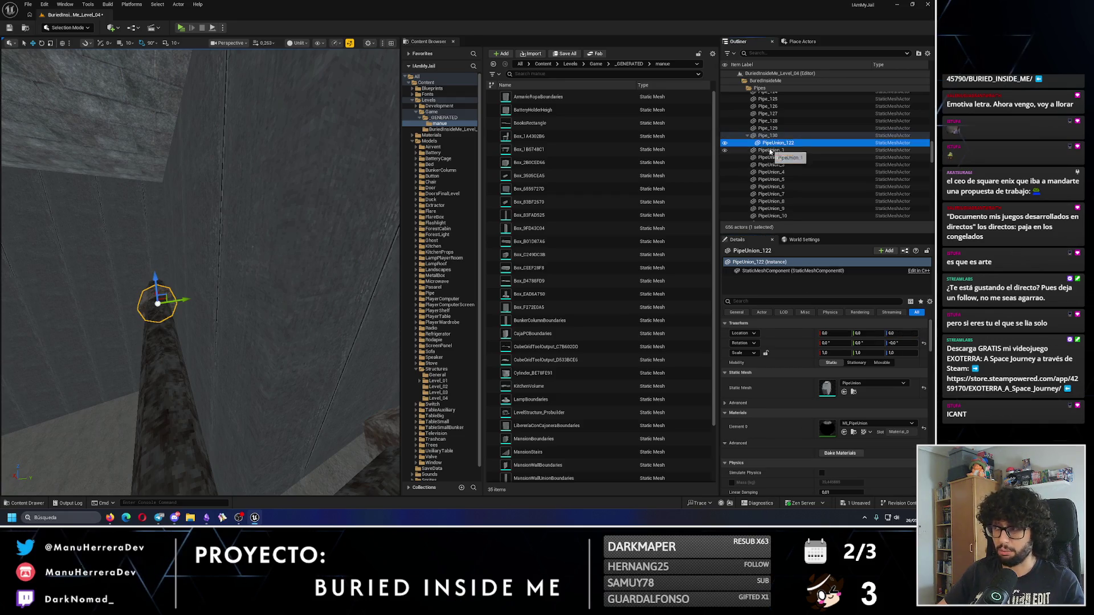
scroll(786, 143, "up", 9)
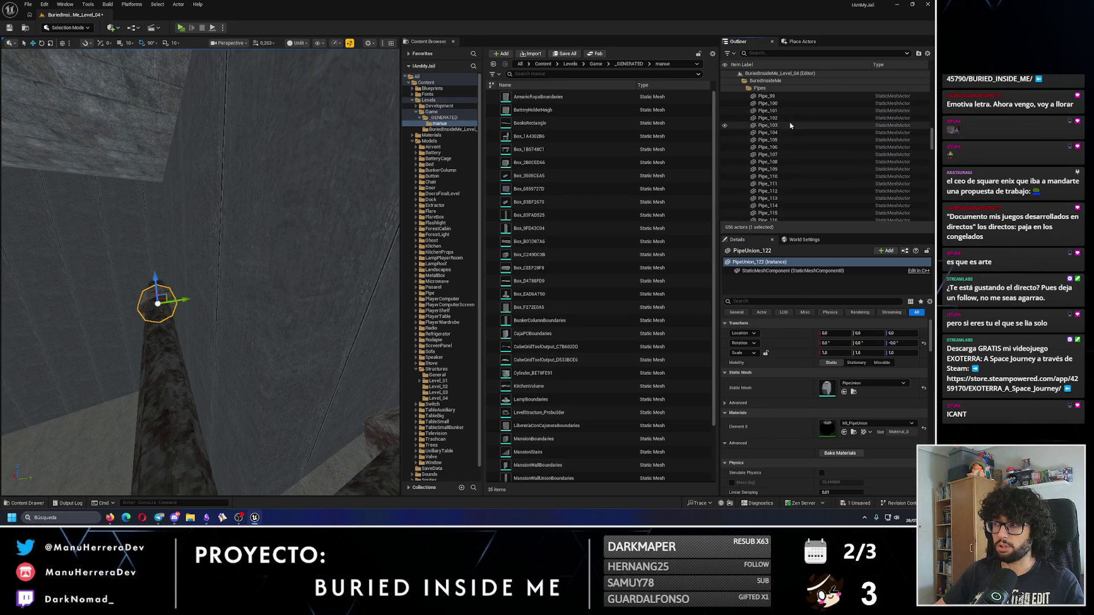
key("Escape")
scroll(794, 127, "down", 8)
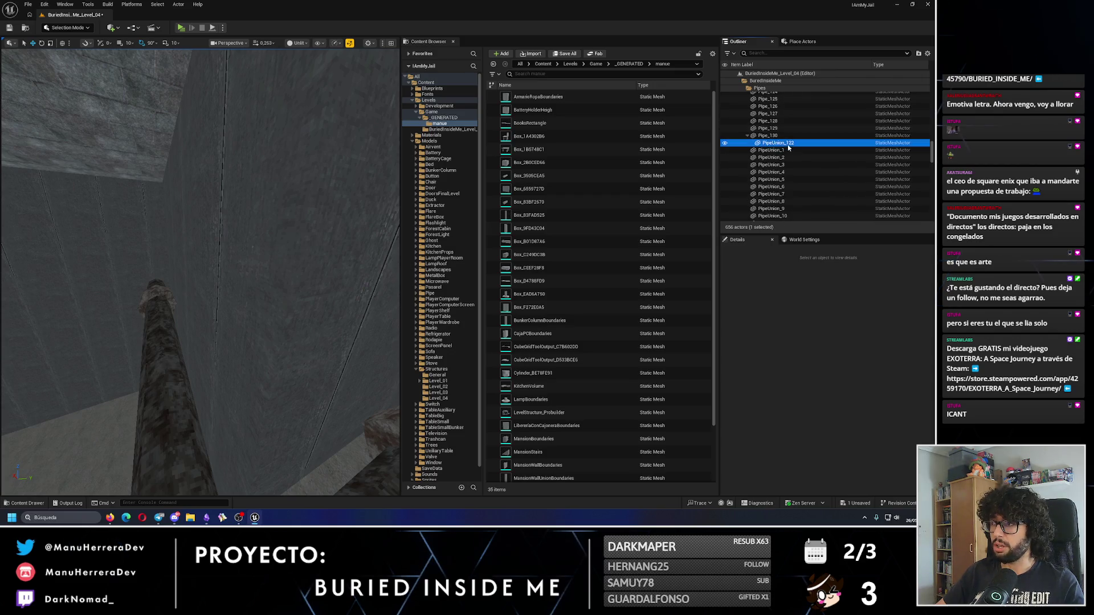
scroll(788, 129, "up", 7)
left_click_drag(789, 127, 790, 133)
scroll(790, 133, "up", 13)
scroll(790, 133, "up", 4)
scroll(790, 133, "up", 10)
scroll(790, 133, "up", 4)
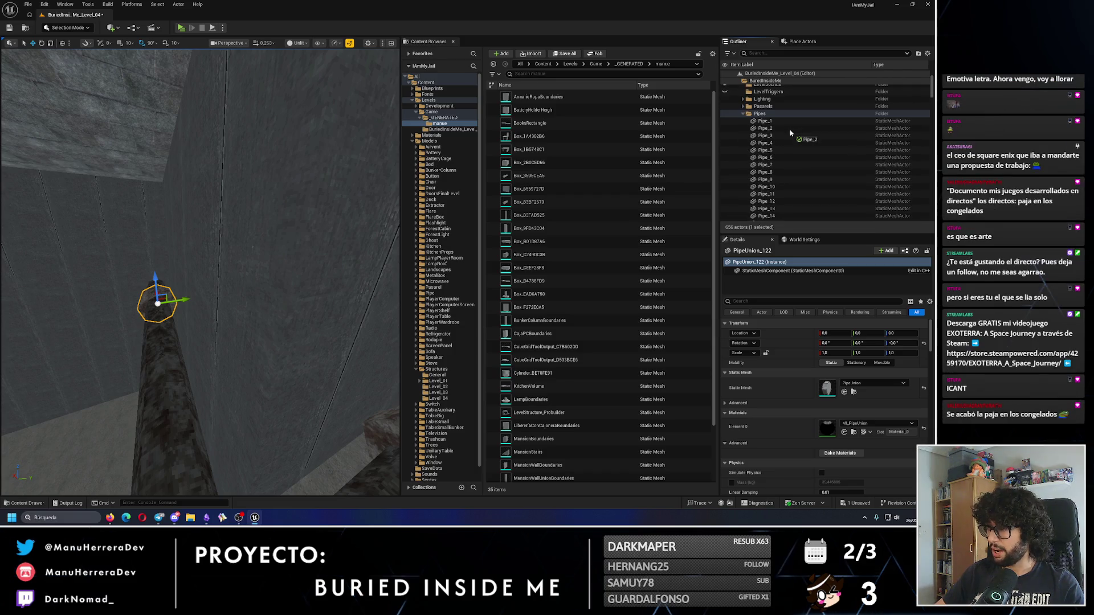
Step: Orbit so the pipe runs horizontally and select the long Pipe_130
left_click_drag(1, 177, 2, 178)
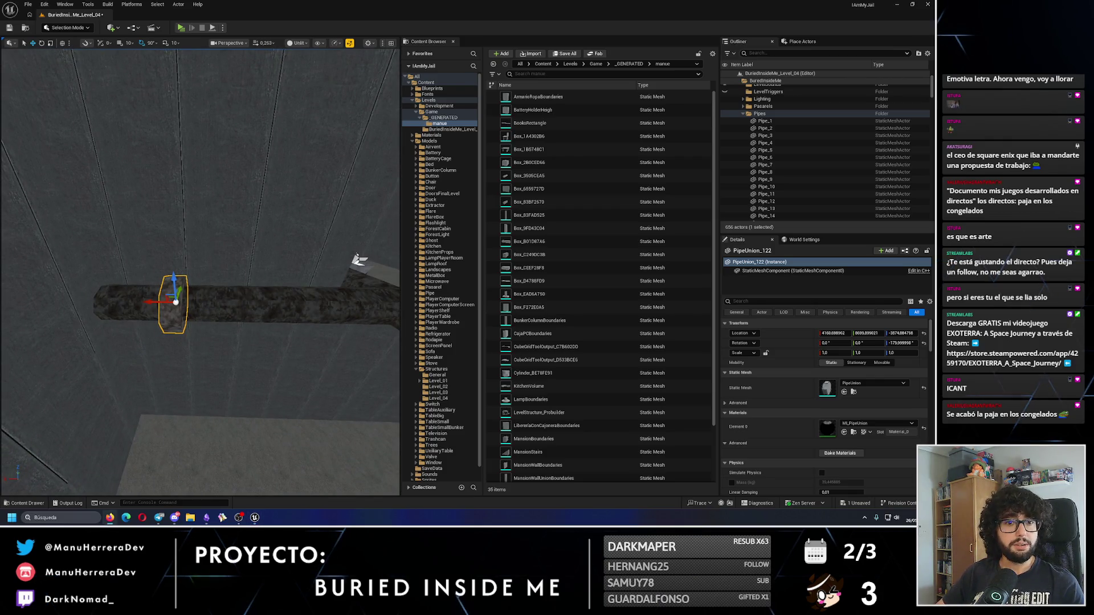
mouse_move(240, 272)
left_mouse_down()
mouse_move(252, 285)
mouse_move(98, 285)
mouse_move(207, 302)
mouse_move(150, 308)
left_mouse_up()
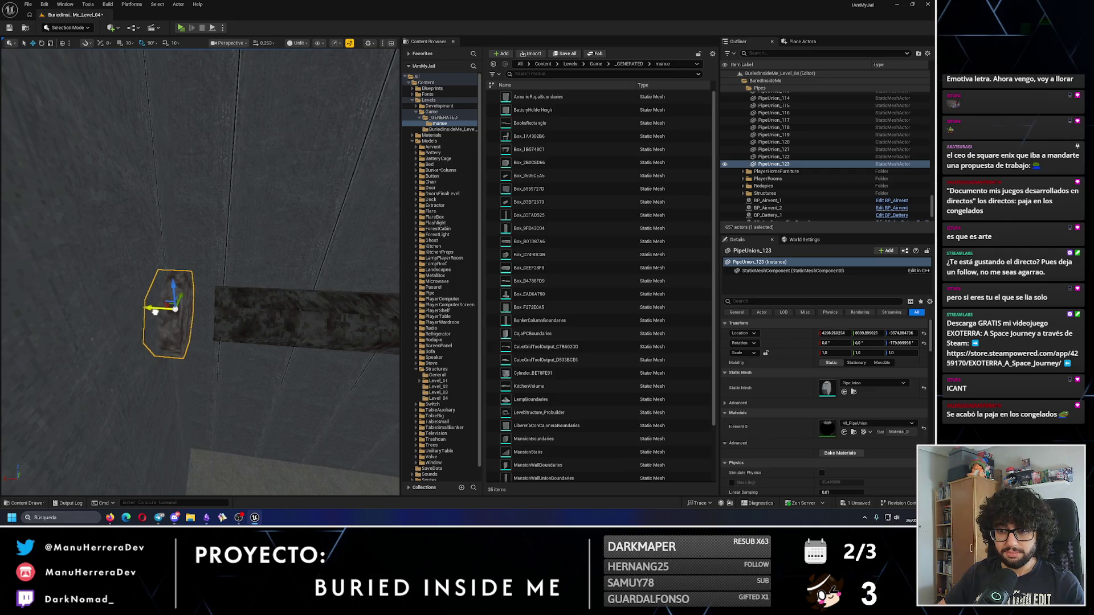
left_click(250, 312)
Step: Focus on Pipe_130 and frame the whole pipe lying horizontally
key("f")
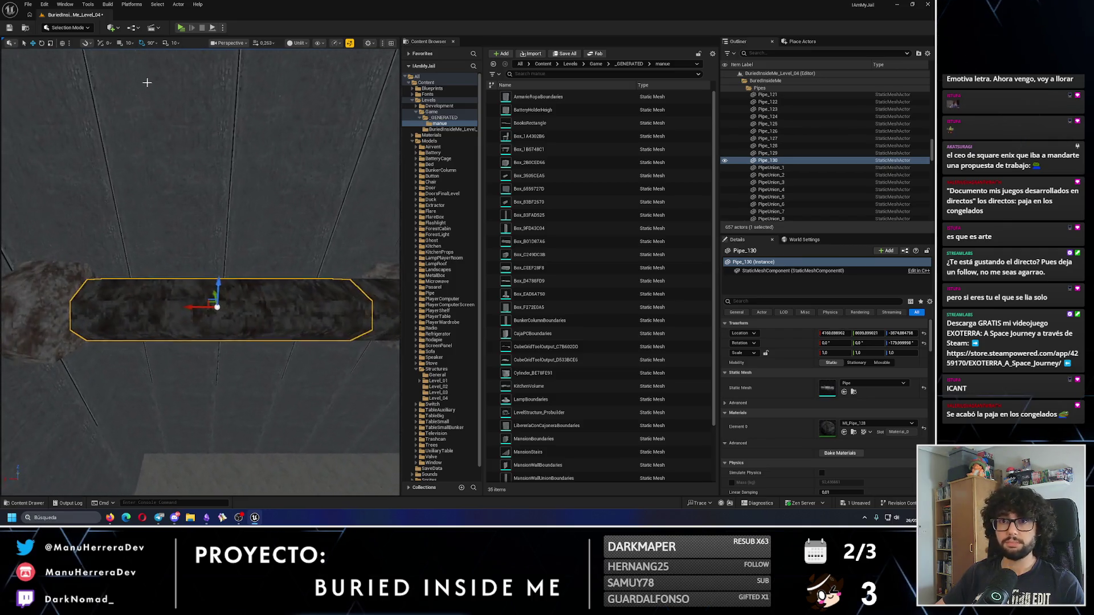
mouse_move(132, 120)
left_mouse_down()
mouse_move(188, 243)
mouse_move(67, 289)
left_mouse_up()
mouse_move(160, 284)
left_mouse_down()
mouse_move(97, 269)
mouse_move(237, 277)
mouse_move(272, 206)
mouse_move(225, 221)
mouse_move(268, 227)
mouse_move(225, 224)
mouse_move(280, 226)
mouse_move(215, 215)
mouse_move(184, 246)
mouse_move(217, 308)
mouse_move(271, 341)
mouse_move(182, 332)
left_mouse_up()
left_click(242, 276)
left_click(225, 224)
Step: Make a diagonal copy of Pipe_130, lowered slightly and nudged along the wall
key("w")
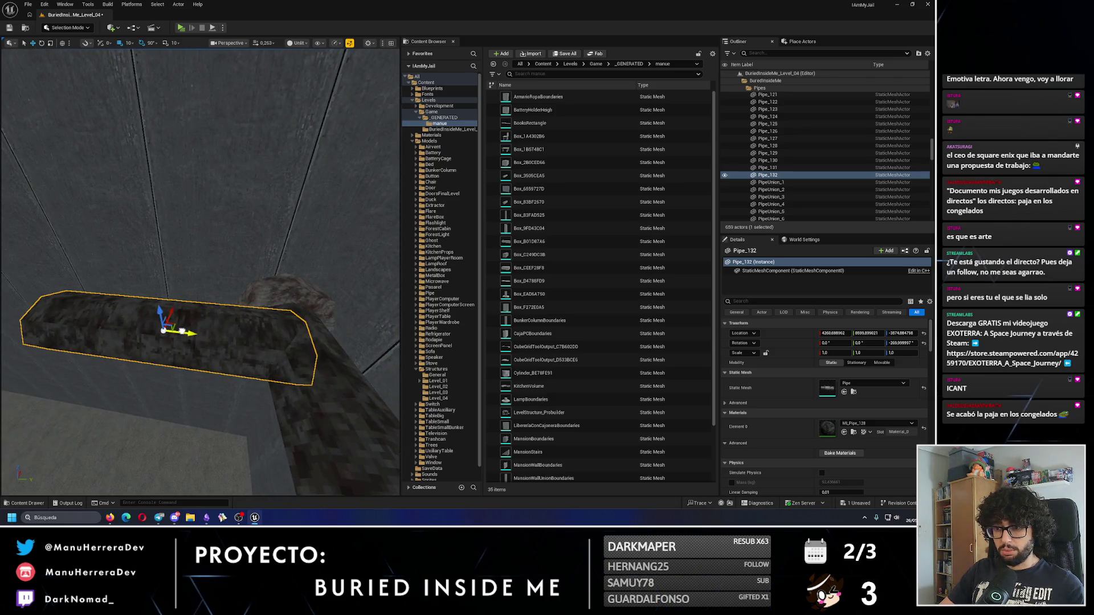
scroll(187, 331, "up", 3)
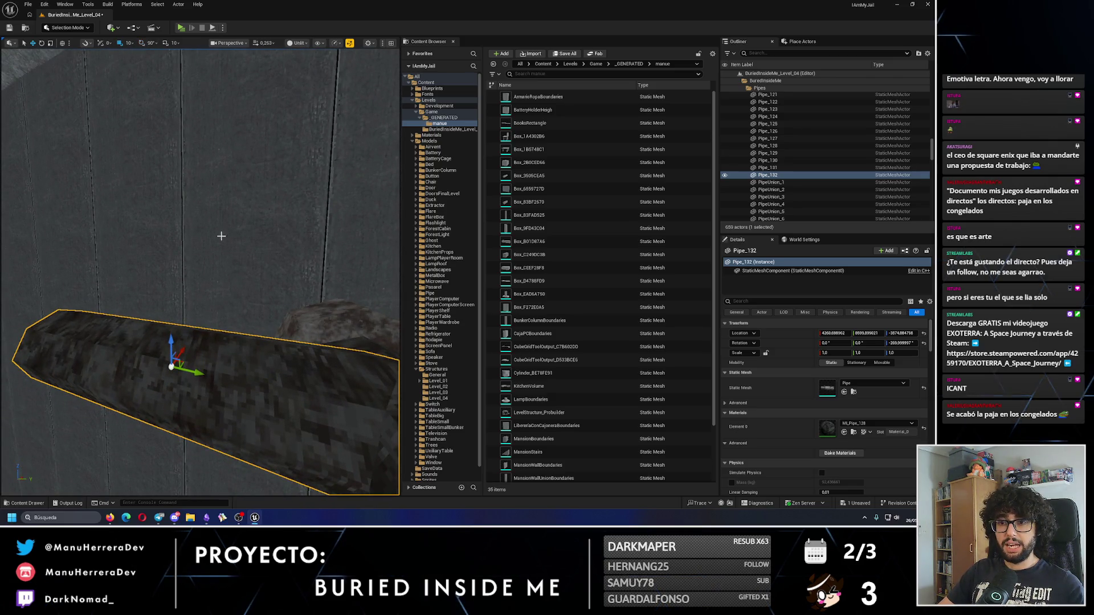
scroll(214, 216, "down", 3)
key("e")
left_click_drag(171, 265, 137, 263)
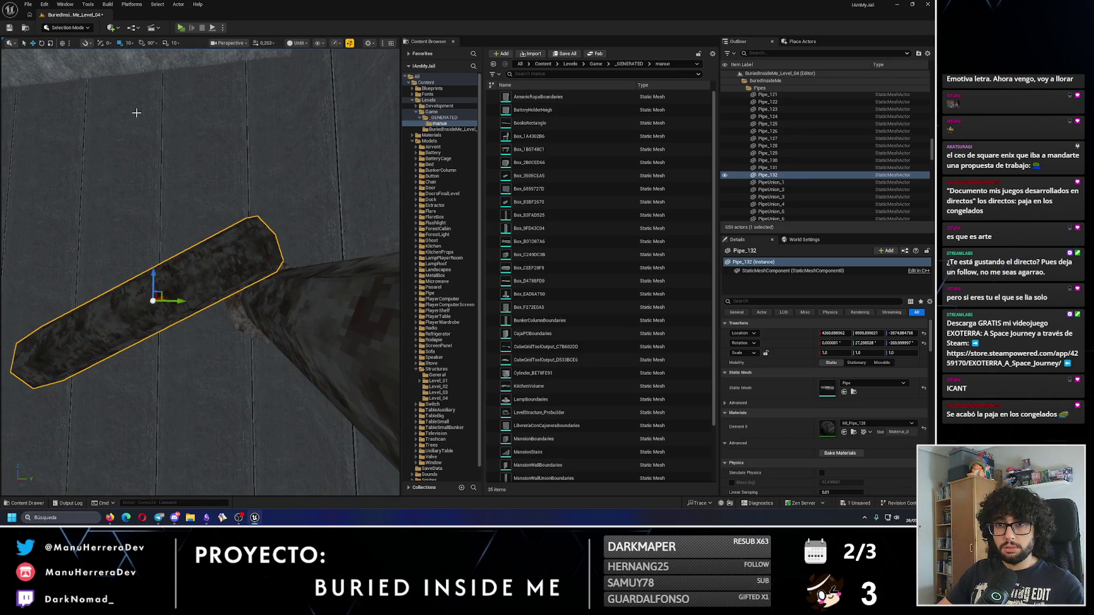
left_click_drag(156, 272, 151, 334)
left_click_drag(181, 369, 188, 371)
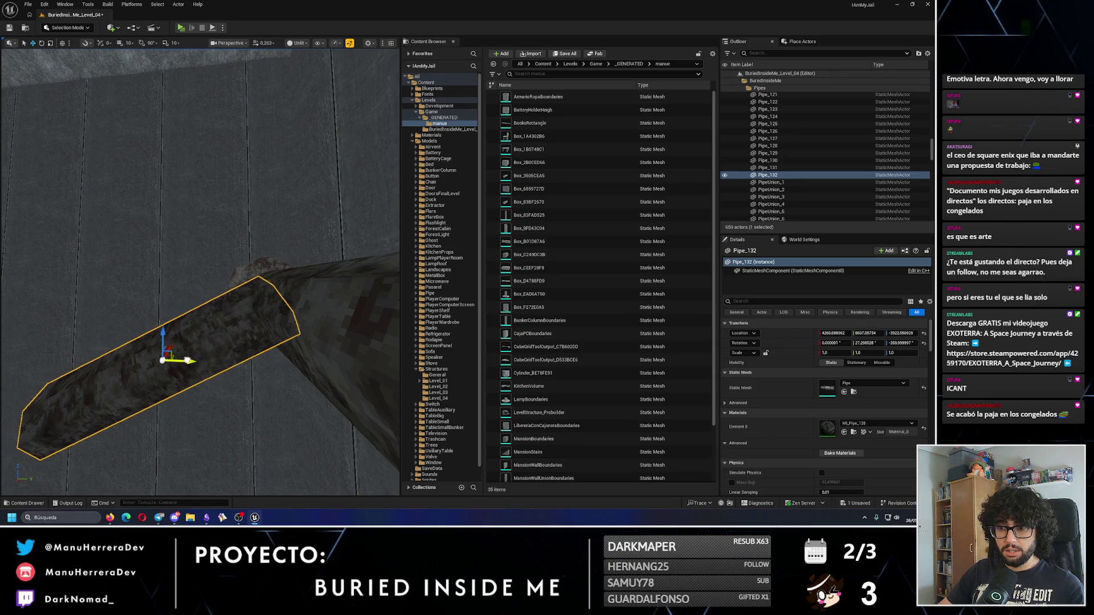
scroll(188, 370, "up", 5)
scroll(189, 60, "down", 5)
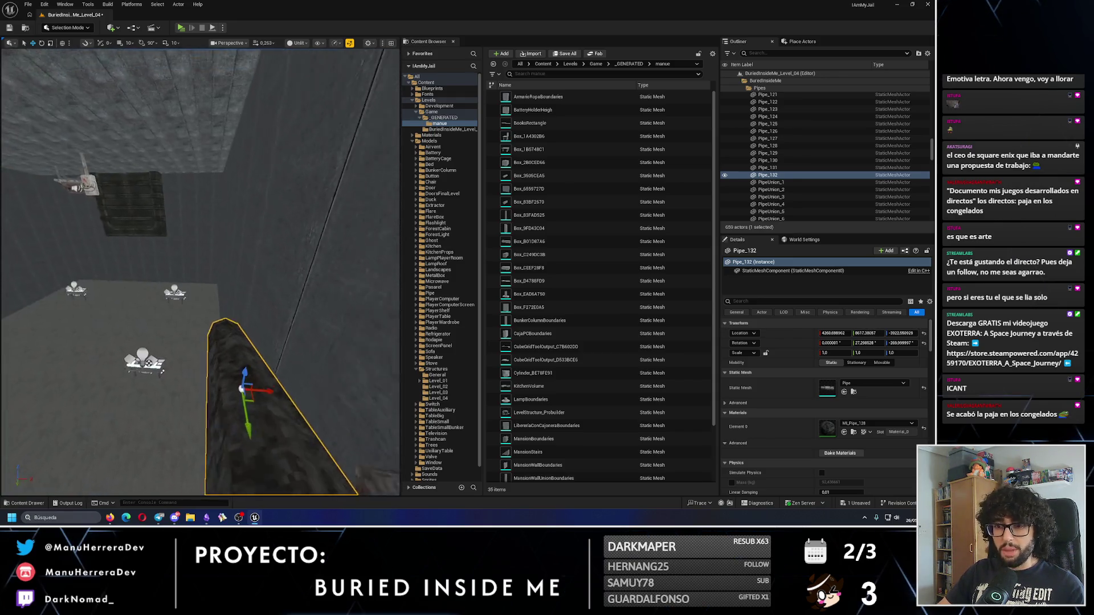
Step: Play-test the level to check the pipes, then stop the test
left_click(181, 27)
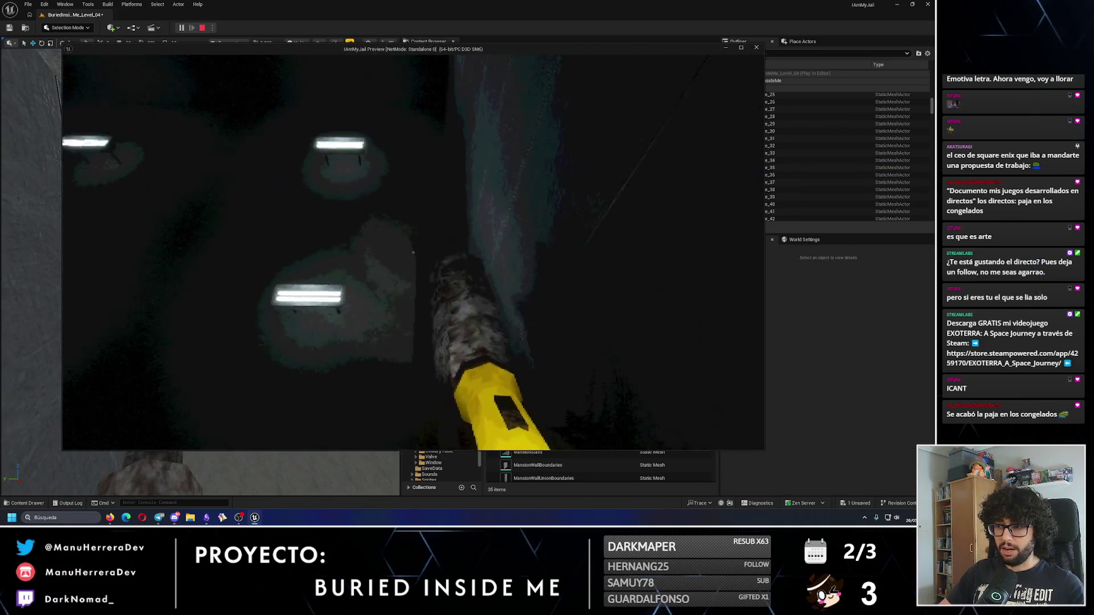
left_click(44, 106)
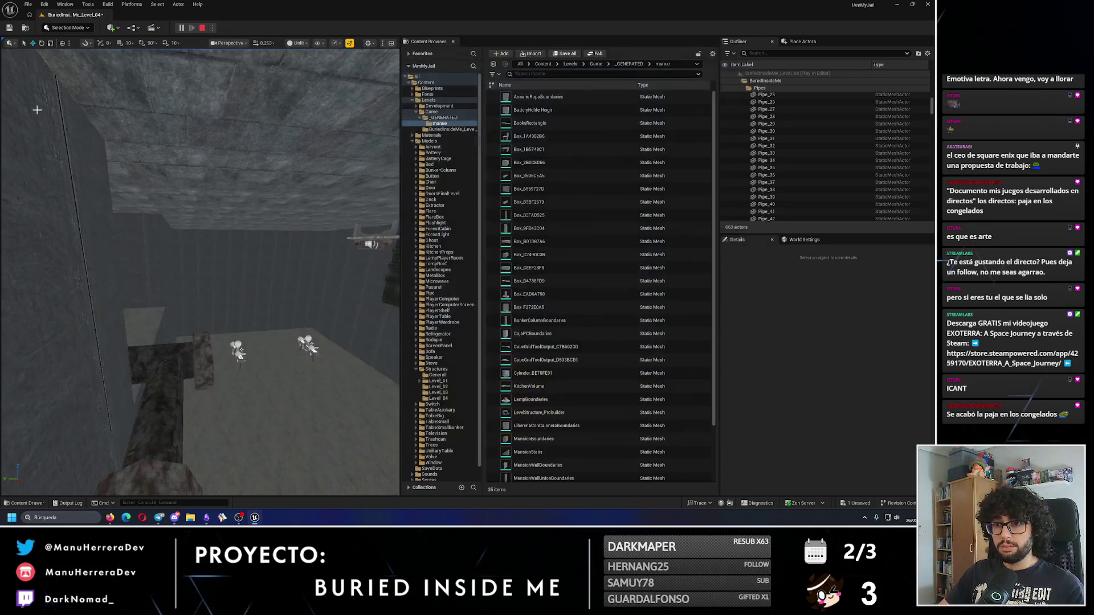
key("Escape")
Step: Select the diagonal Pipe_132 and undo an accidental move of it
left_click(85, 277)
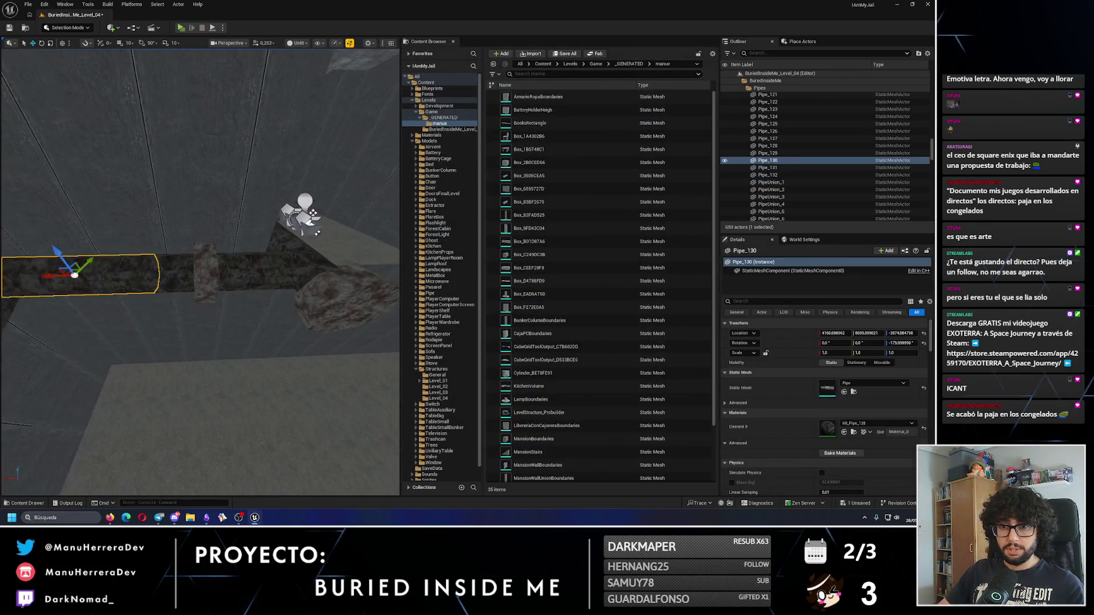
left_click(245, 182)
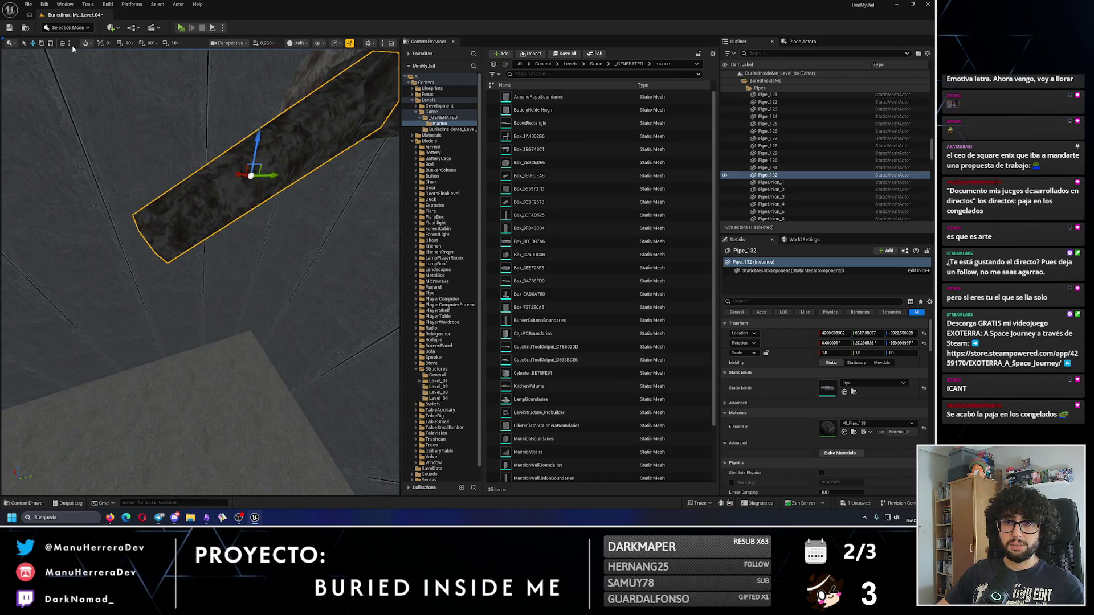
left_click_drag(201, 102, 201, 131)
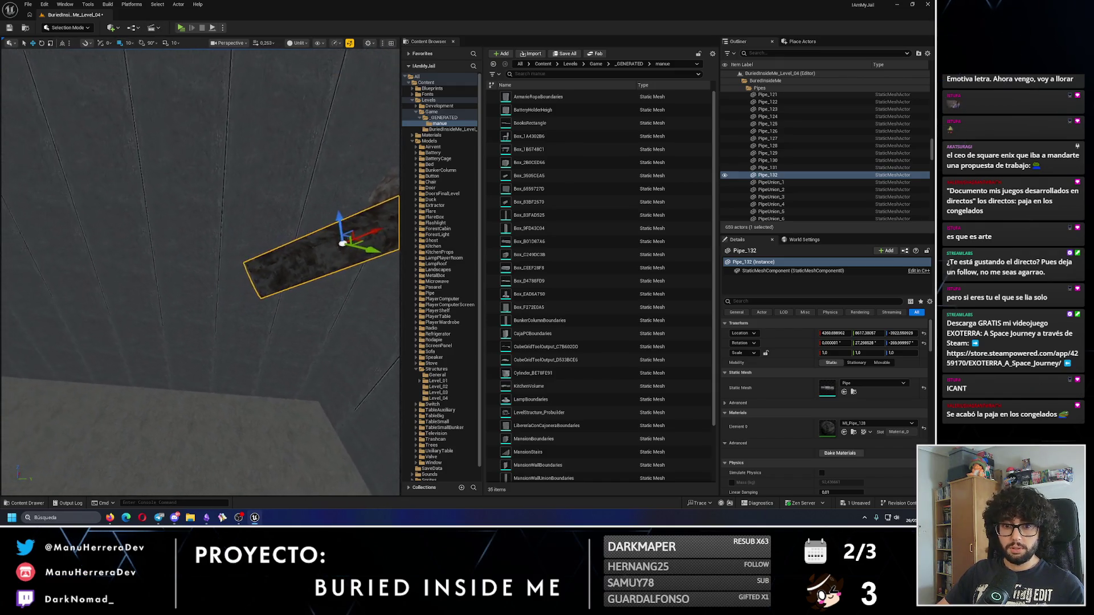
left_click_drag(385, 232, 381, 245)
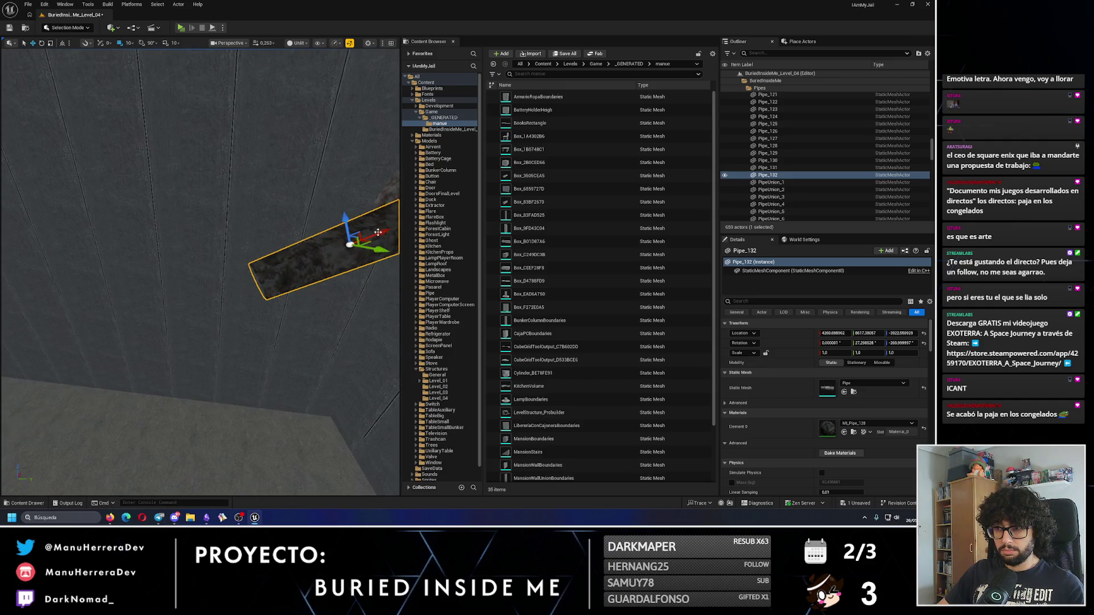
key("ctrl+z")
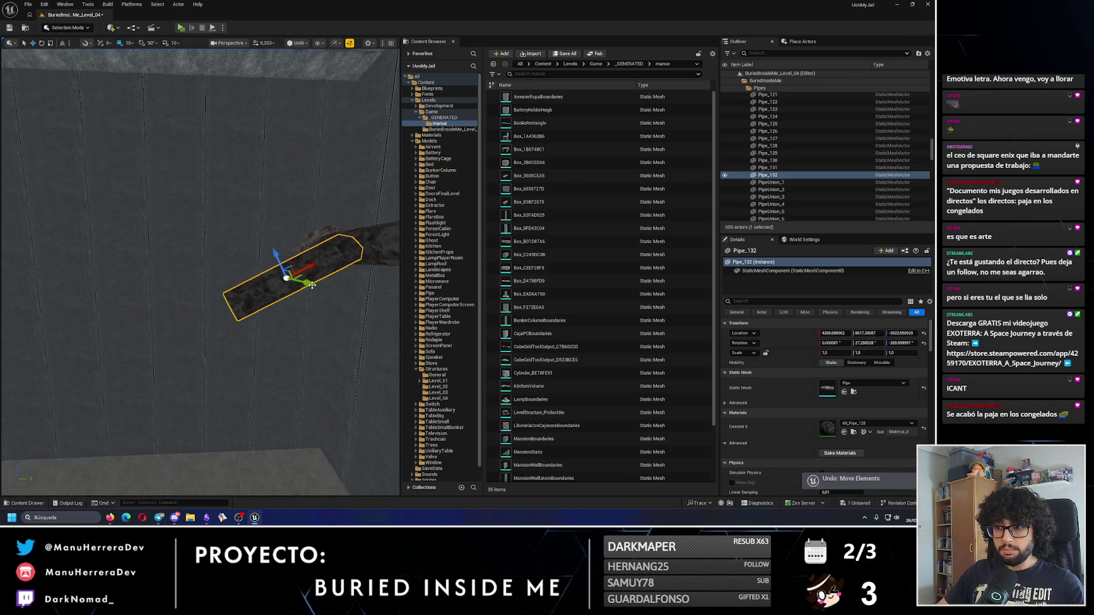
left_click_drag(201, 245, 200, 262)
mouse_move(343, 269)
left_mouse_down()
mouse_move(152, 361)
mouse_move(223, 365)
mouse_move(376, 450)
mouse_move(297, 398)
mouse_move(259, 352)
mouse_move(276, 311)
mouse_move(237, 325)
mouse_move(217, 310)
mouse_move(363, 340)
mouse_move(284, 342)
mouse_move(393, 313)
mouse_move(199, 308)
mouse_move(188, 482)
mouse_move(252, 326)
left_mouse_up()
Step: Duplicate Pipe_132 as a rotated Pipe_134 and shift it along the run
key("e")
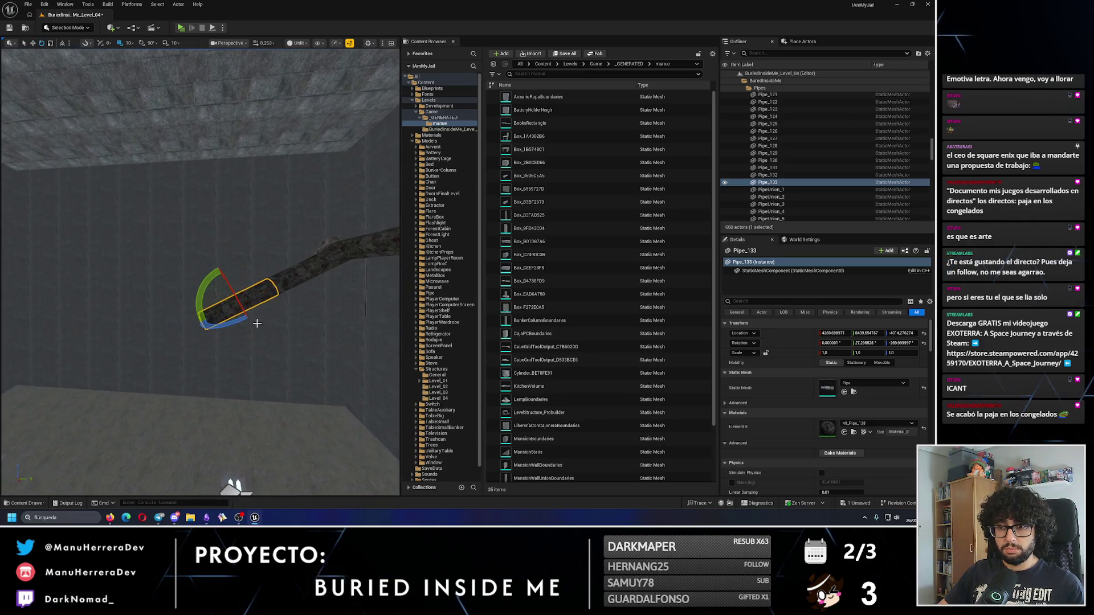
left_click_drag(206, 283, 277, 315)
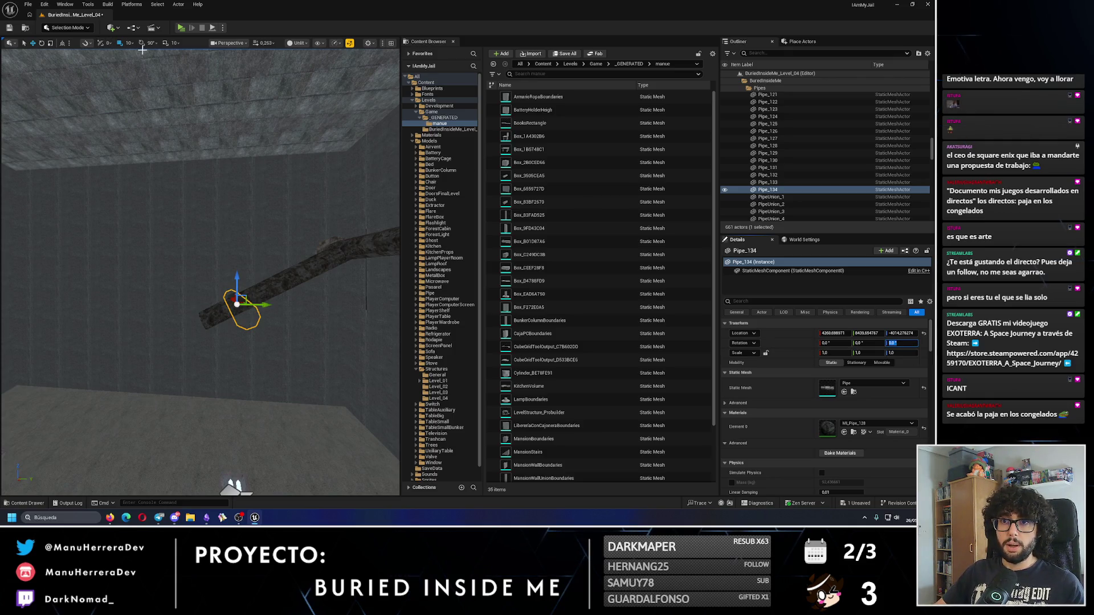
key("f")
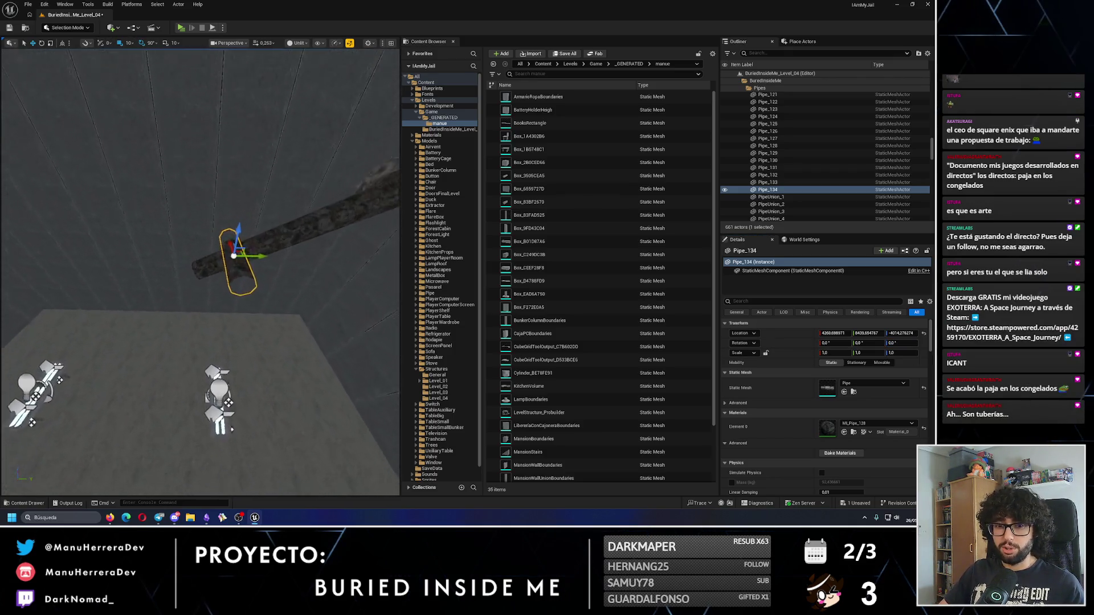
scroll(199, 271, "down", 5)
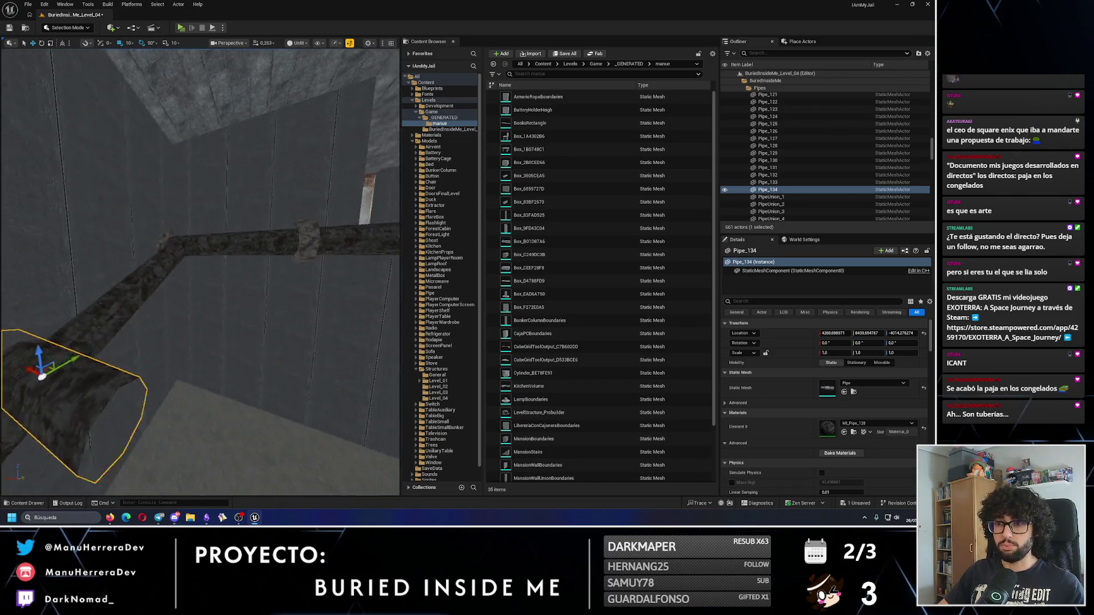
left_click_drag(214, 253, 215, 252)
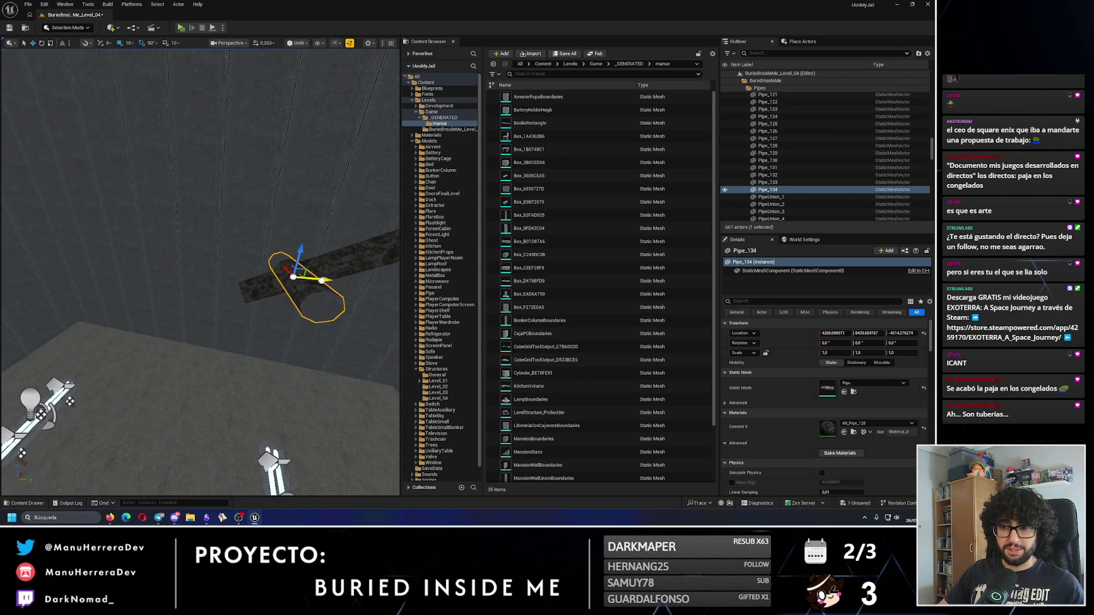
left_click_drag(269, 284, 289, 282)
left_click_drag(117, 312, 180, 310)
left_click_drag(195, 268, 195, 269)
left_click(281, 287)
mouse_move(281, 287)
left_mouse_down()
mouse_move(317, 276)
mouse_move(238, 237)
left_mouse_up()
Step: Duplicate PipeUnion_123 as PipeUnion_124 lowered 20 units, then select Pipe_133 and Pipe_132
key("ctrl+d")
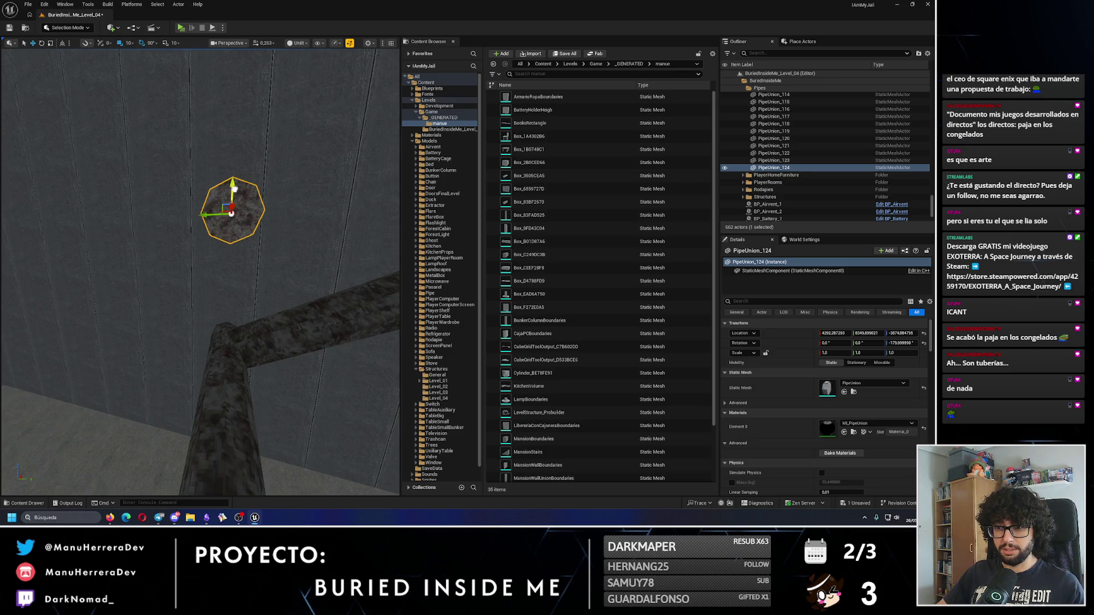
mouse_move(229, 292)
left_mouse_down()
mouse_move(200, 322)
mouse_move(98, 183)
mouse_move(154, 228)
mouse_move(187, 219)
mouse_move(170, 258)
left_mouse_up()
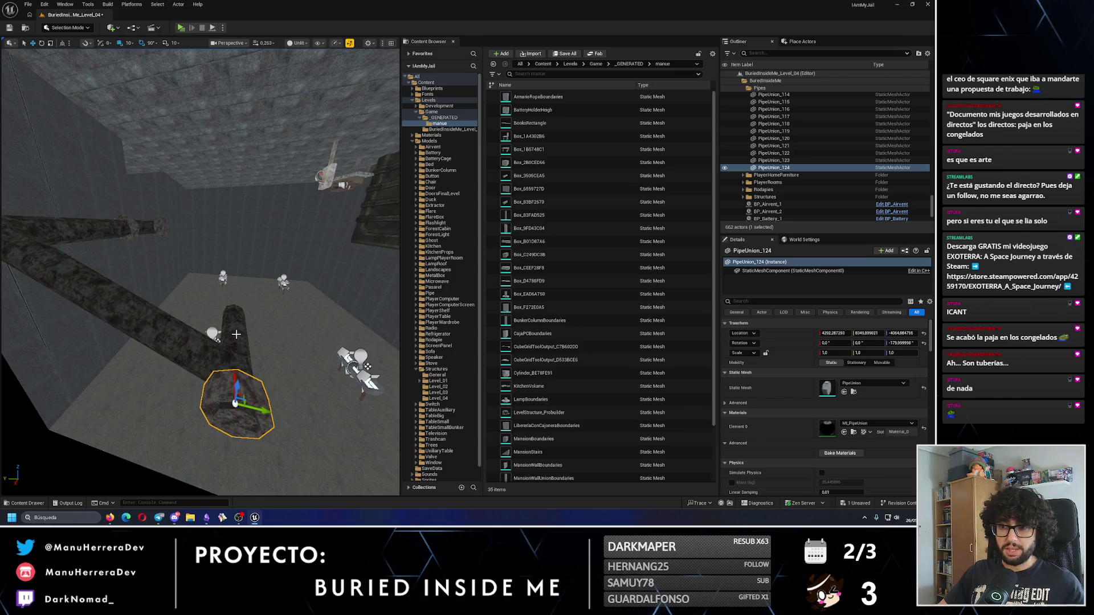
left_click(236, 334, "ctrl")
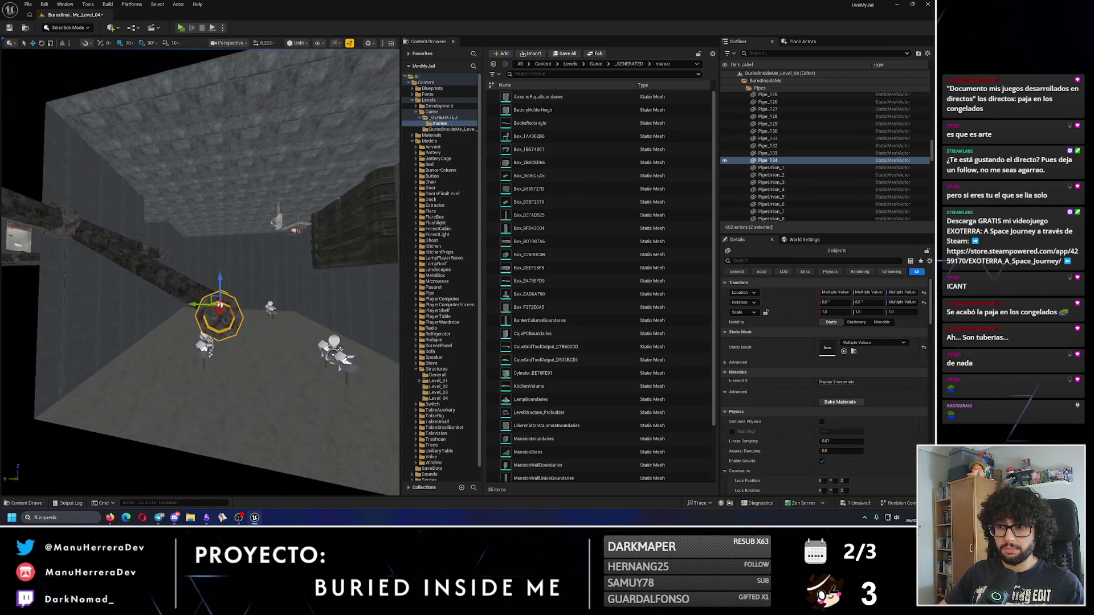
key("e")
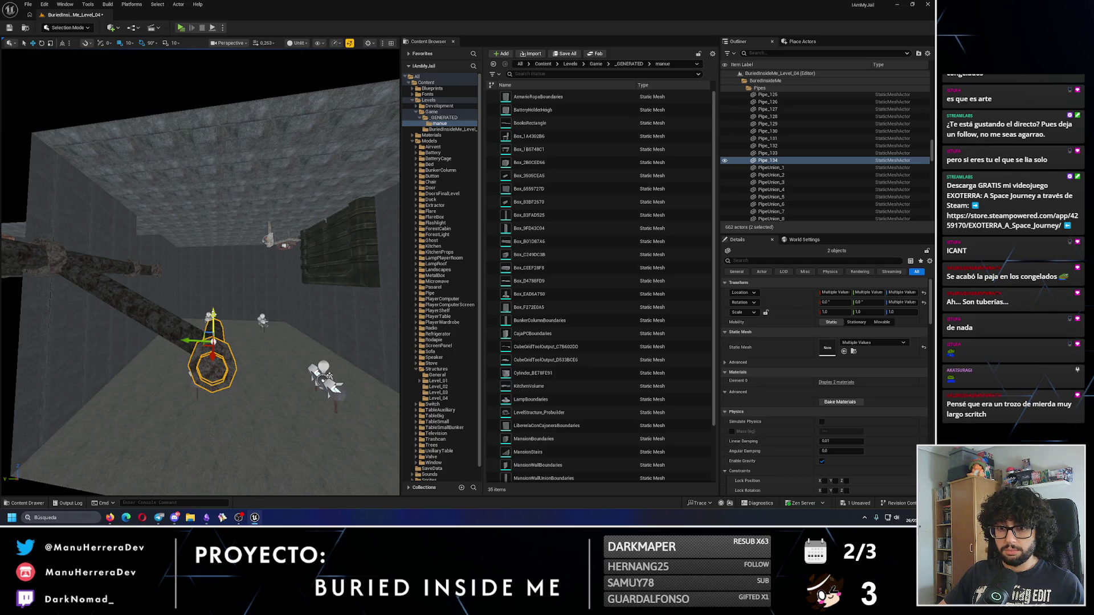
key("d")
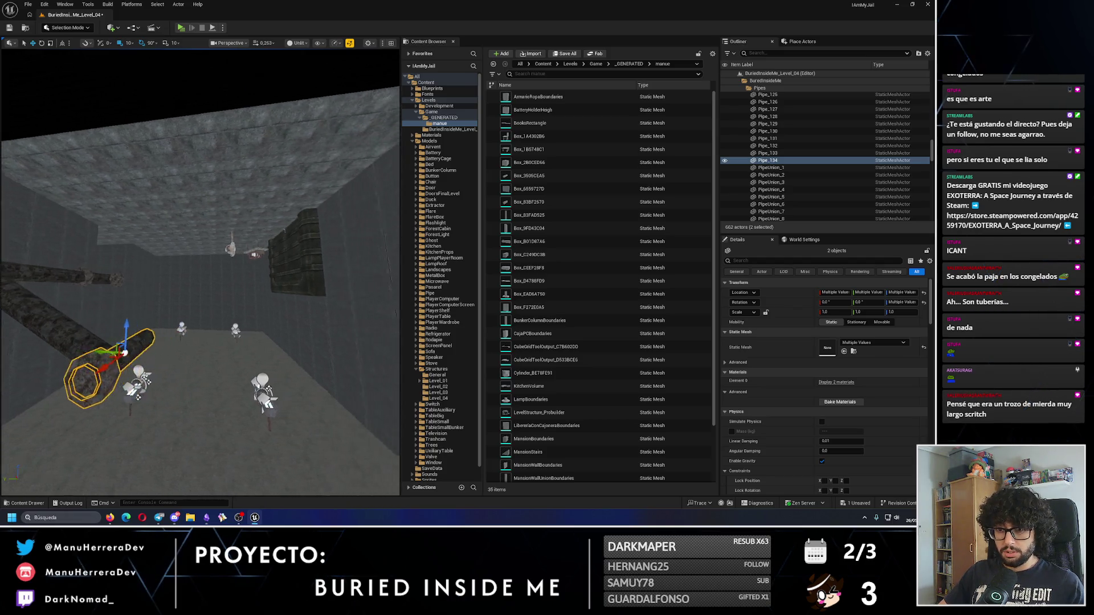
left_click(207, 327)
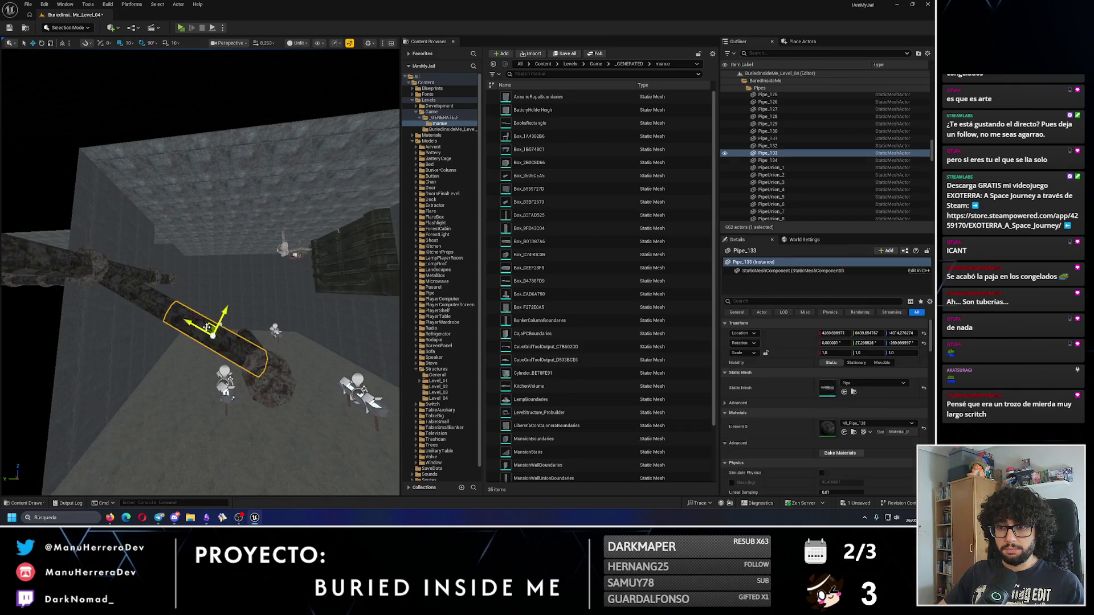
left_click(135, 294, "ctrl")
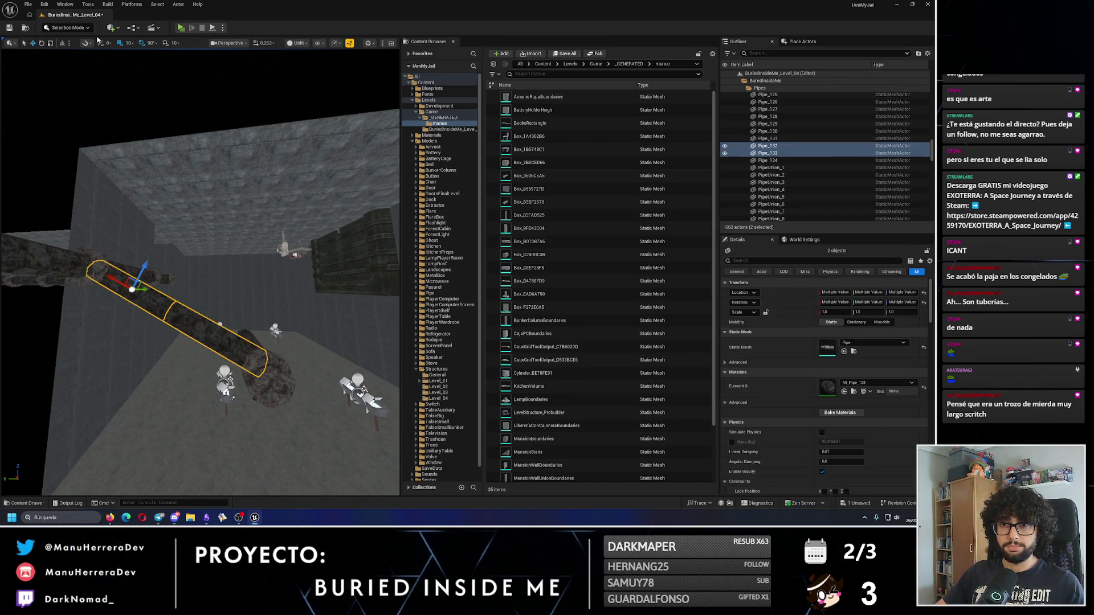
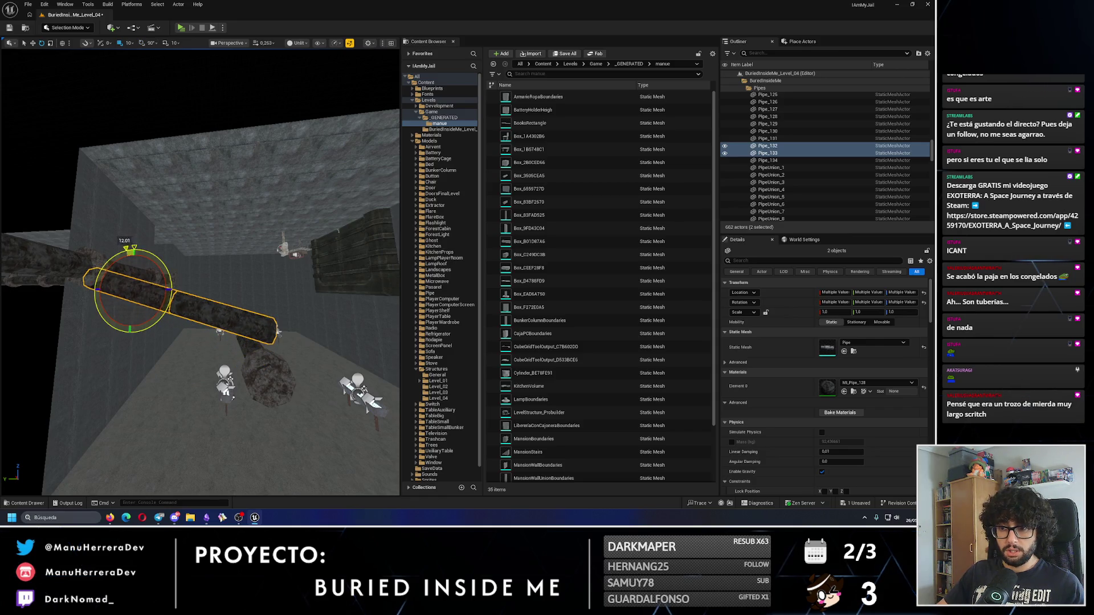
Step: Frame the selected pipes and switch the move gizmo to World coordinates
mouse_move(155, 265)
left_mouse_down()
mouse_move(154, 231)
mouse_move(158, 321)
mouse_move(147, 317)
mouse_move(146, 272)
mouse_move(108, 311)
left_mouse_up()
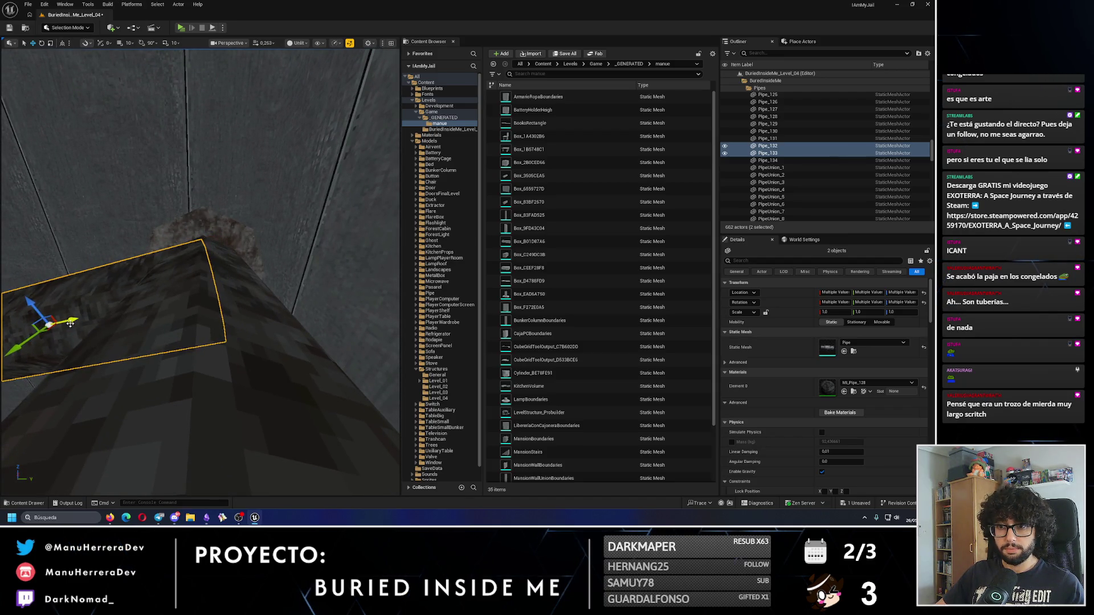
key("f")
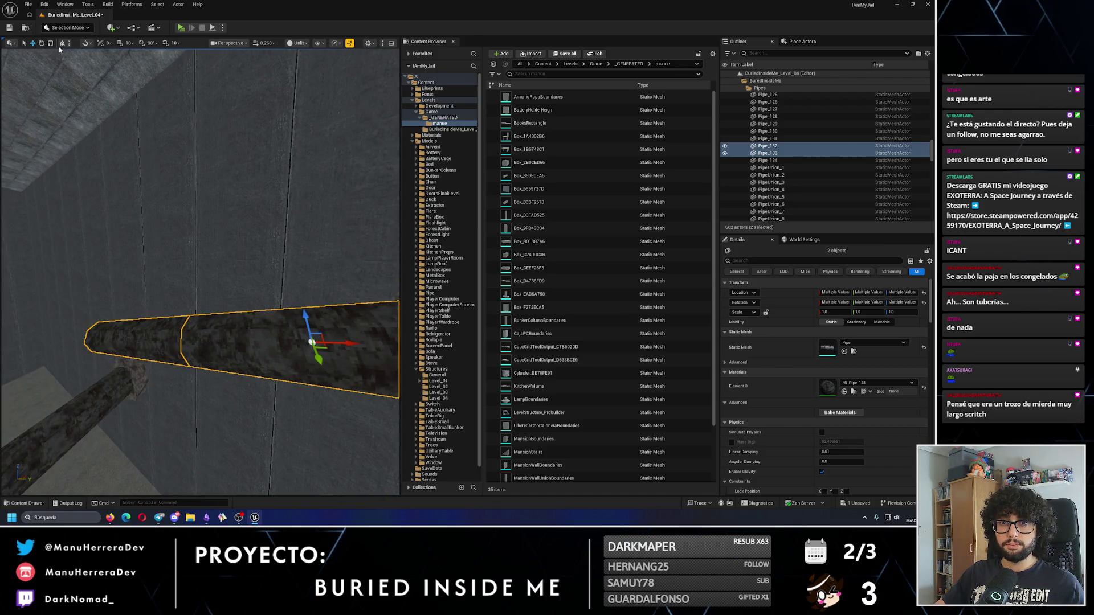
left_click(62, 44)
left_click_drag(114, 285, 12, 370)
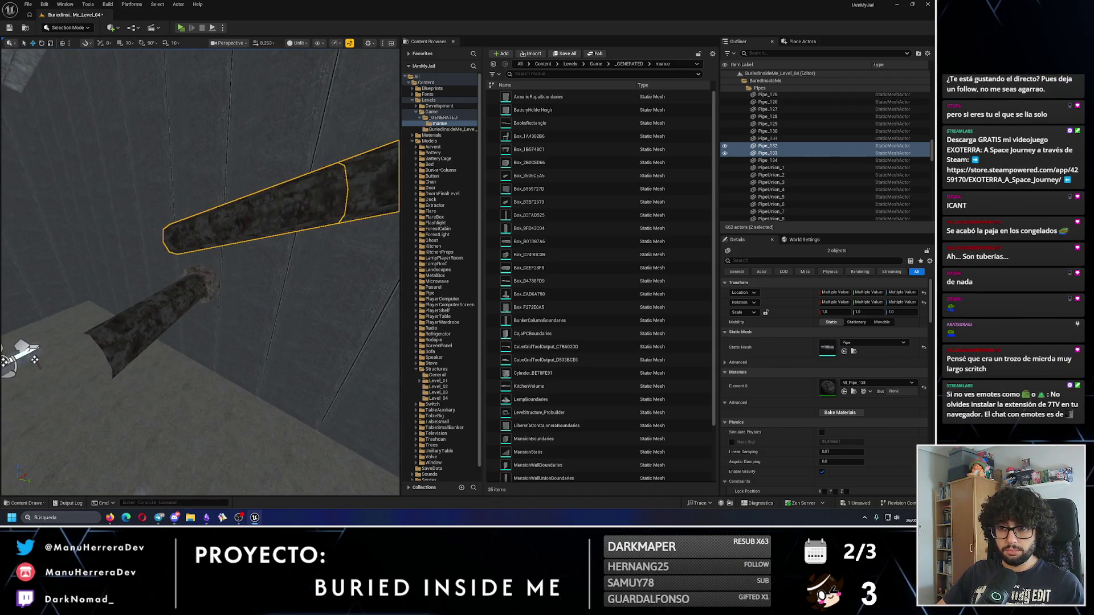
Step: Line up the new Pipe_134 along the wall and select the pipe union at the joint
left_click(193, 272)
scroll(164, 277, "up", 2)
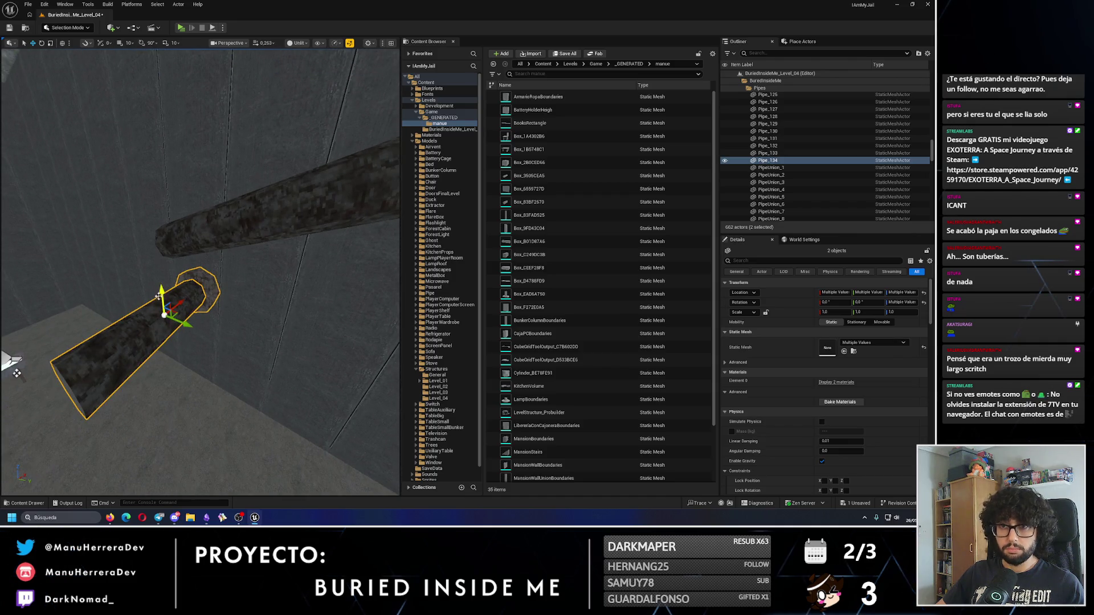
mouse_move(17, 374)
left_mouse_down()
mouse_move(35, 364)
mouse_move(5, 378)
mouse_move(49, 354)
mouse_move(34, 331)
mouse_move(268, 270)
mouse_move(248, 300)
mouse_move(210, 307)
left_mouse_up()
left_click(210, 306)
scroll(257, 302, "down", 3)
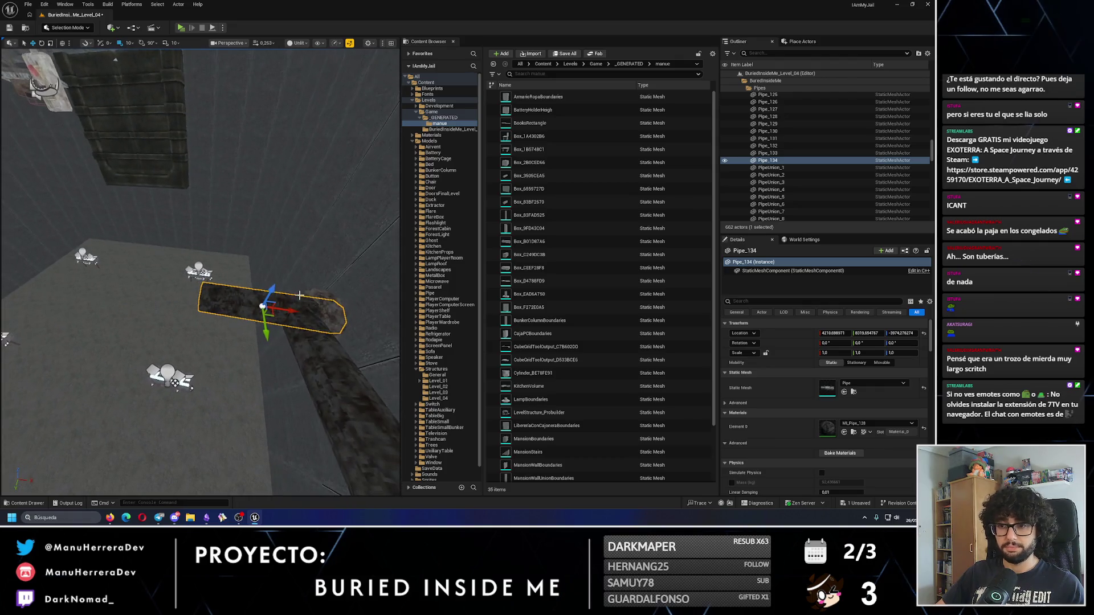
left_click_drag(5, 338, 6, 337)
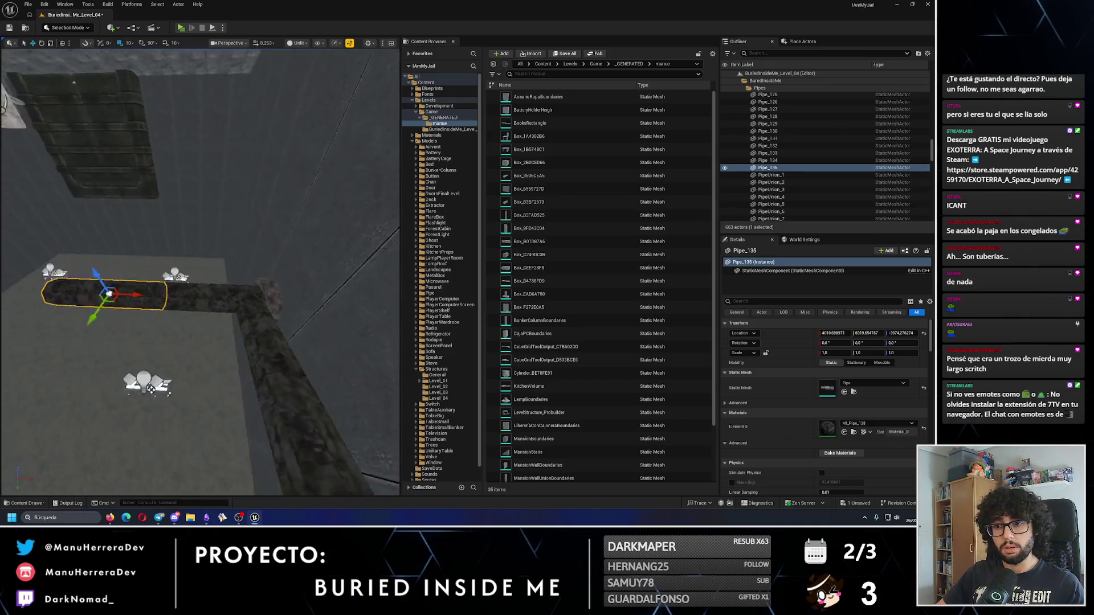
left_click_drag(215, 283, 215, 284)
left_click(239, 285)
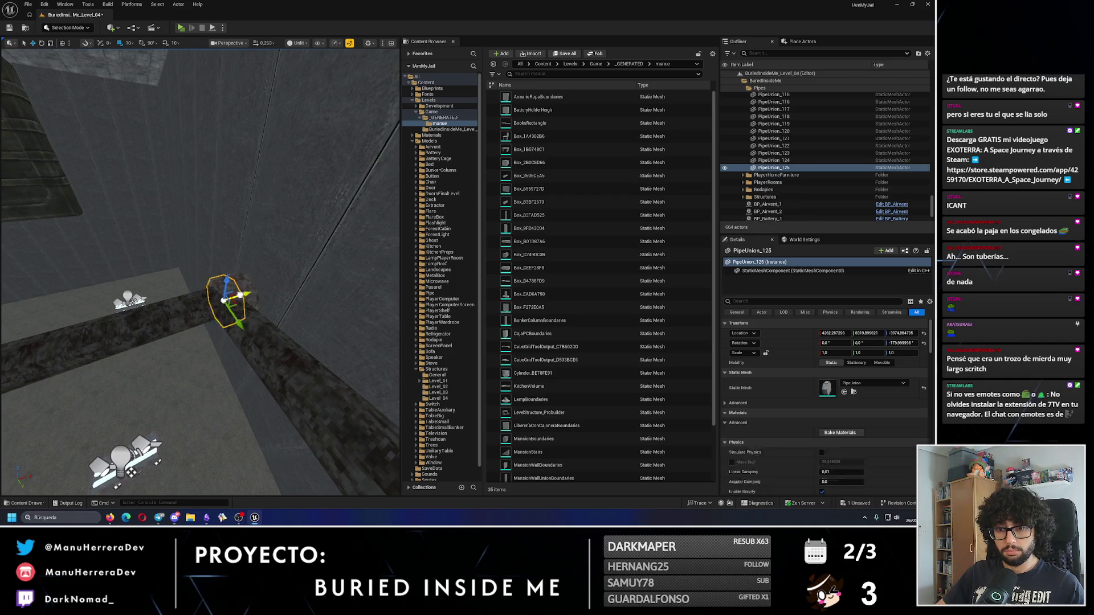
Step: Focus on Pipe_135 and Alt-drag a copy along X to extend the run
key("f")
left_click(238, 347)
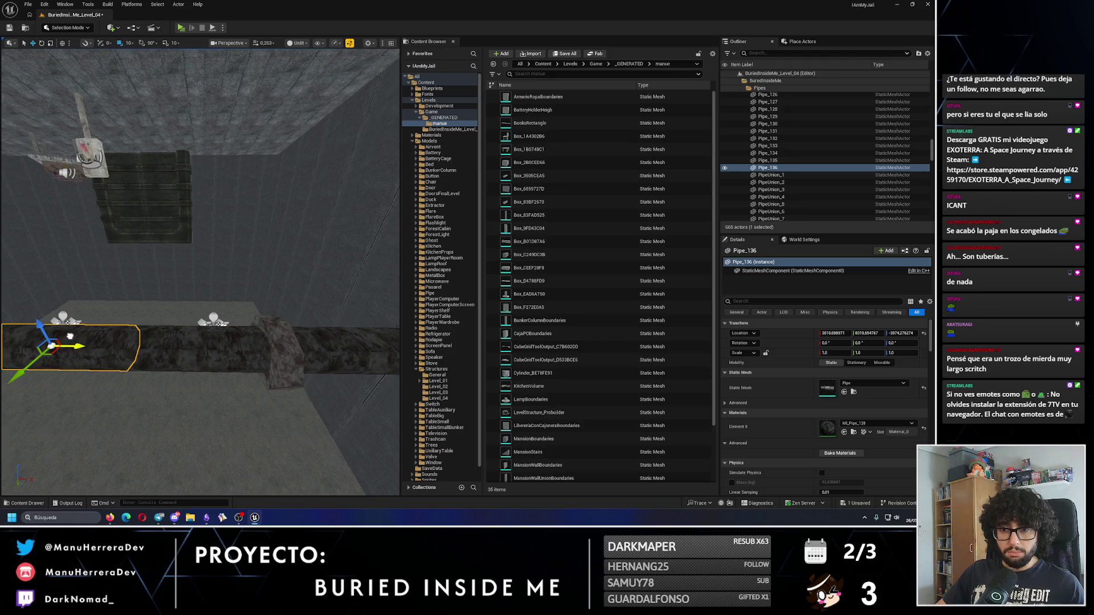
key("f")
mouse_move(223, 356)
left_mouse_down()
mouse_move(119, 367)
mouse_move(289, 353)
left_mouse_up()
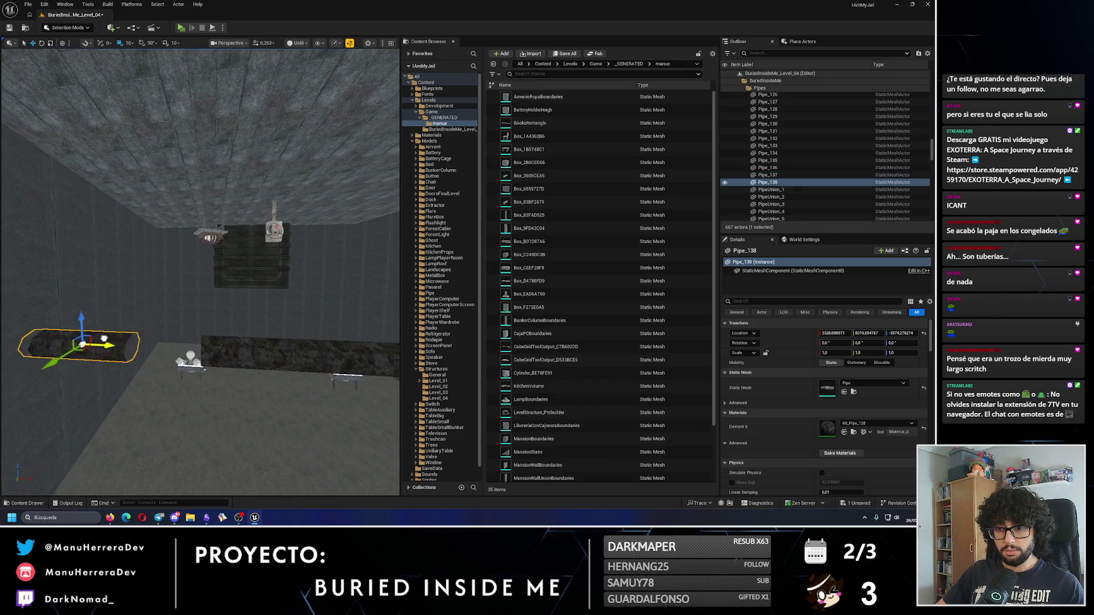
Step: Undo the accidental rotation and return Pipe_138 to the move gizmo for placing copies
left_click_drag(169, 345, 169, 344)
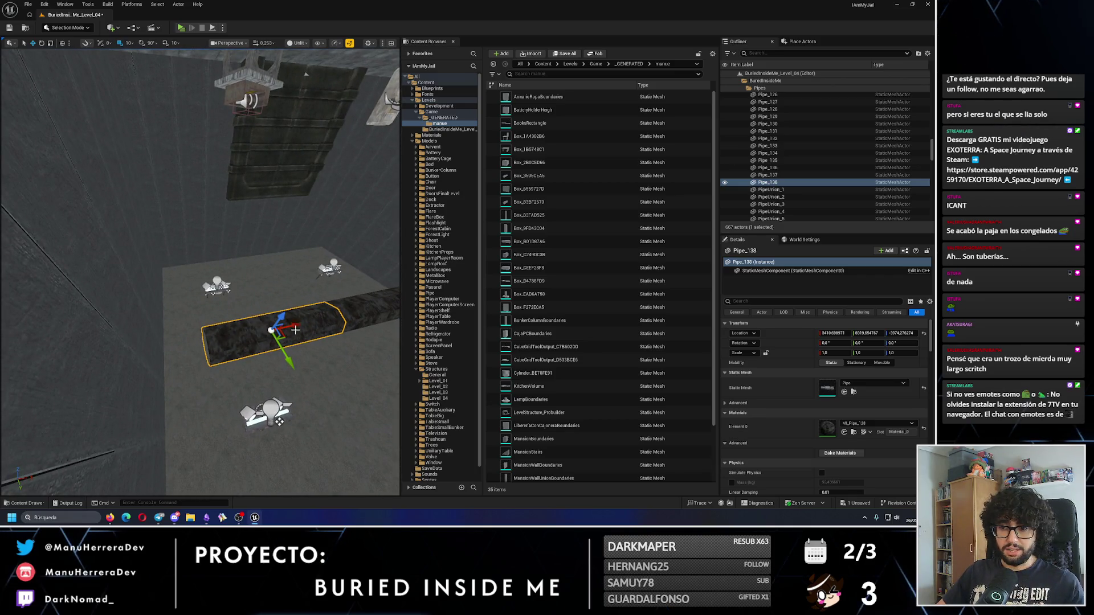
left_click_drag(169, 347, 191, 325)
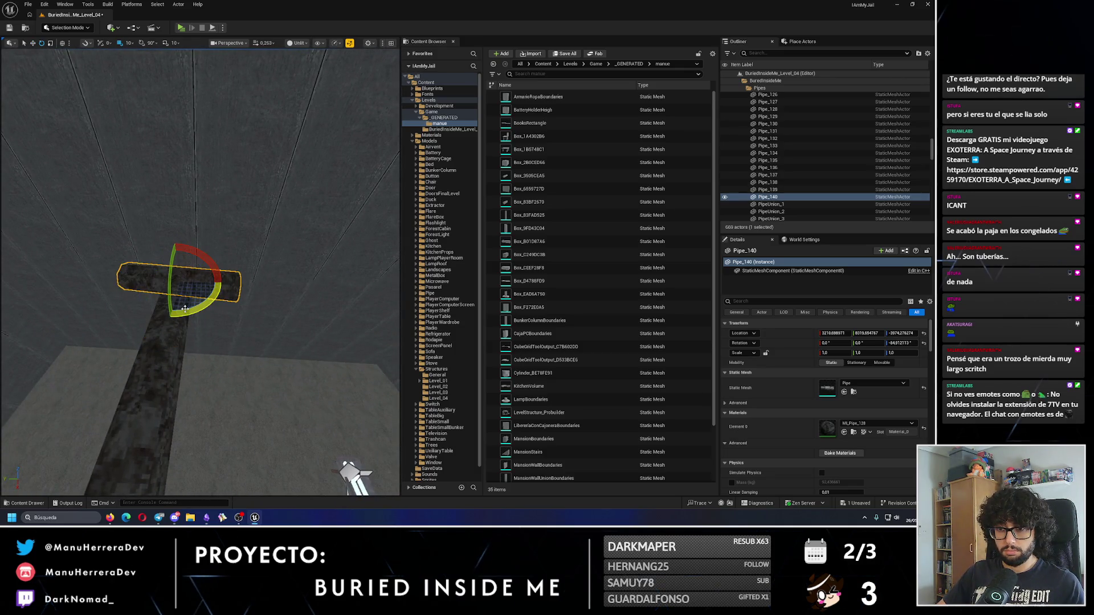
key("ctrl+z")
key("ctrl+z")
key("ctrl+z")
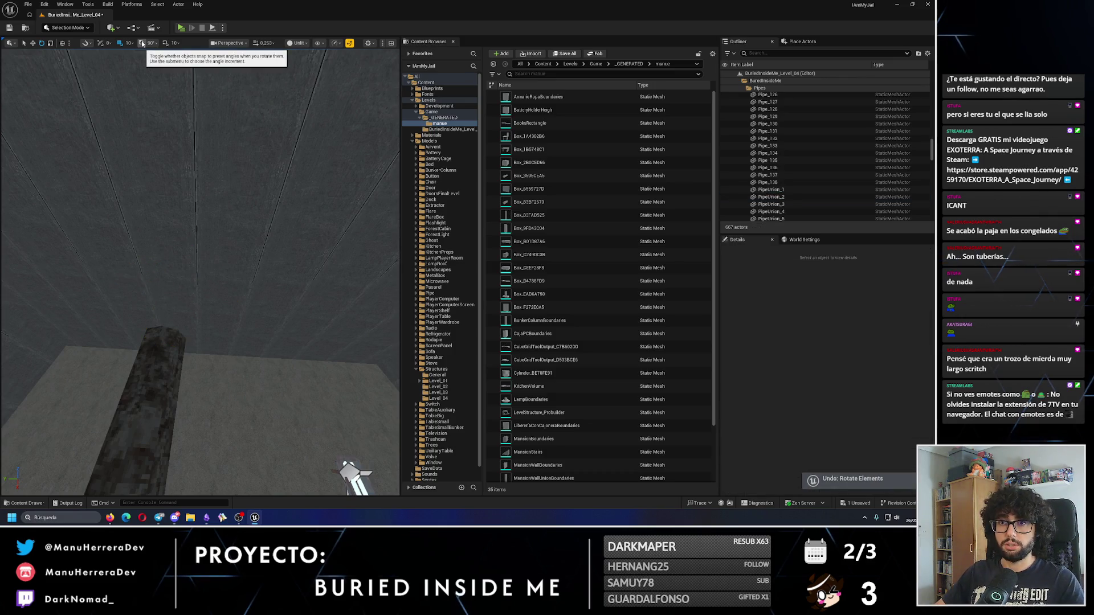
mouse_move(273, 282)
left_mouse_down()
mouse_move(121, 286)
mouse_move(194, 302)
left_mouse_up()
left_click(273, 282)
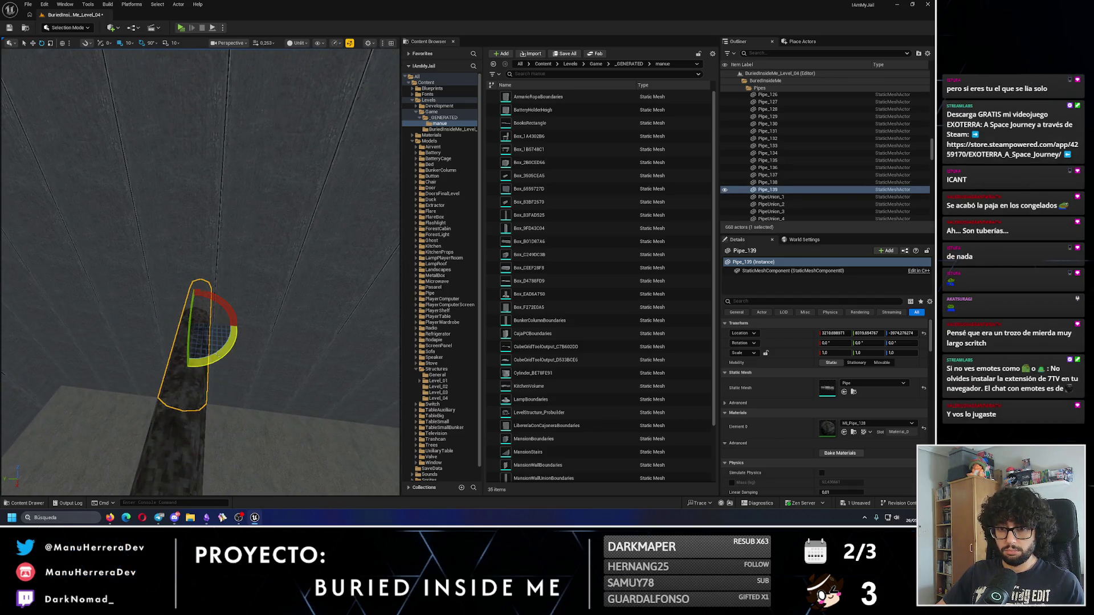
key("w")
mouse_move(216, 356)
left_mouse_down()
mouse_move(222, 343)
mouse_move(234, 356)
mouse_move(185, 320)
mouse_move(193, 325)
left_mouse_up()
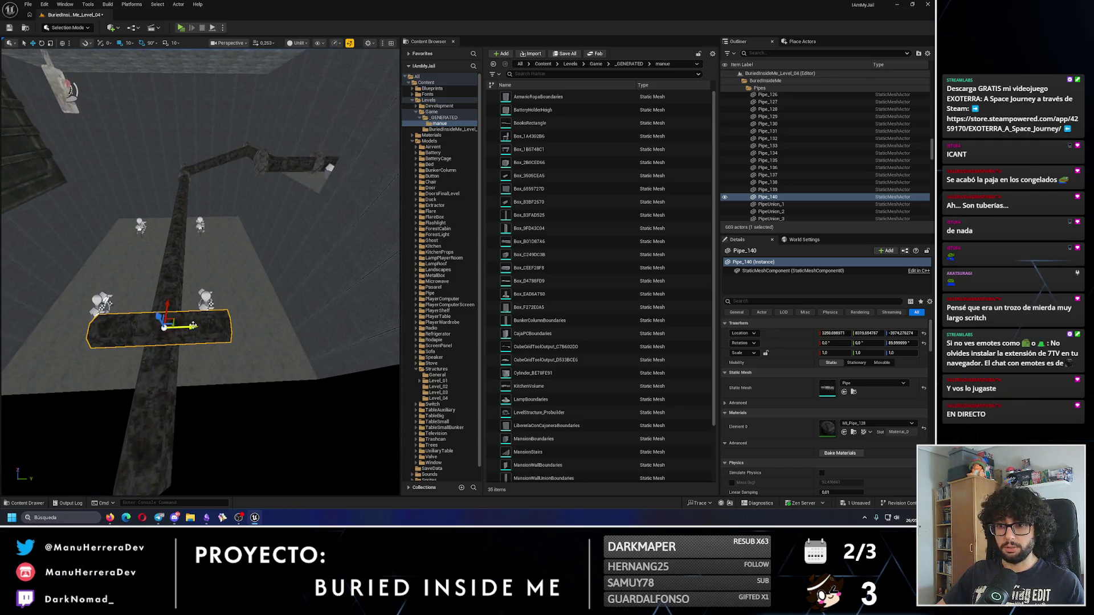
mouse_move(313, 318)
left_mouse_down()
mouse_move(197, 368)
mouse_move(217, 359)
mouse_move(233, 308)
left_mouse_up()
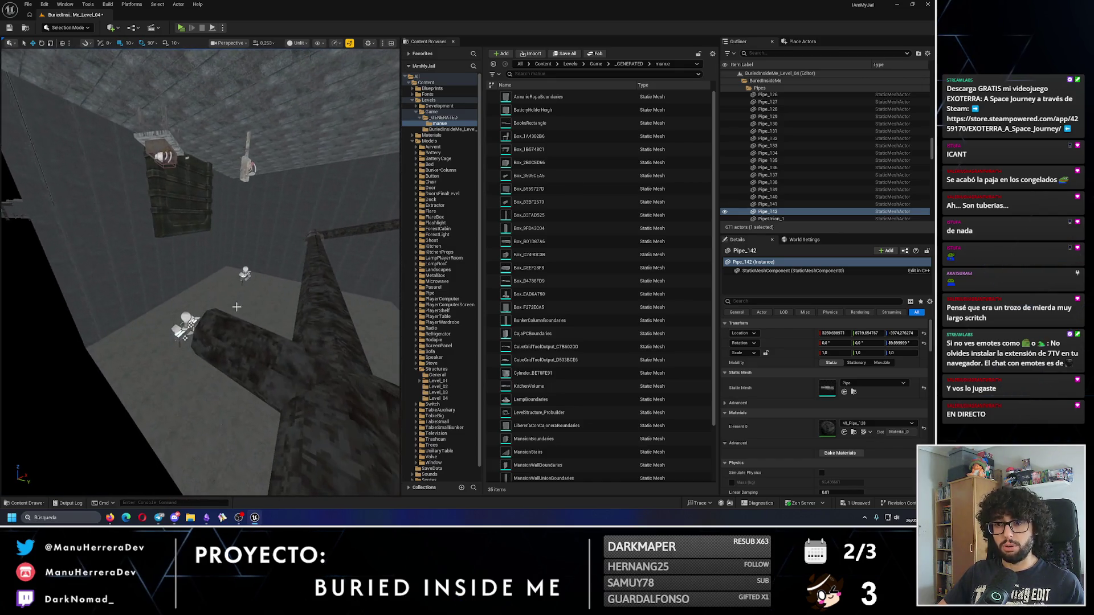
Step: Nudge Pipe_144 slightly along Y and raise Pipe_146 into line along the wall
left_click(262, 355)
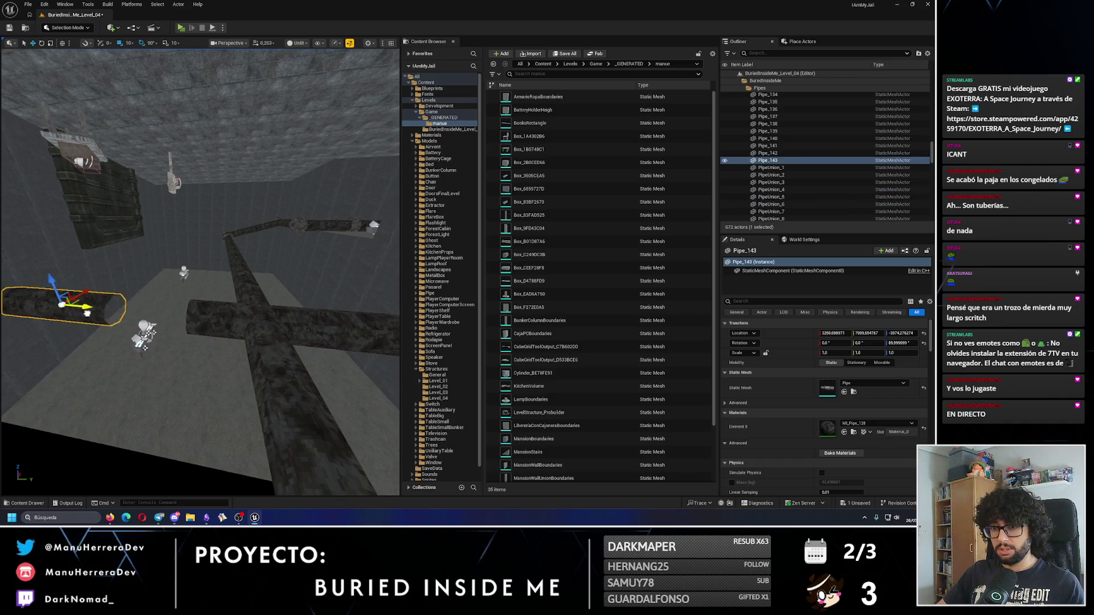
left_click_drag(234, 308, 234, 308)
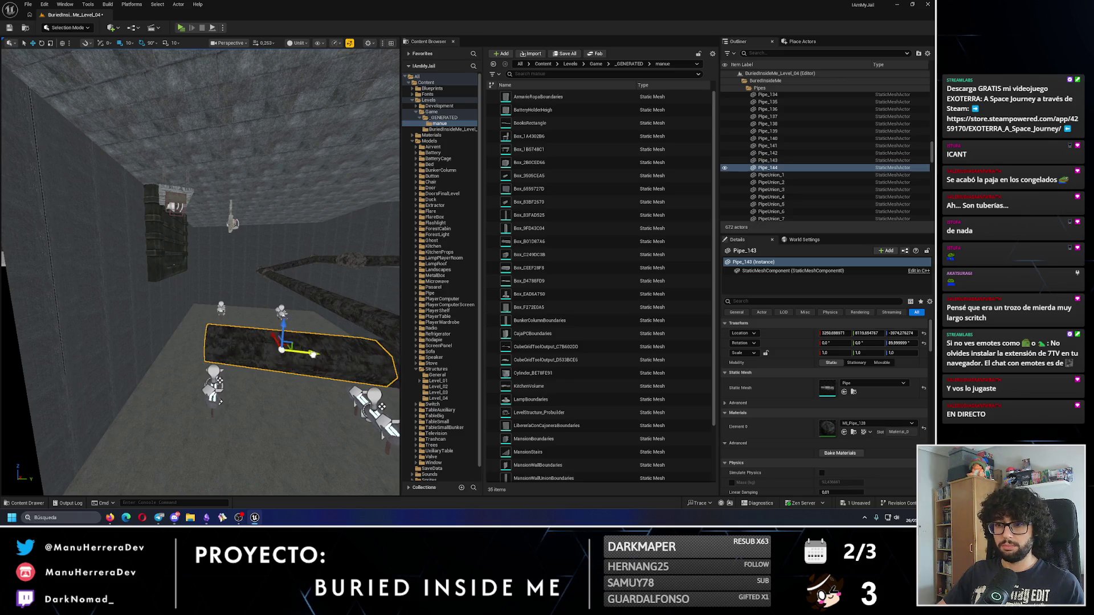
left_click_drag(167, 336, 174, 336)
left_click_drag(233, 308, 234, 308)
left_click(296, 285)
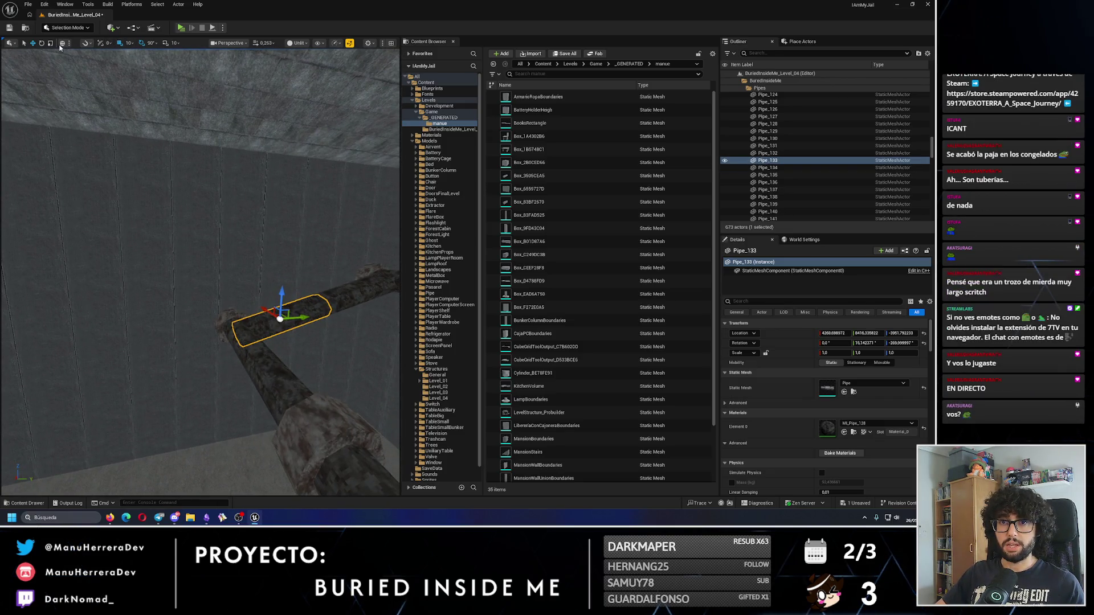
left_click_drag(341, 268, 340, 267)
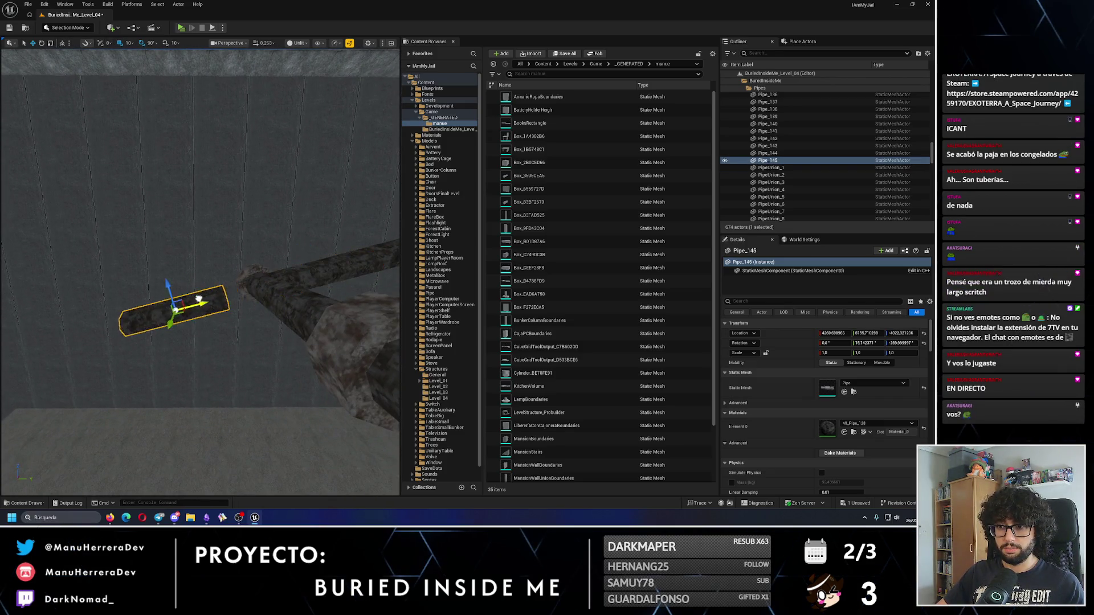
left_click_drag(235, 285, 255, 272)
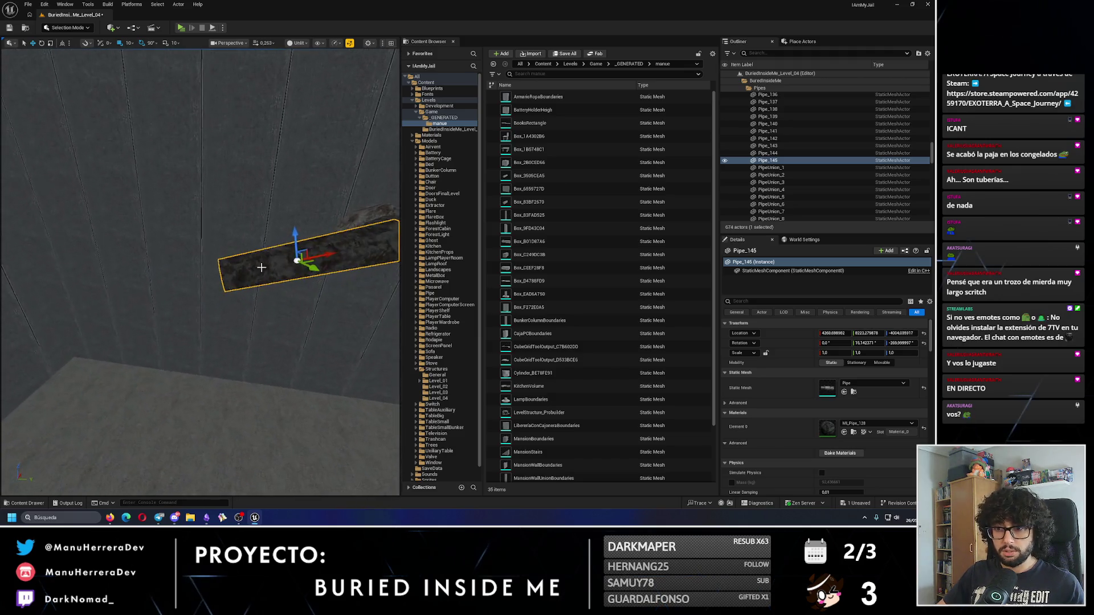
mouse_move(177, 278)
left_mouse_down()
mouse_move(210, 272)
mouse_move(319, 188)
mouse_move(293, 220)
left_mouse_up()
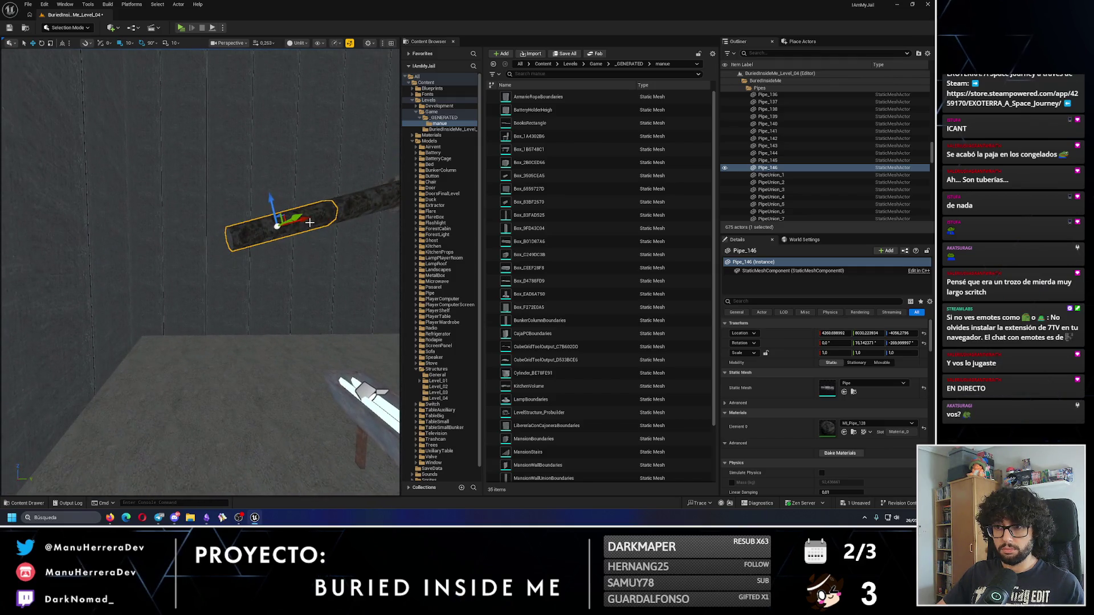
left_click_drag(209, 251, 209, 251)
Step: Duplicate MetalBox_1 with Ctrl+D and drag the copy toward the pipe room
left_click(17, 297)
key("ctrl+d")
key("Up")
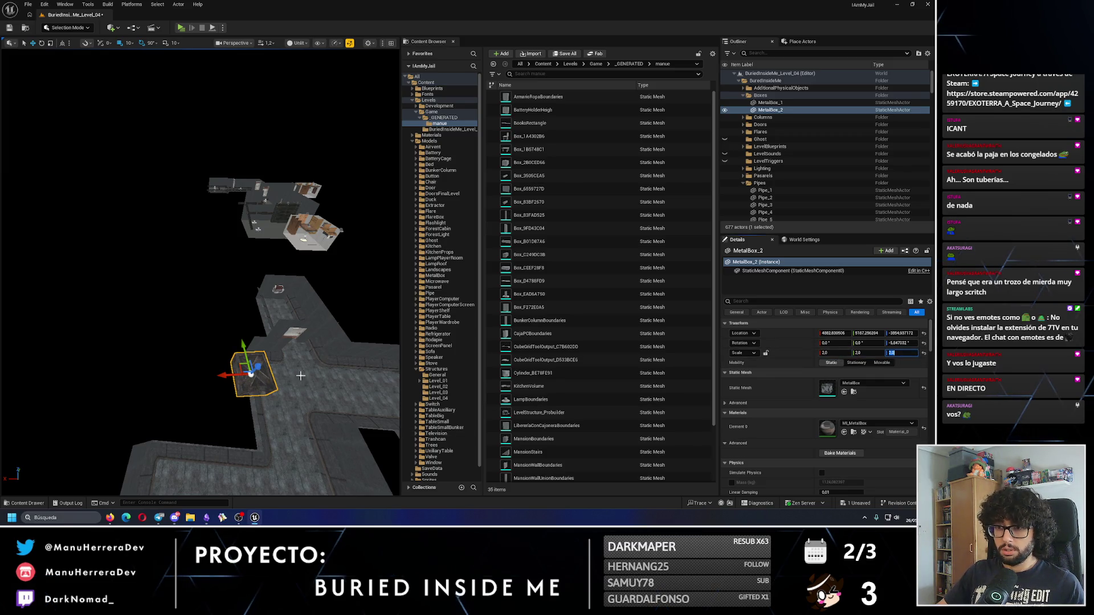
scroll(237, 245, "up", 5)
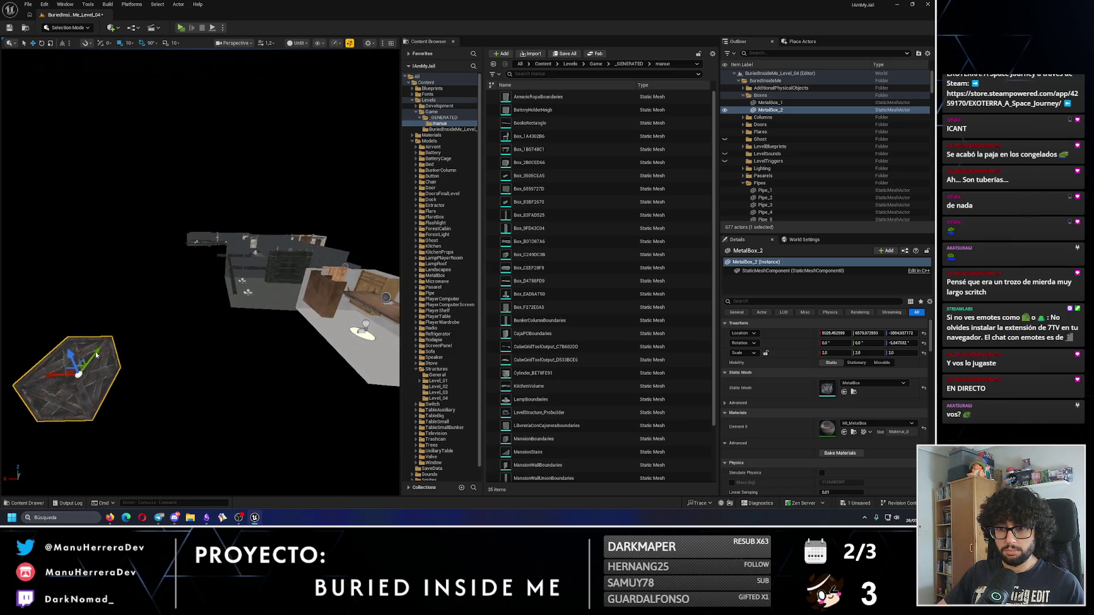
mouse_move(47, 376)
left_mouse_down()
mouse_move(227, 366)
mouse_move(176, 136)
mouse_move(230, 209)
mouse_move(390, 262)
mouse_move(274, 254)
mouse_move(73, 298)
left_mouse_up()
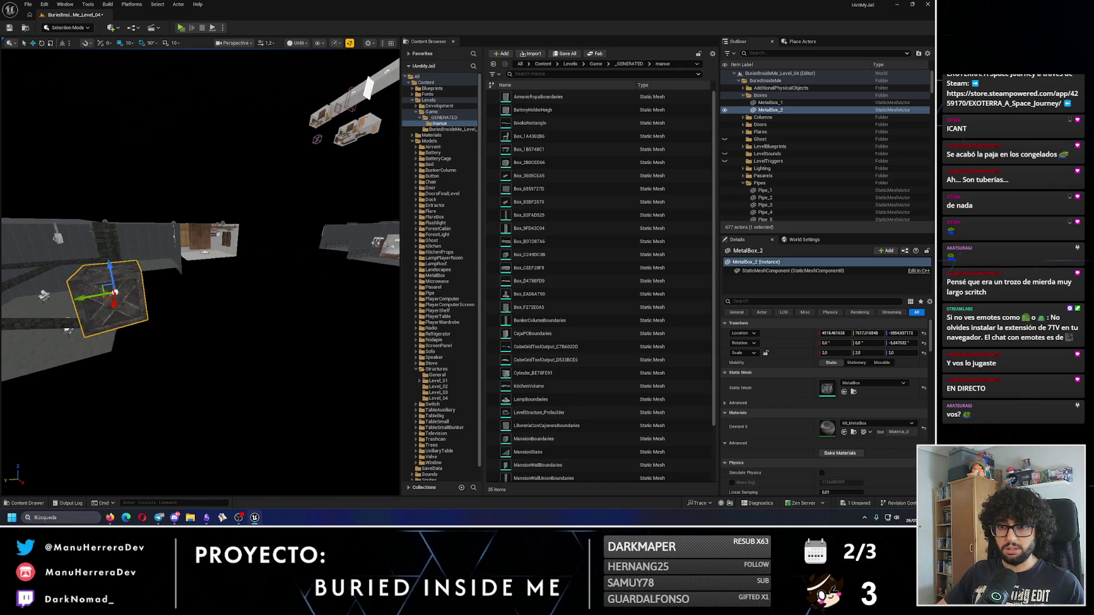
left_click_drag(8, 288, 264, 274)
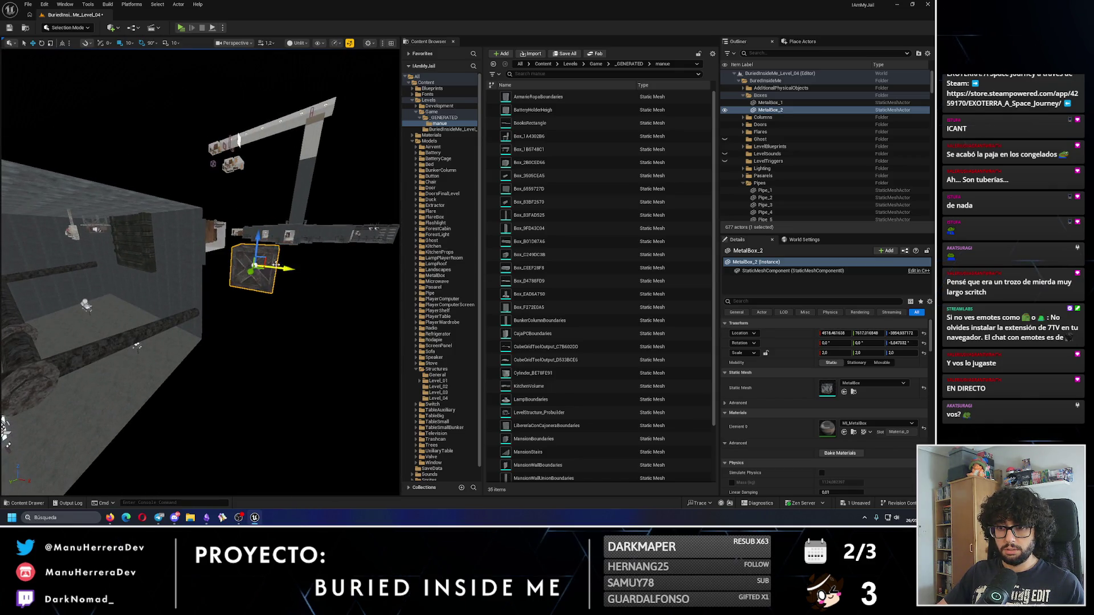
Step: Move MetalBox_2 inside the room and nudge it against the wall
mouse_move(5, 427)
left_mouse_down()
mouse_move(195, 318)
mouse_move(196, 337)
mouse_move(61, 378)
mouse_move(94, 373)
left_mouse_up()
mouse_move(227, 327)
left_mouse_down()
mouse_move(188, 319)
mouse_move(227, 327)
left_mouse_up()
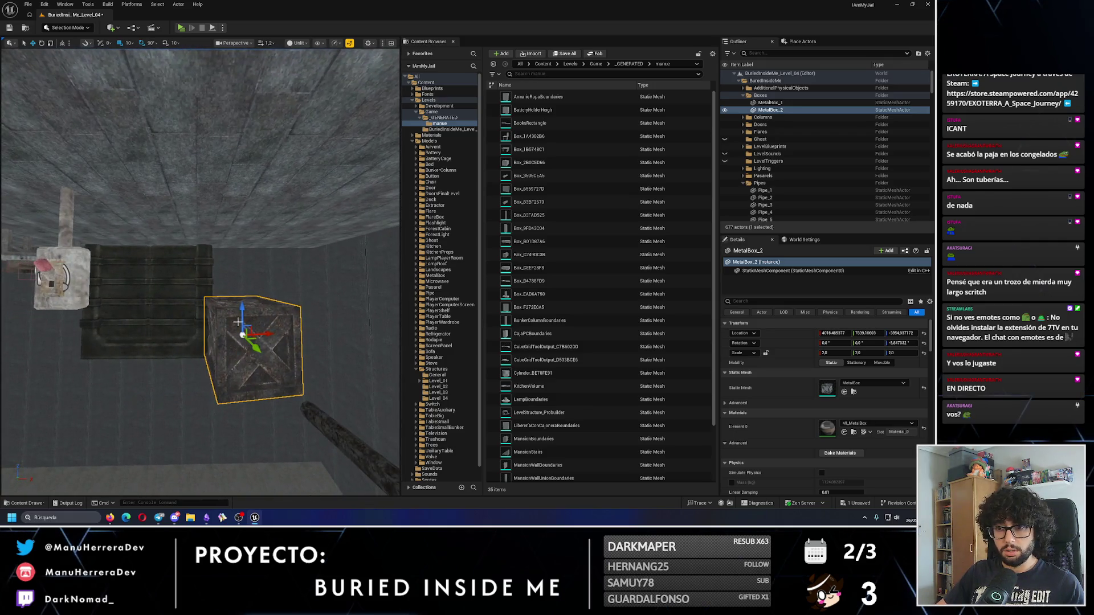
mouse_move(294, 255)
left_mouse_down()
mouse_move(279, 245)
mouse_move(294, 255)
mouse_move(285, 262)
mouse_move(304, 246)
left_mouse_up()
left_click_drag(205, 311, 199, 308)
left_click_drag(163, 340, 180, 333)
mouse_move(167, 283)
left_mouse_down()
mouse_move(232, 295)
mouse_move(244, 302)
mouse_move(240, 319)
mouse_move(184, 325)
mouse_move(151, 204)
left_mouse_up()
left_click(239, 316)
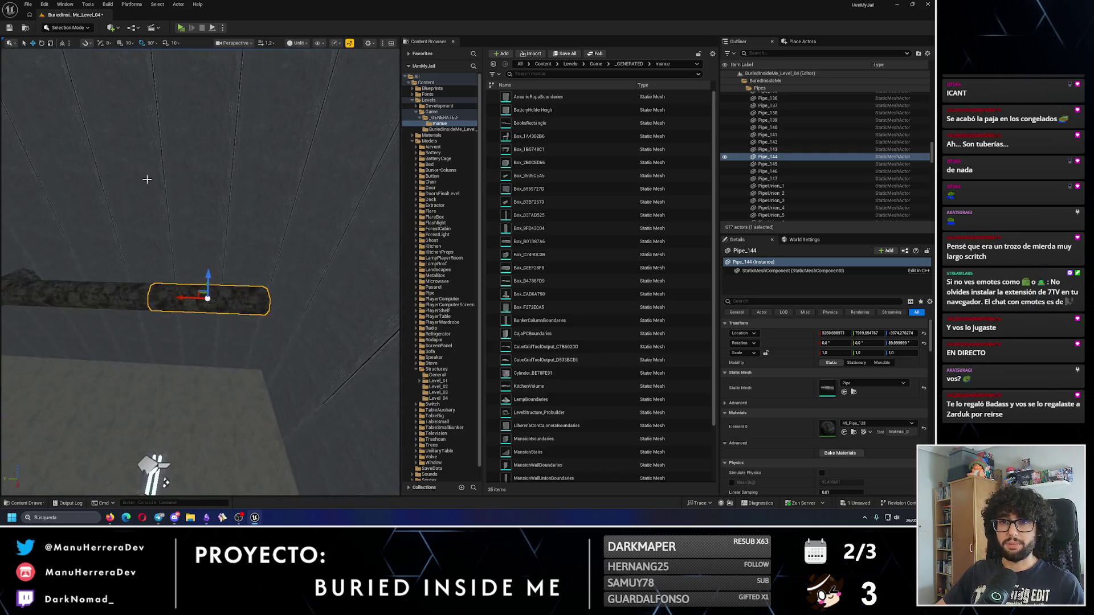
Step: Fly around the room reviewing the pipe run, switch to Lit view, and start a play test
left_click_drag(125, 264, 125, 264)
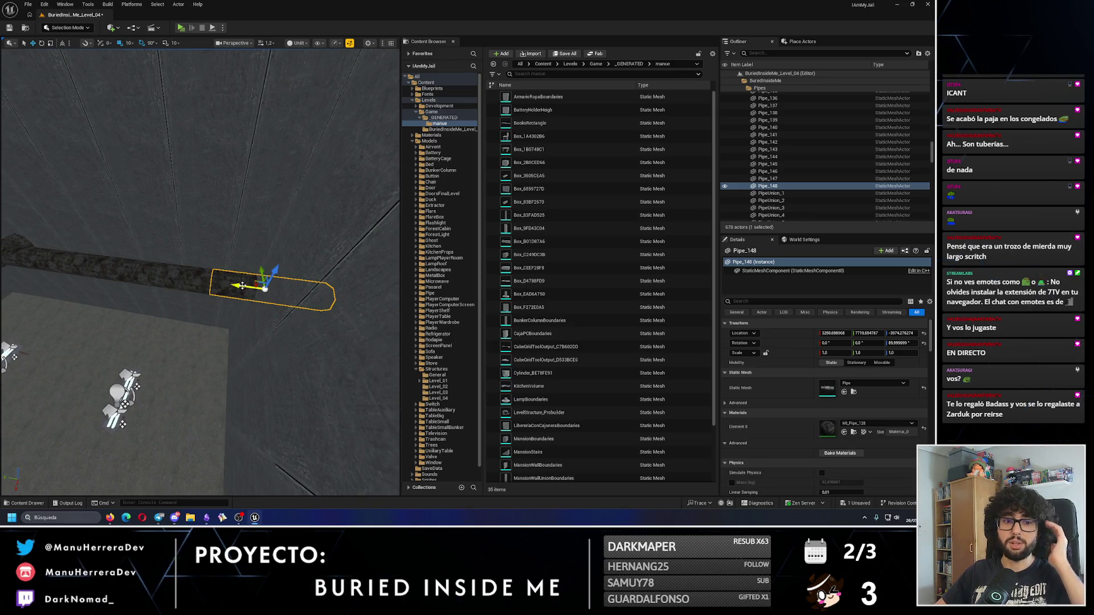
left_click_drag(125, 264, 125, 264)
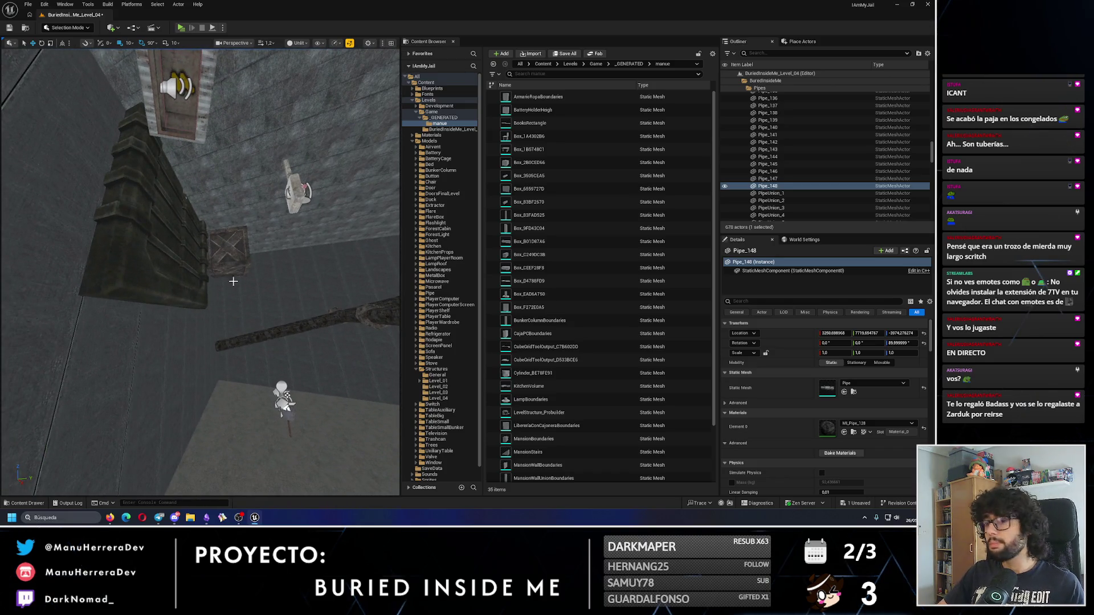
left_click_drag(280, 332, 280, 332)
key("w")
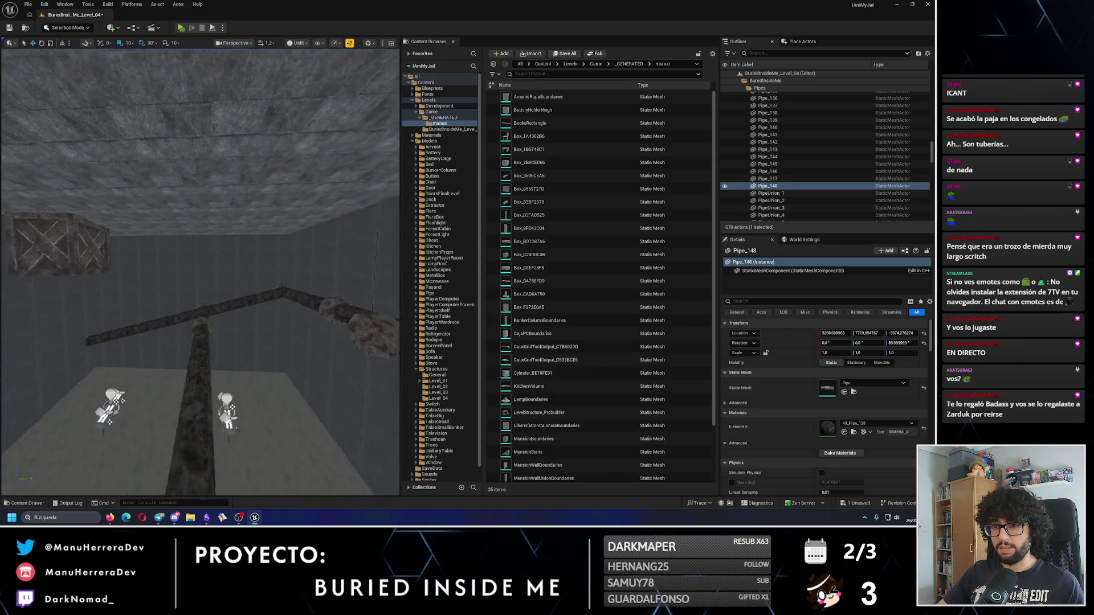
key("alt+4")
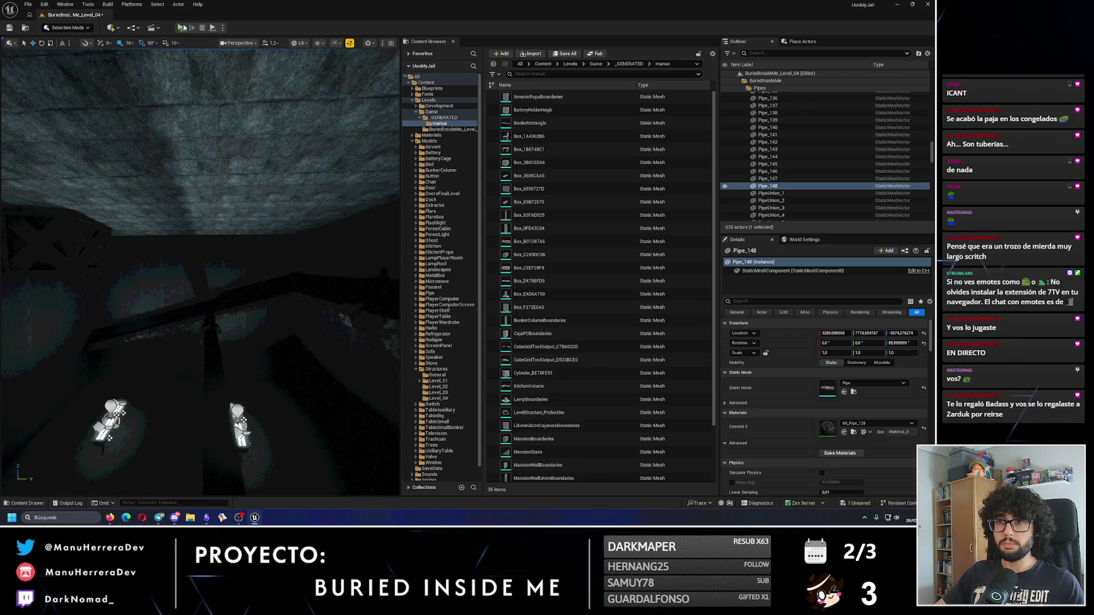
key("alt+p")
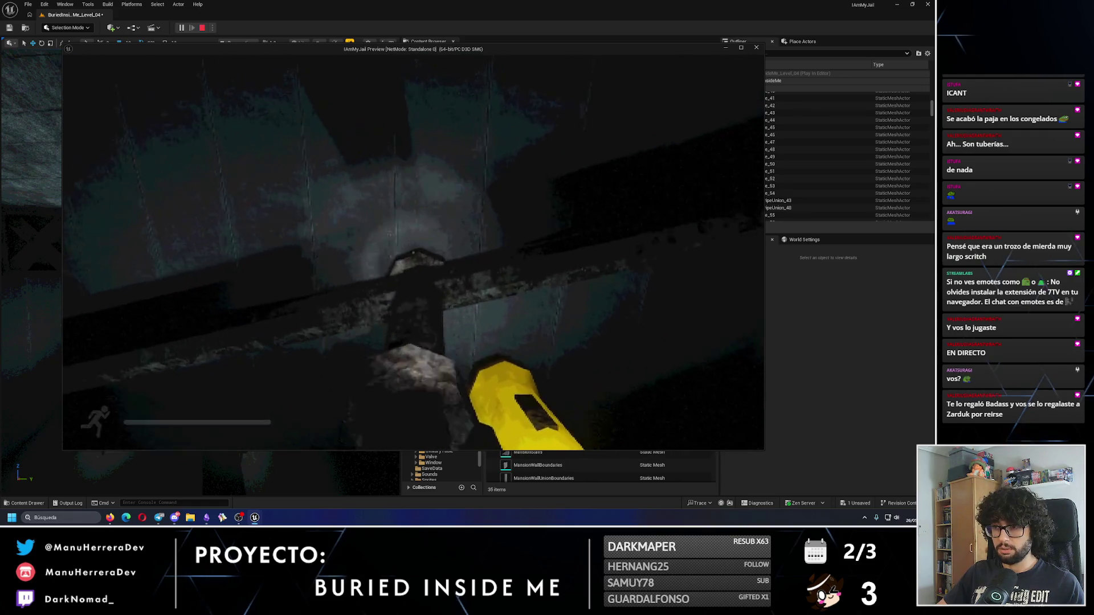
key("shift+w")
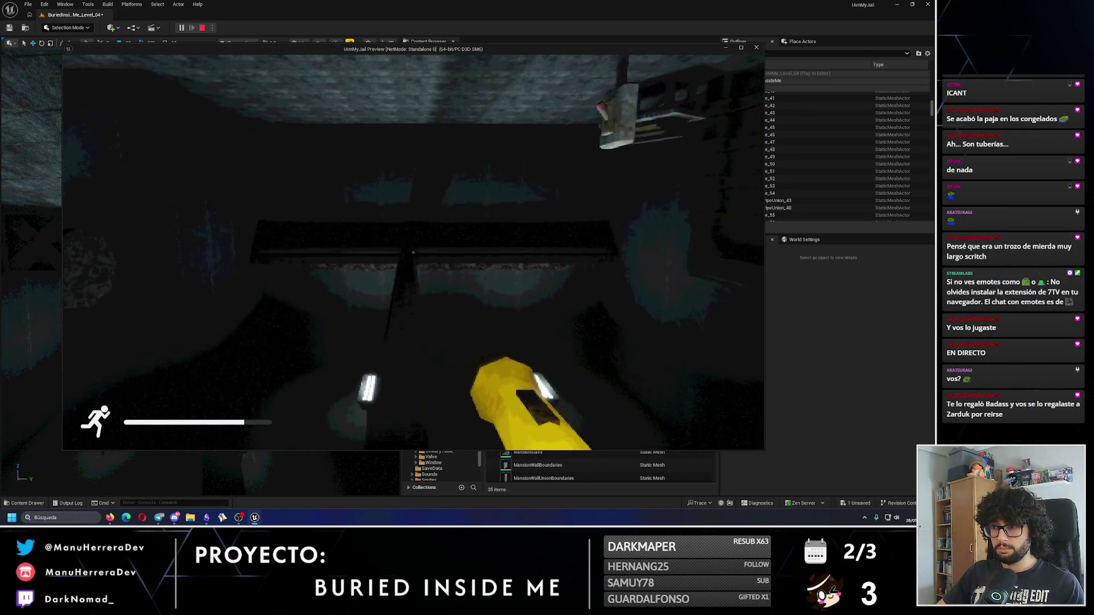
key("shift+w")
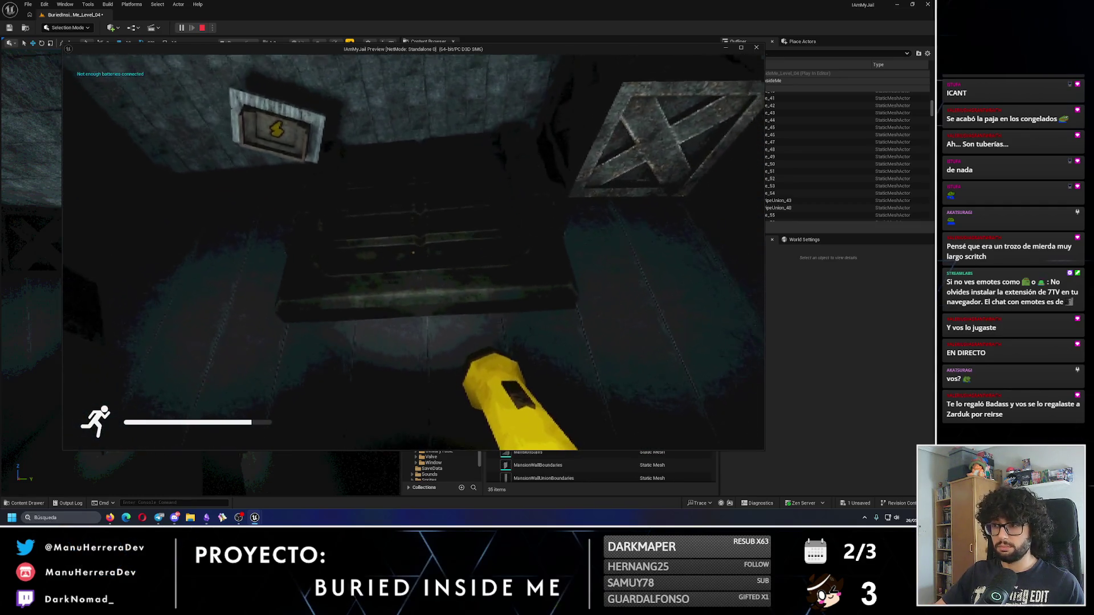
key("e")
key("w")
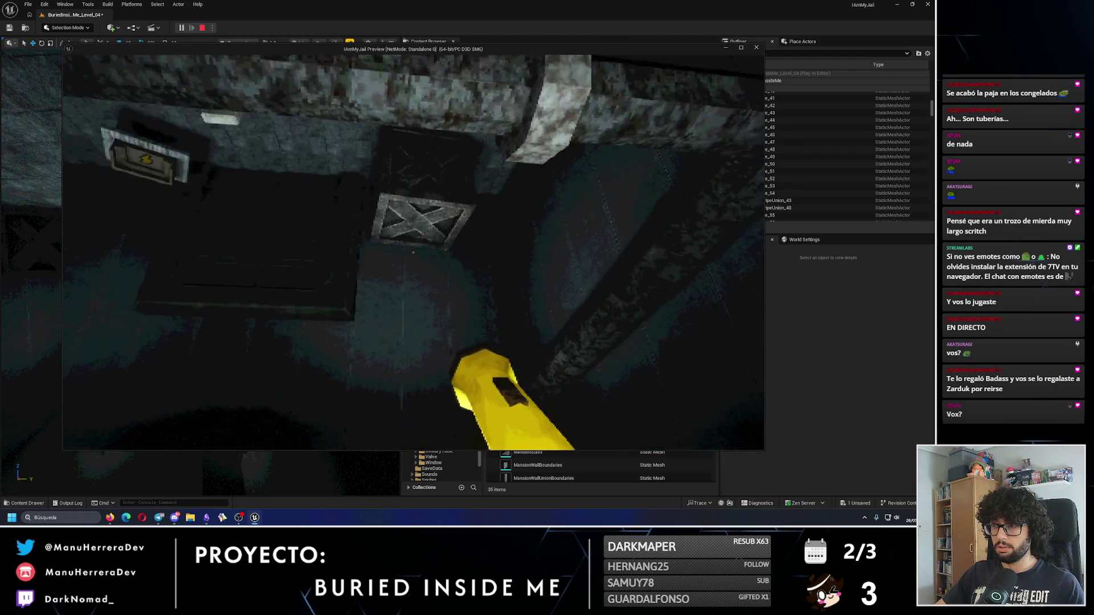
key("Escape")
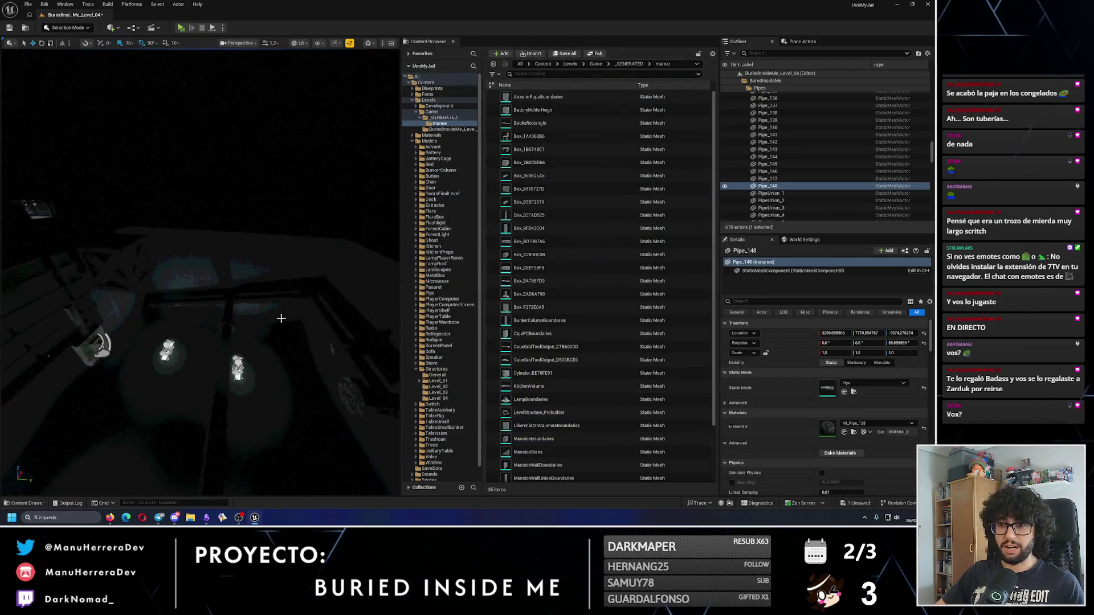
Step: Return to Unlit view, Alt-drag a copy of a wall pipe, and delete the misplaced copy
key("alt+3")
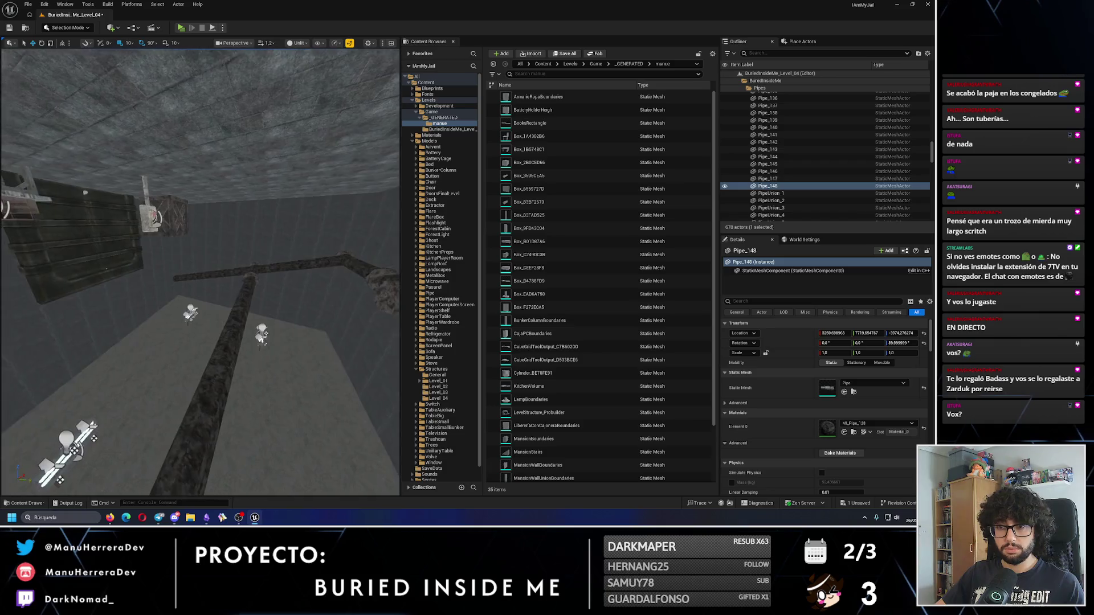
key("s")
key("s")
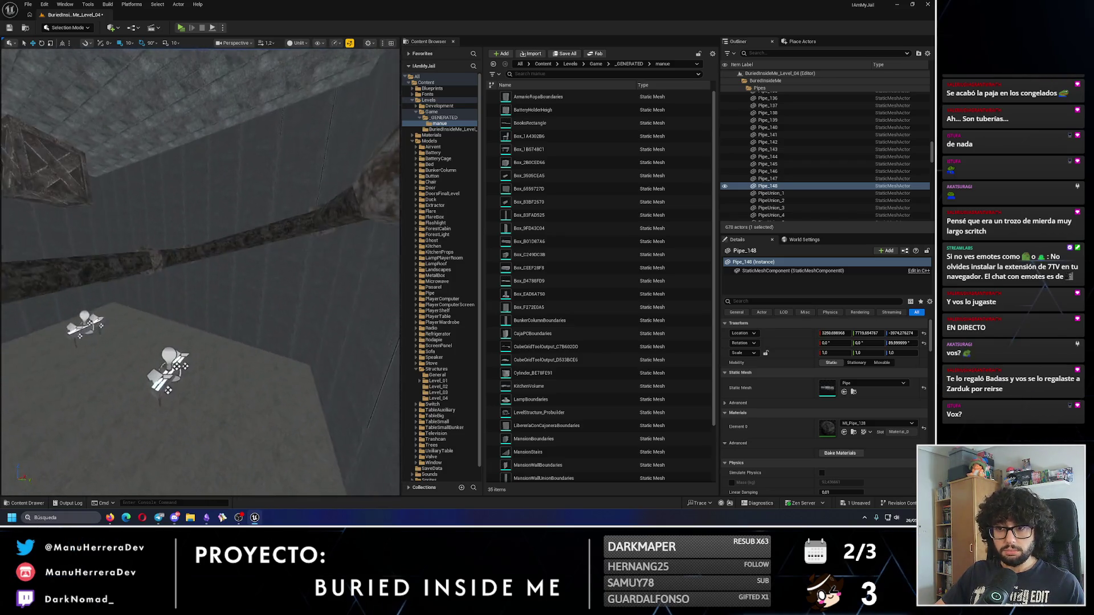
key("s")
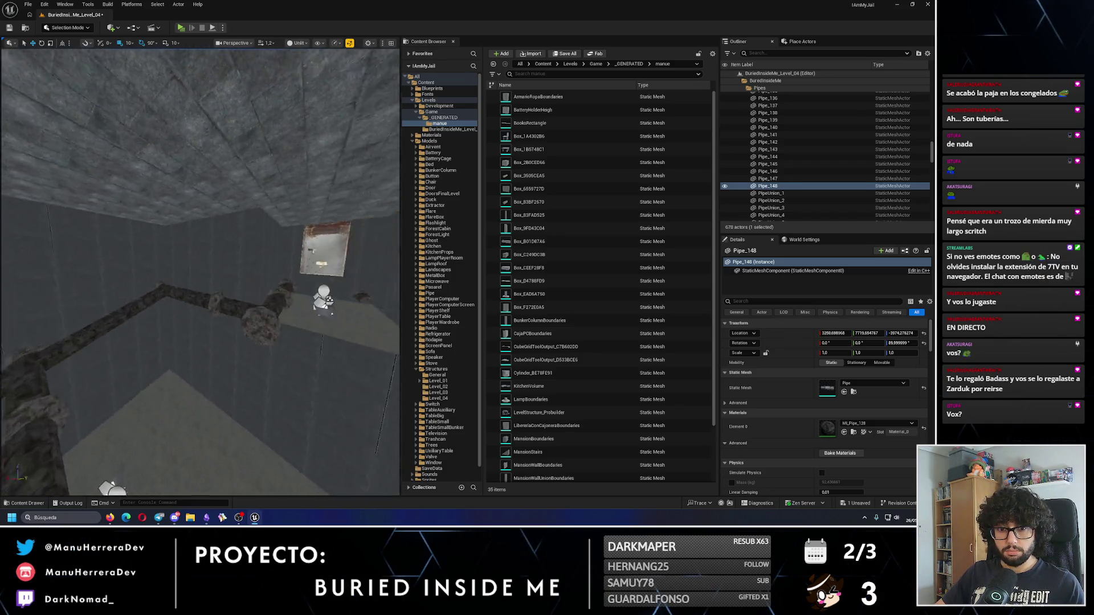
key("s")
left_click(147, 288)
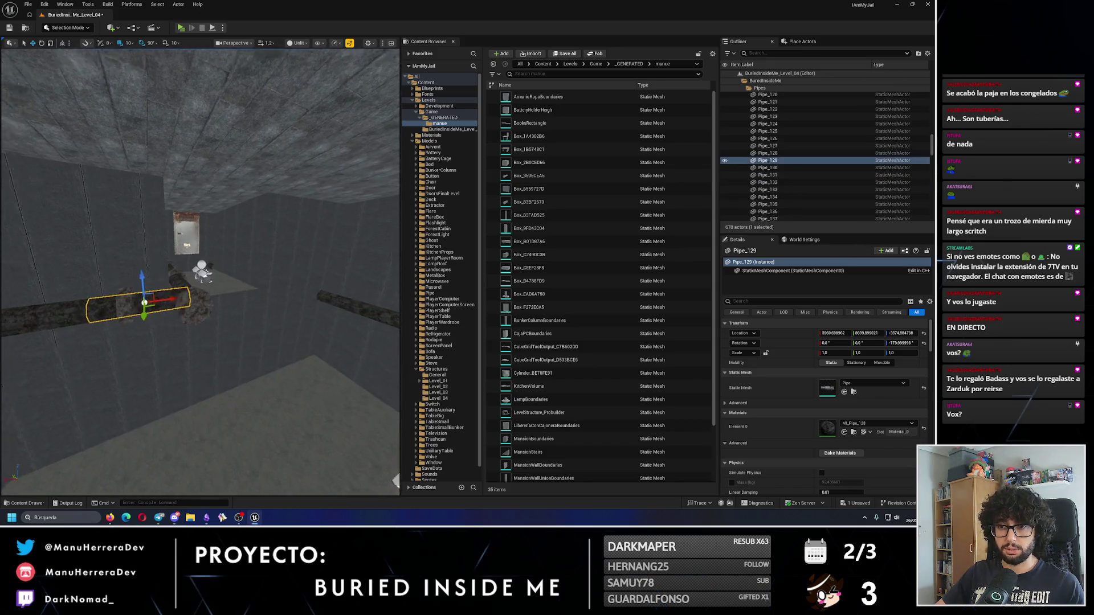
key("s")
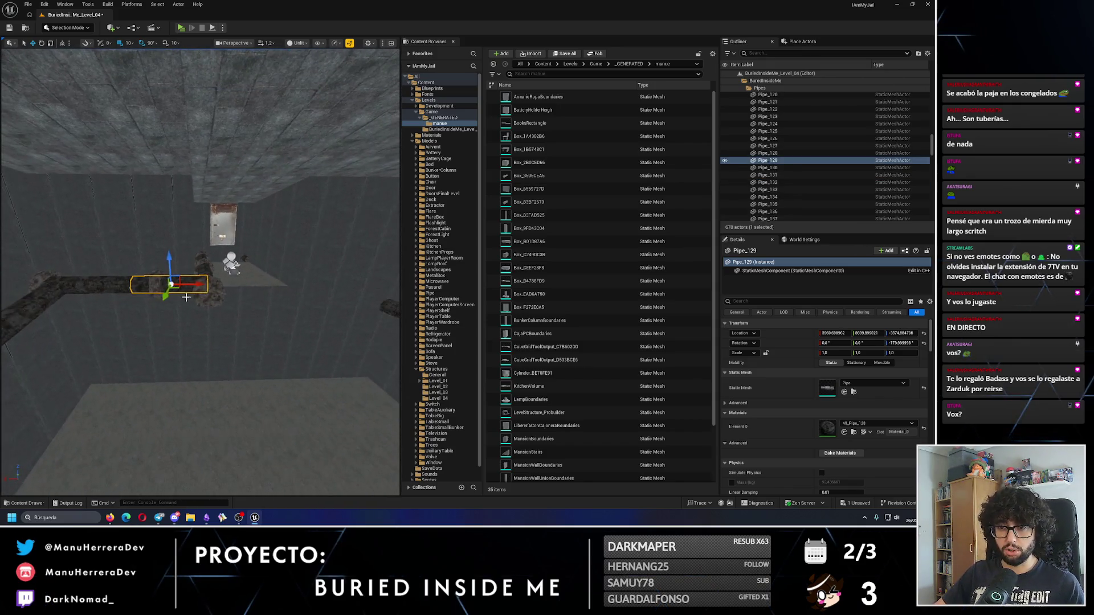
mouse_move(171, 283)
left_mouse_down()
mouse_move(237, 297)
mouse_move(134, 300)
left_mouse_up()
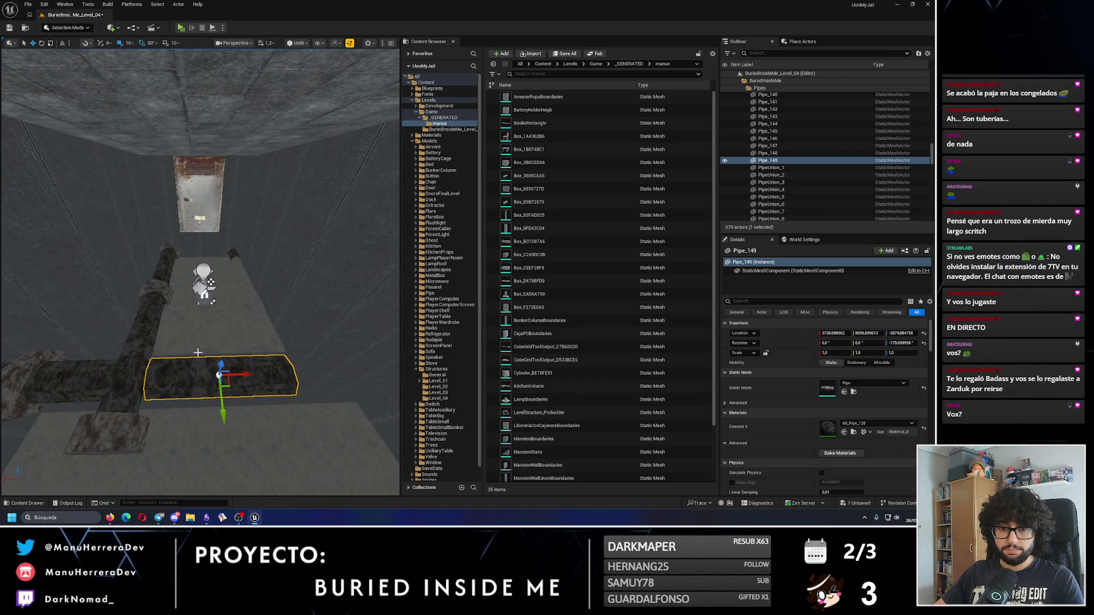
key("Delete")
Step: Position the new pipe segment along the wall and launch a play test with Alt+P
key("e")
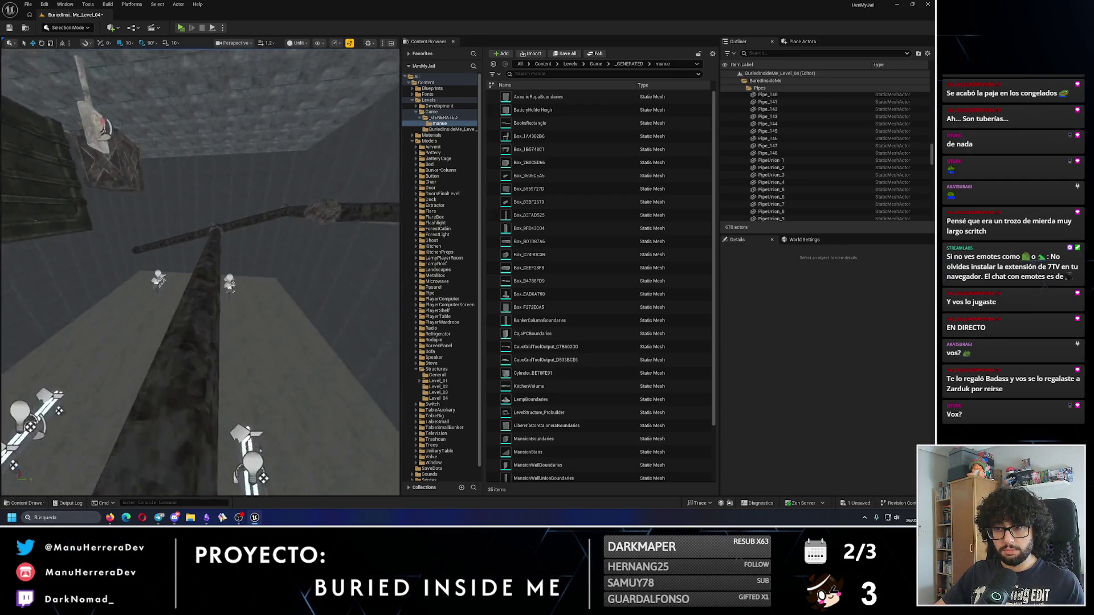
left_click(202, 323)
left_click_drag(215, 357, 265, 297)
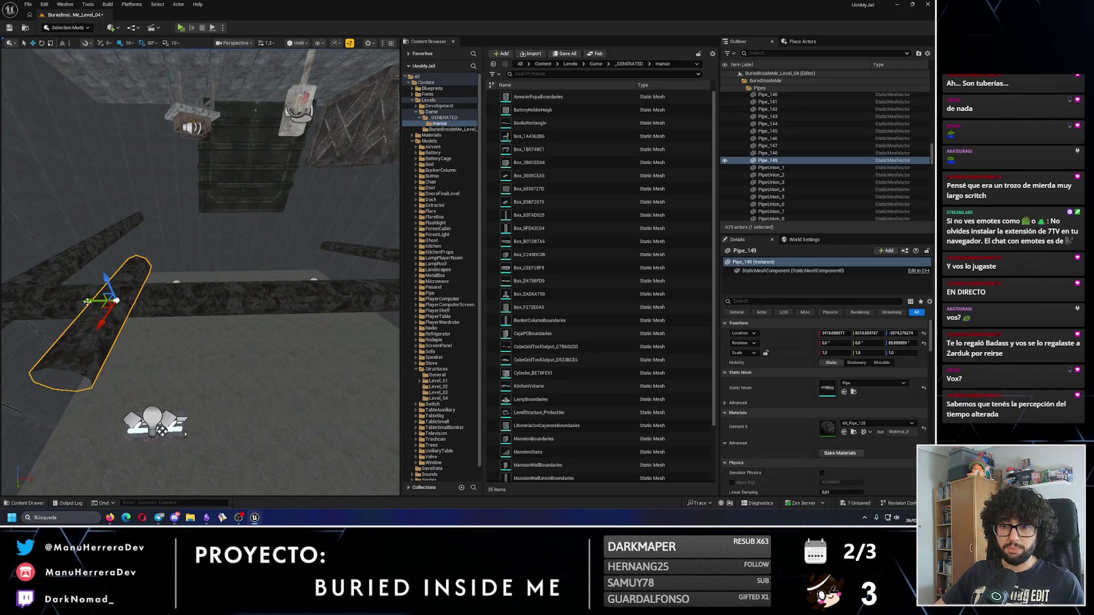
mouse_move(201, 309)
left_mouse_down()
mouse_move(240, 308)
mouse_move(170, 315)
mouse_move(208, 289)
mouse_move(215, 268)
mouse_move(201, 268)
mouse_move(188, 233)
mouse_move(231, 278)
left_mouse_up()
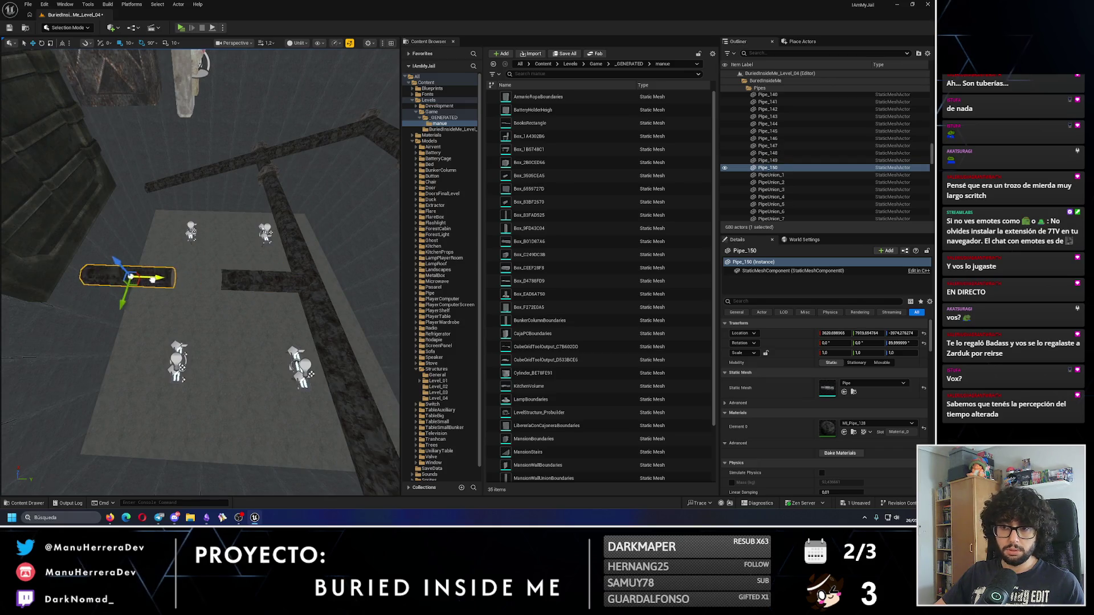
left_click_drag(199, 281, 202, 269)
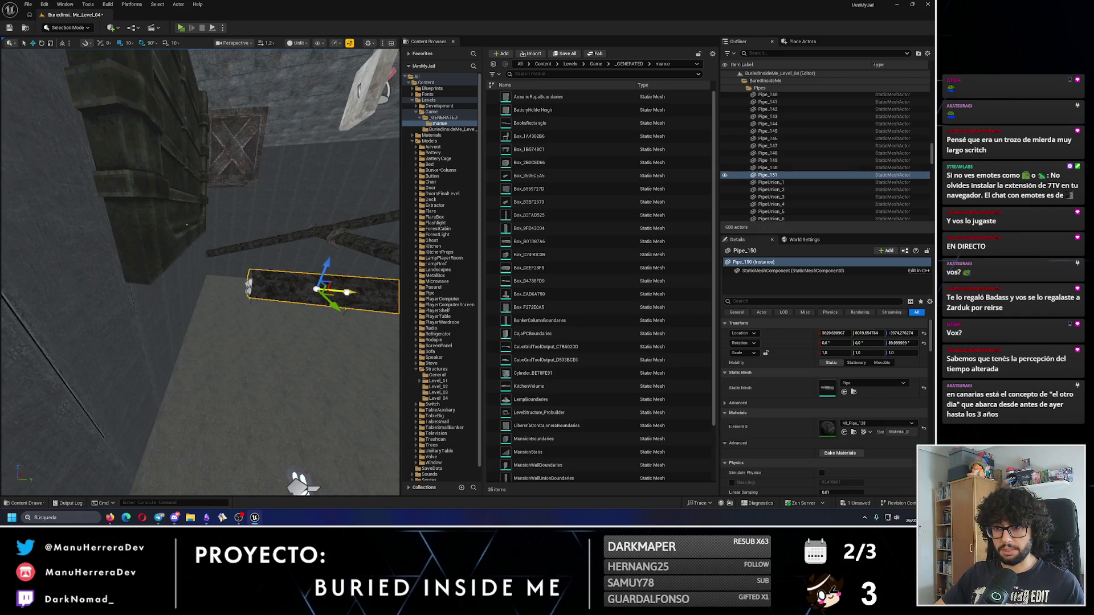
left_click_drag(218, 295, 217, 284)
key("alt+p")
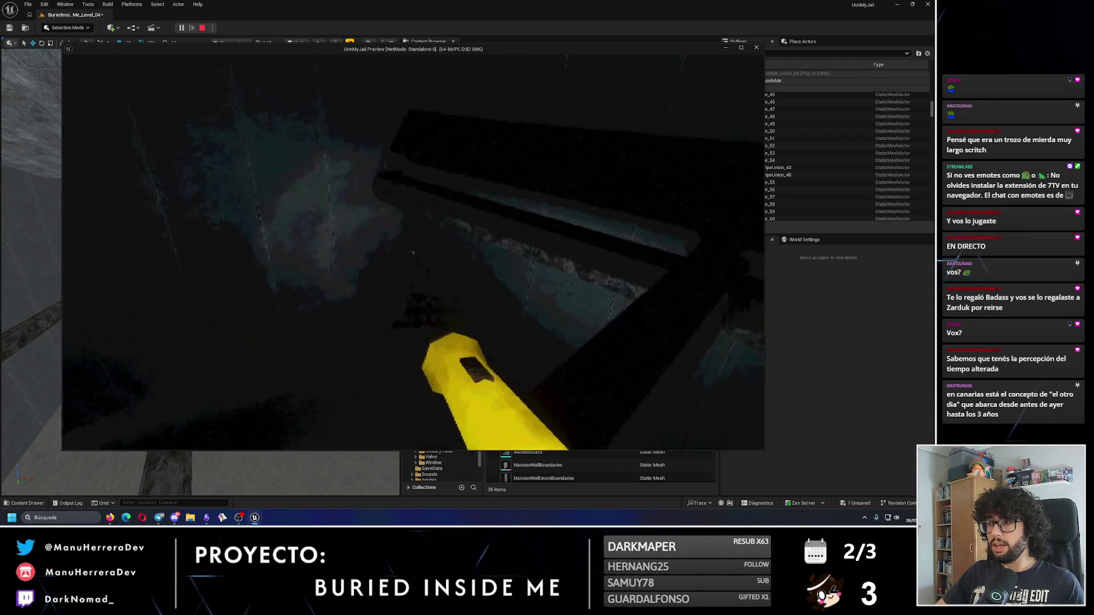
Step: Exit the play preview with Esc and select the pipe segment by the floor and wall
key("Escape")
left_click_drag(199, 273, 199, 314)
left_click(197, 295)
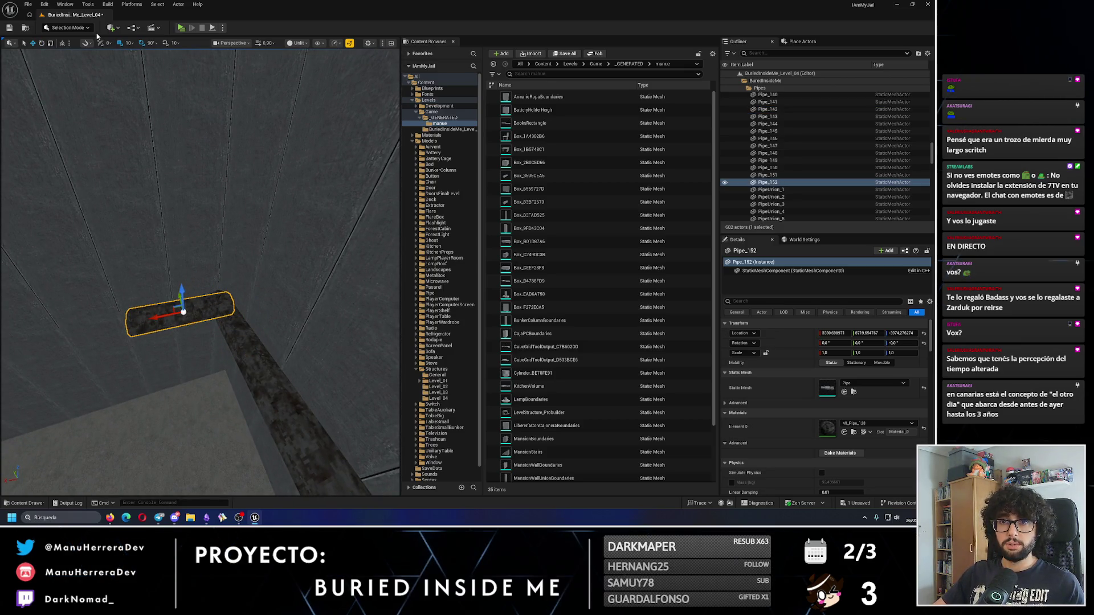
Step: Tilt the short pipe about 12 degrees and lower it by 20 units
scroll(182, 285, "up", 3)
key("e")
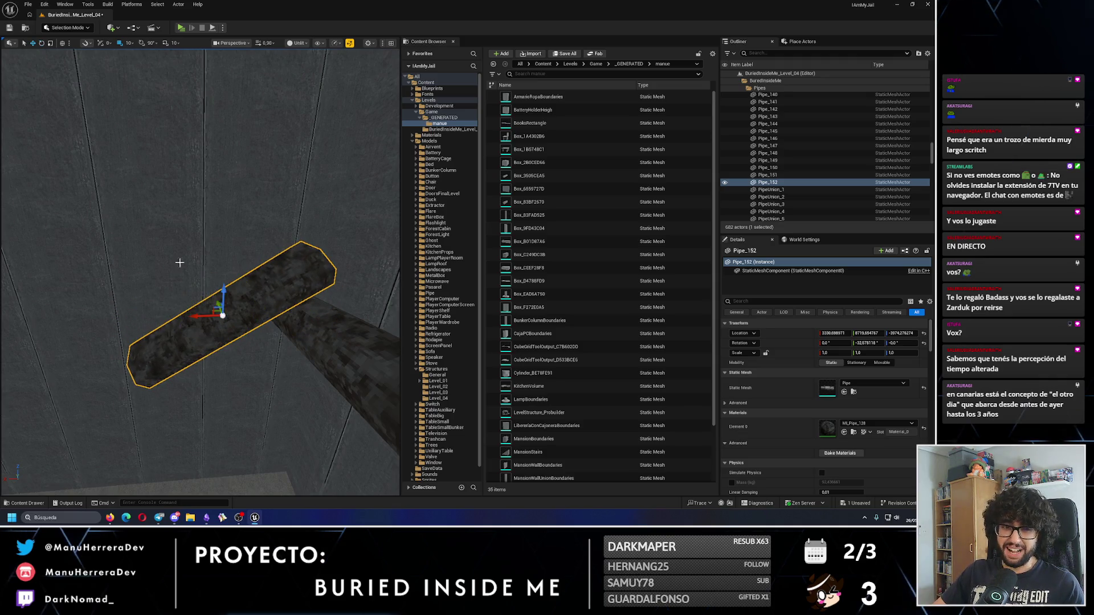
key("e")
left_click_drag(169, 302, 94, 327)
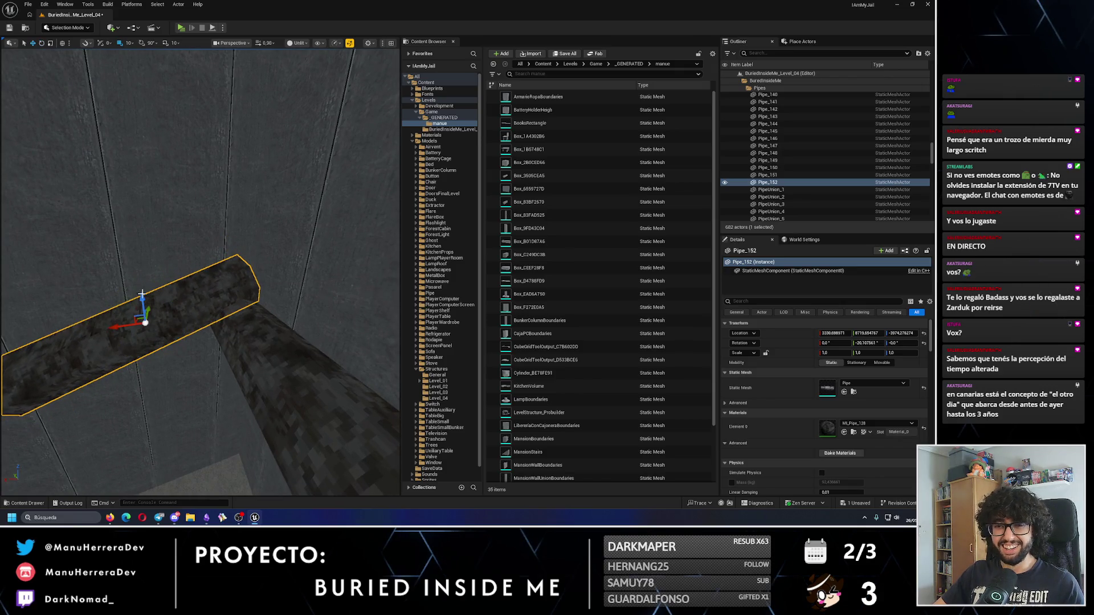
scroll(140, 296, "down", 2)
scroll(136, 294, "up", 2)
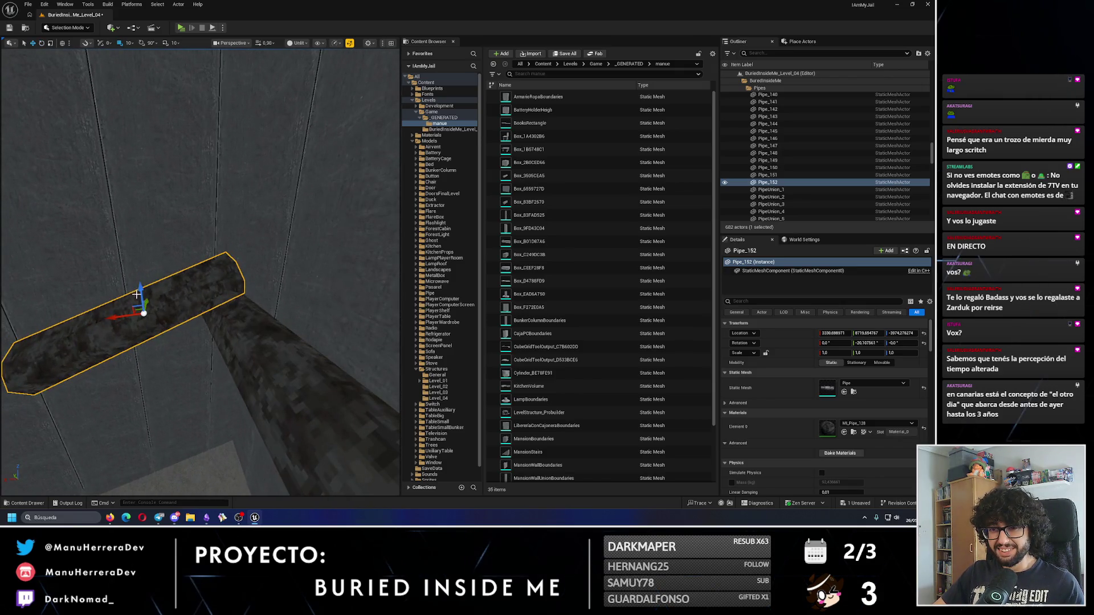
left_click_drag(137, 294, 153, 306)
scroll(159, 319, "up", 5)
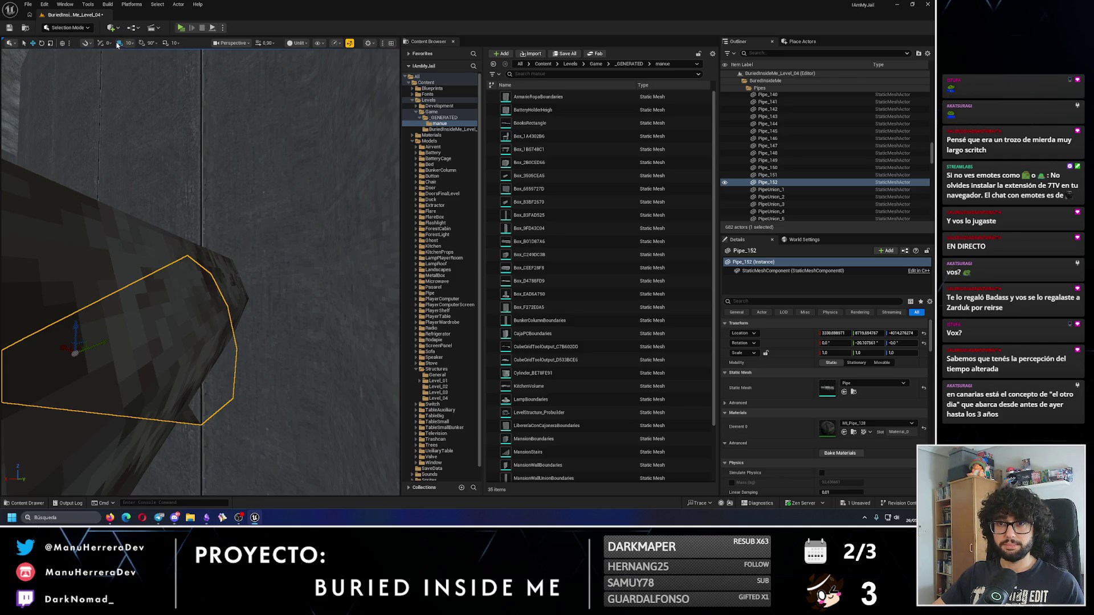
key("f")
left_click_drag(158, 268, 145, 267)
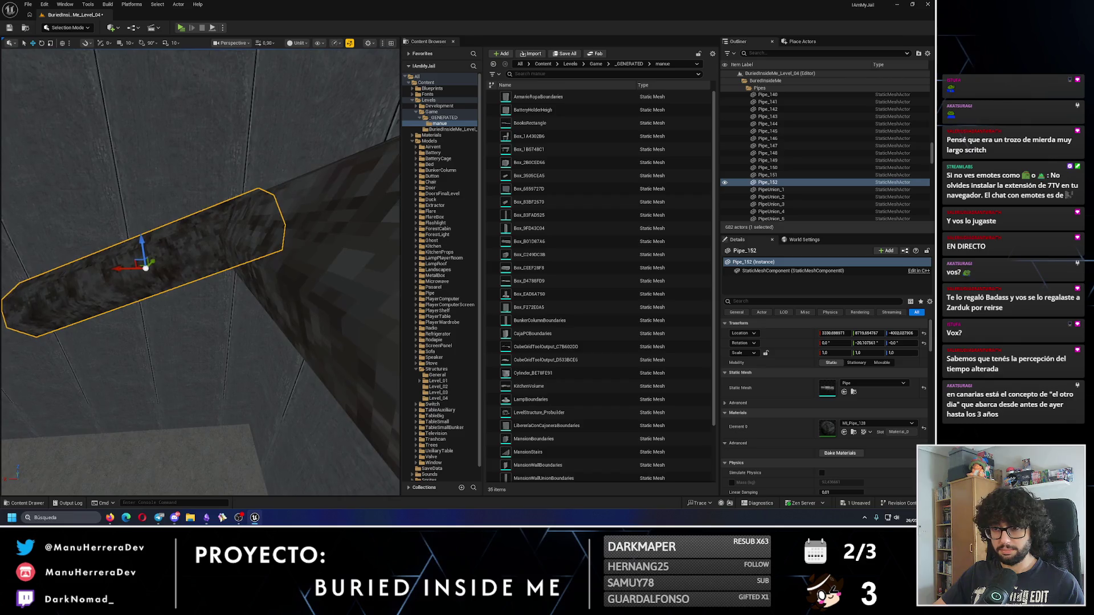
Step: Check the joint with the larger pipe and nudge the short pipe into place
left_click(305, 249)
key("ctrl+z")
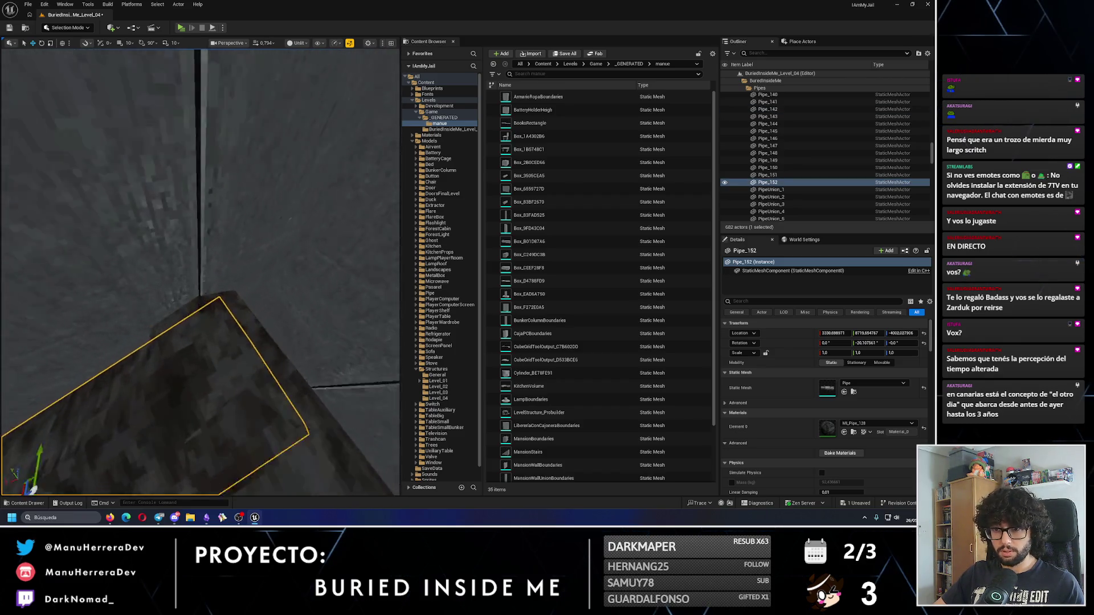
left_click_drag(156, 232, 108, 98)
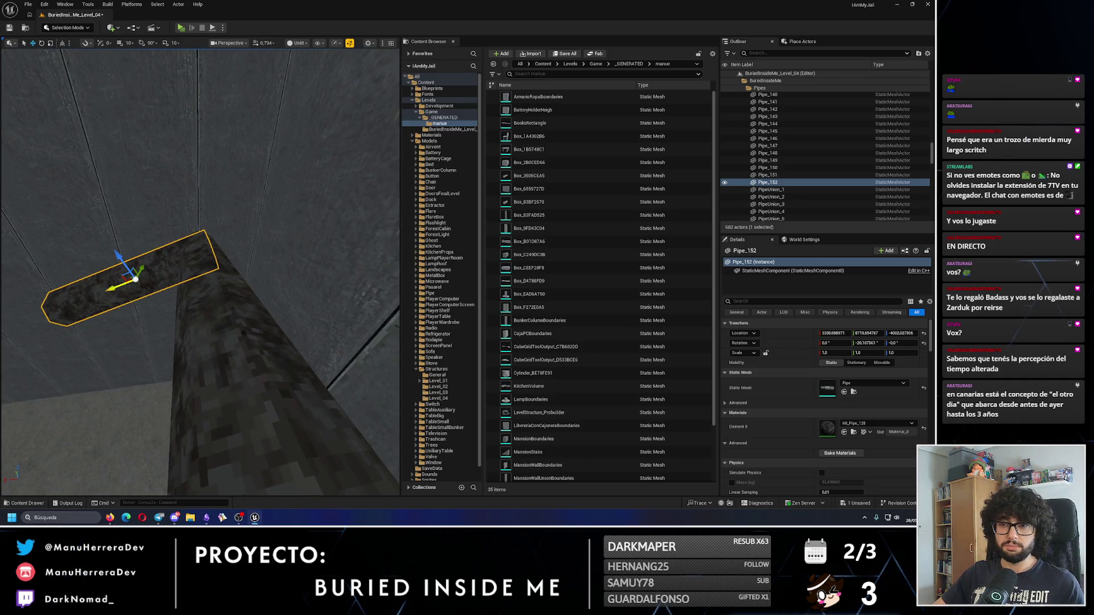
left_click_drag(106, 287, 106, 259)
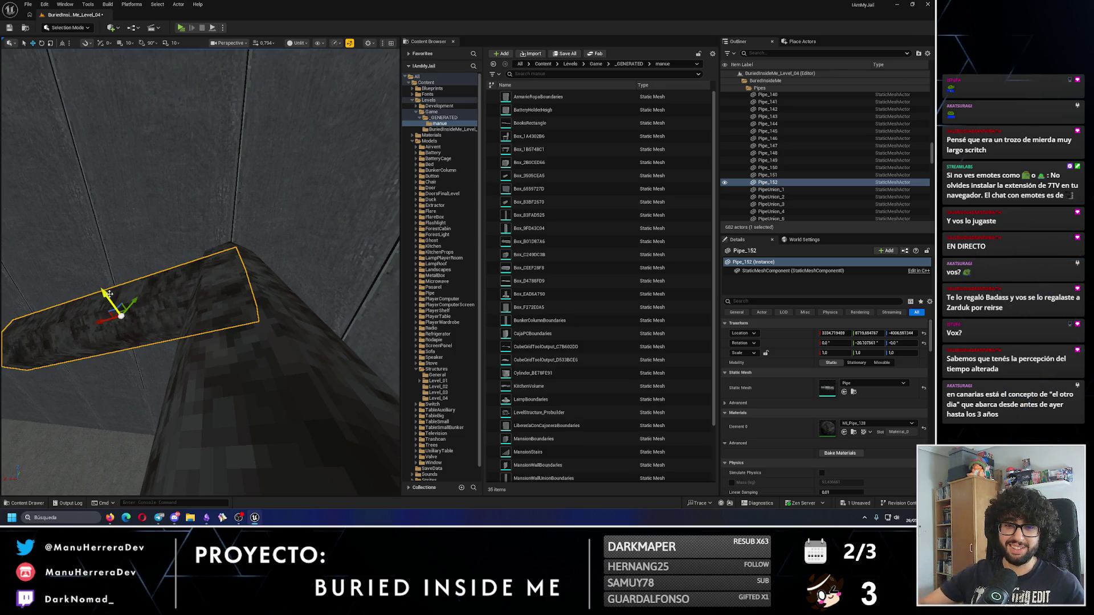
left_click_drag(203, 268, 186, 300)
left_click_drag(105, 339, 102, 338)
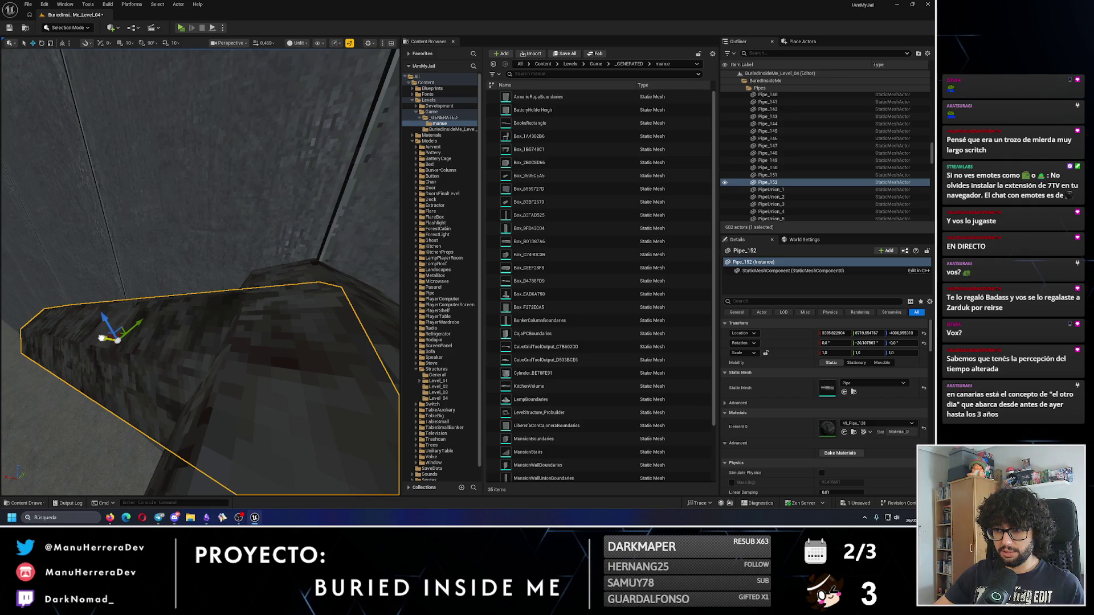
left_click_drag(249, 310, 189, 305)
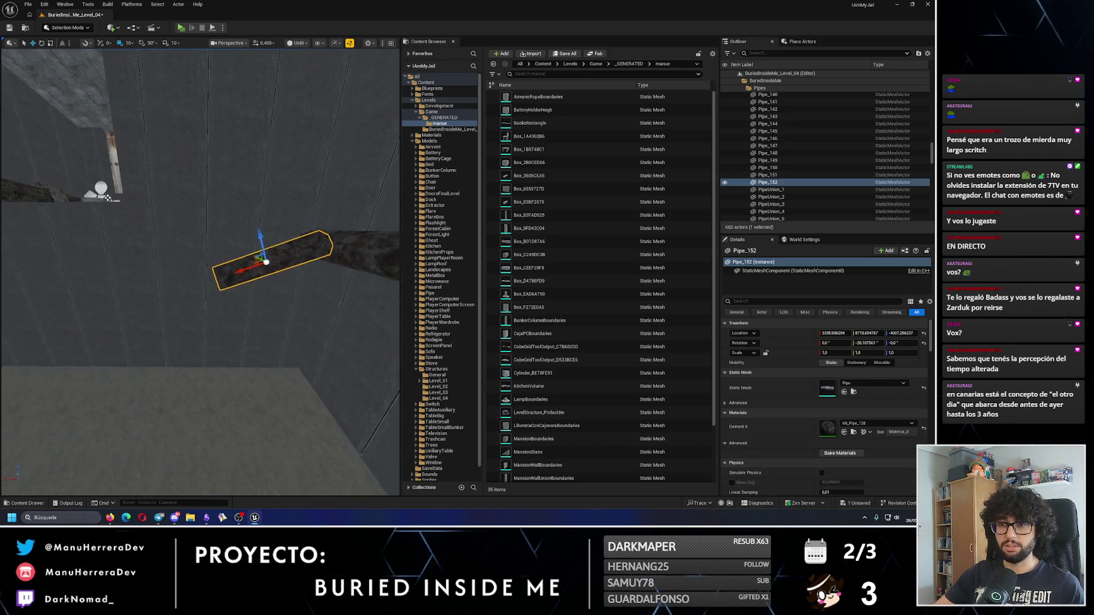
Step: Alt-drag a copy of the pipe to extend the run, then select a ceiling pipe
mouse_move(235, 272)
left_mouse_down()
mouse_move(276, 291)
mouse_move(214, 290)
left_mouse_up()
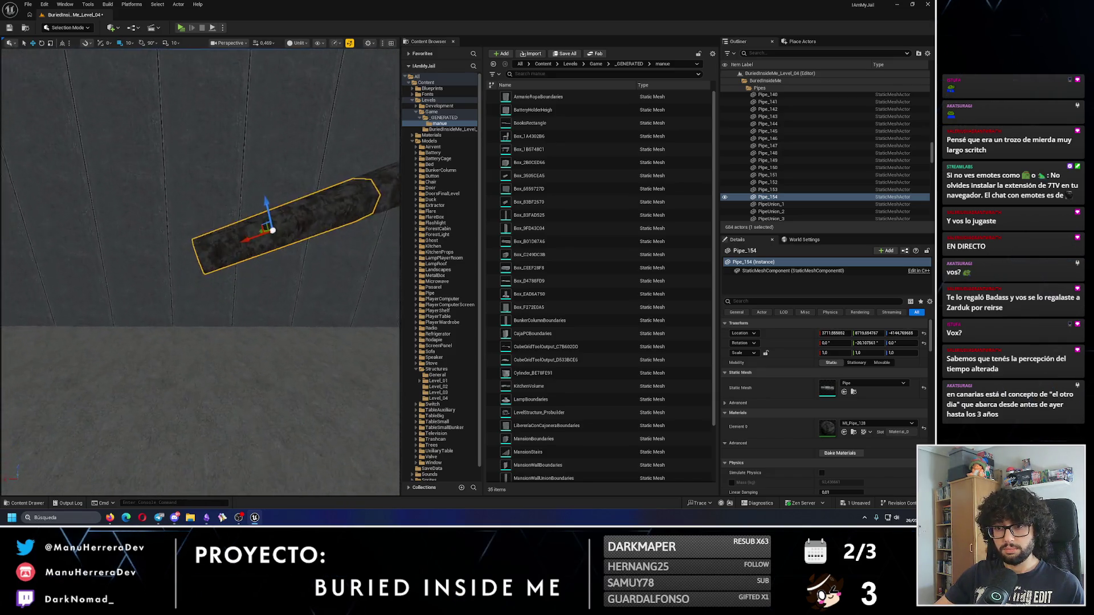
left_click_drag(117, 257, 117, 257)
left_click_drag(81, 214, 81, 214)
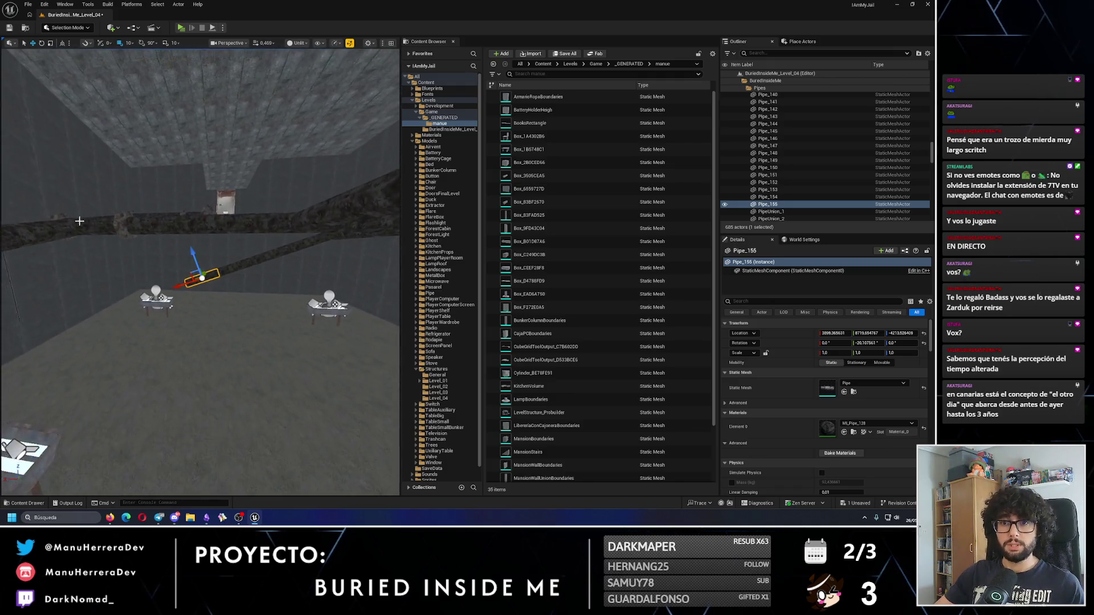
left_click(80, 214)
Step: Select six ceiling pipes and Alt-drag a copy of them downward
left_click(137, 266, "ctrl")
left_click(228, 266, "ctrl")
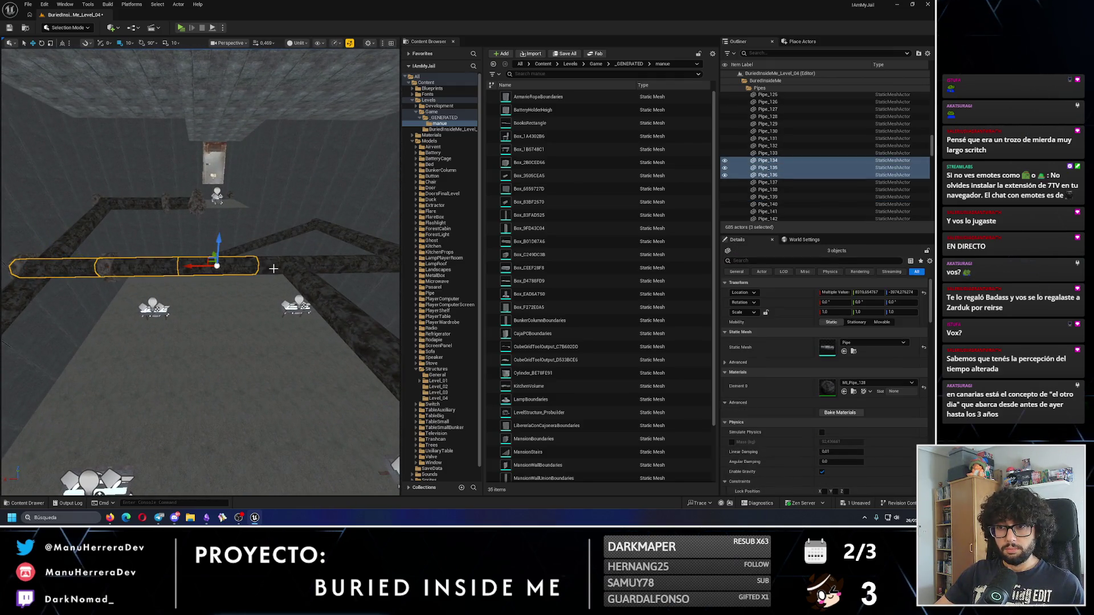
key("f")
left_click_drag(261, 249, 261, 250)
left_click(348, 195, "ctrl")
mouse_move(368, 192)
left_mouse_down()
mouse_move(302, 285)
mouse_move(365, 347)
mouse_move(307, 285)
mouse_move(328, 259)
mouse_move(268, 245)
mouse_move(114, 371)
mouse_move(127, 388)
mouse_move(97, 410)
mouse_move(195, 341)
mouse_move(296, 404)
mouse_move(163, 373)
mouse_move(165, 336)
mouse_move(289, 370)
left_mouse_up()
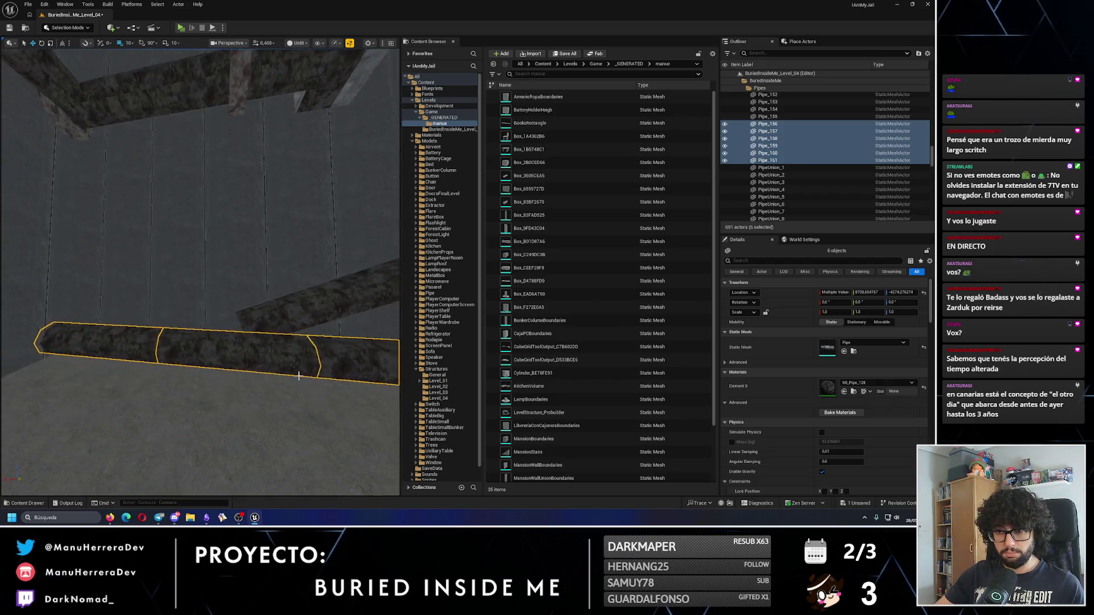
Step: Select Pipe_156, Pipe_160 and Pipe_159, then delete the three unwanted rotated copies
key("ctrl+v")
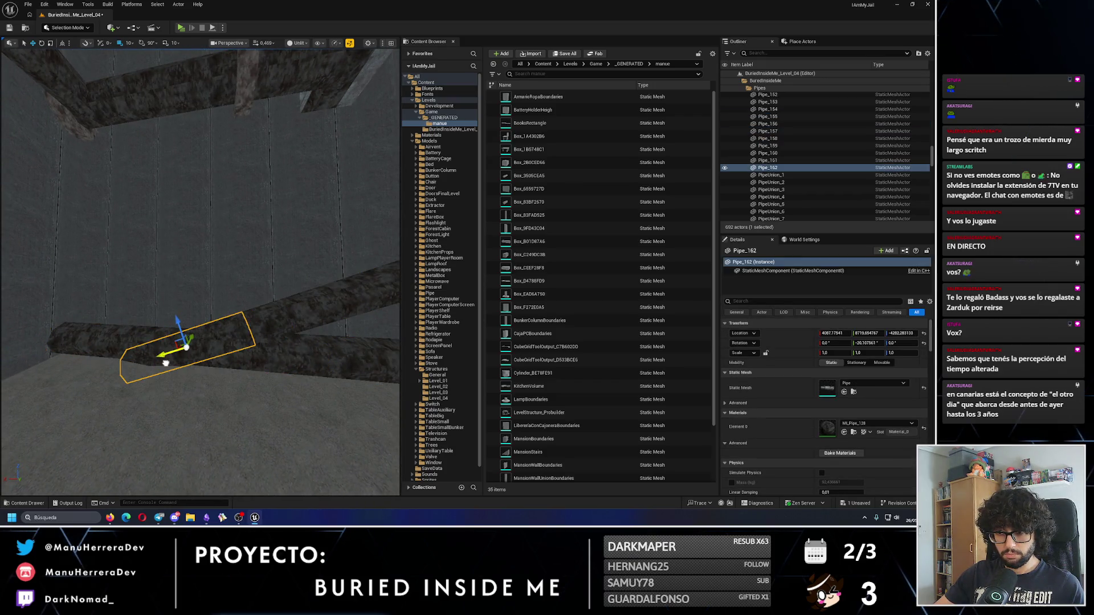
left_click_drag(169, 365, 175, 360)
double_click(768, 123)
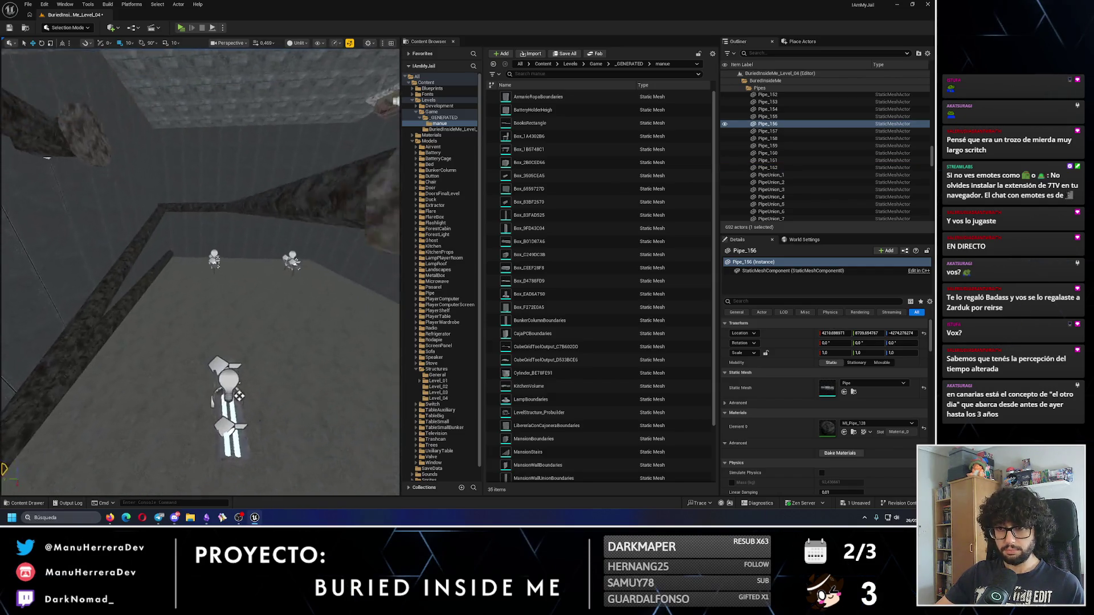
double_click(767, 153)
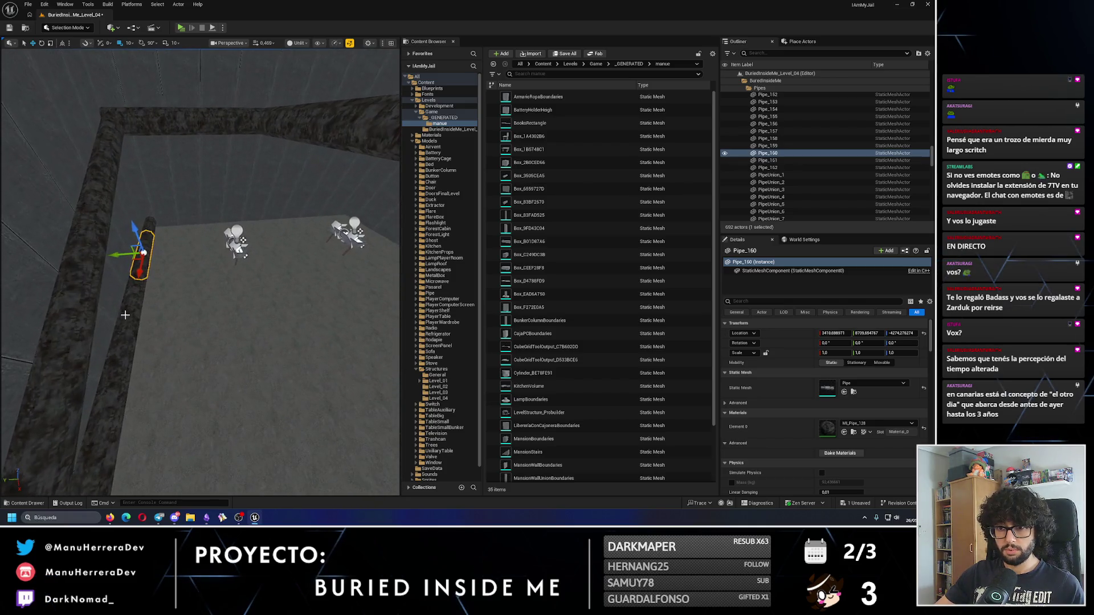
left_click(767, 145, "ctrl")
key("e")
left_click_drag(171, 298, 141, 301)
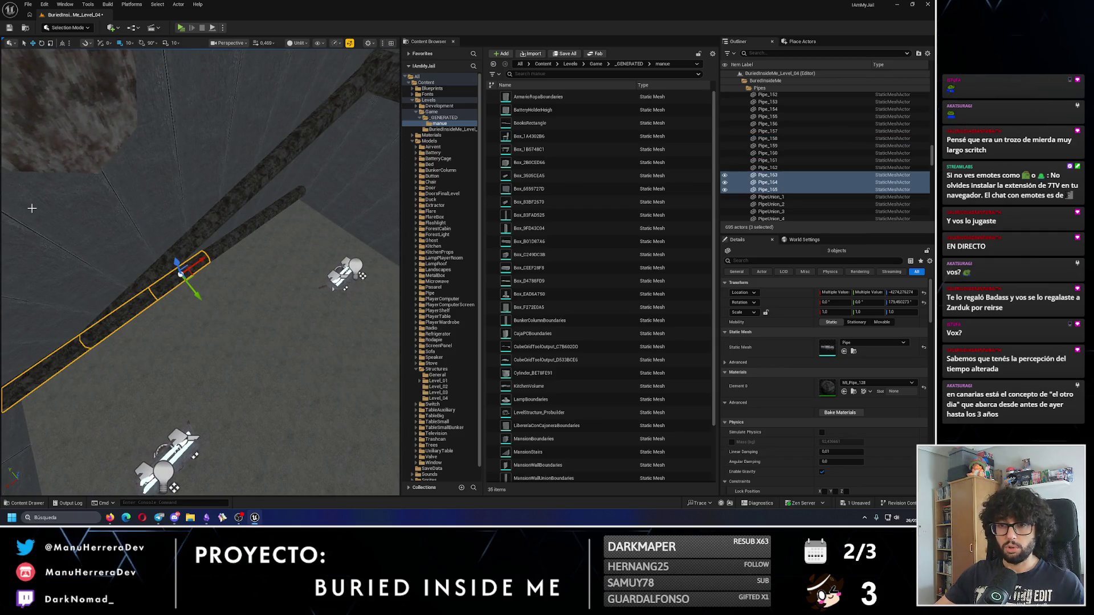
key("Delete")
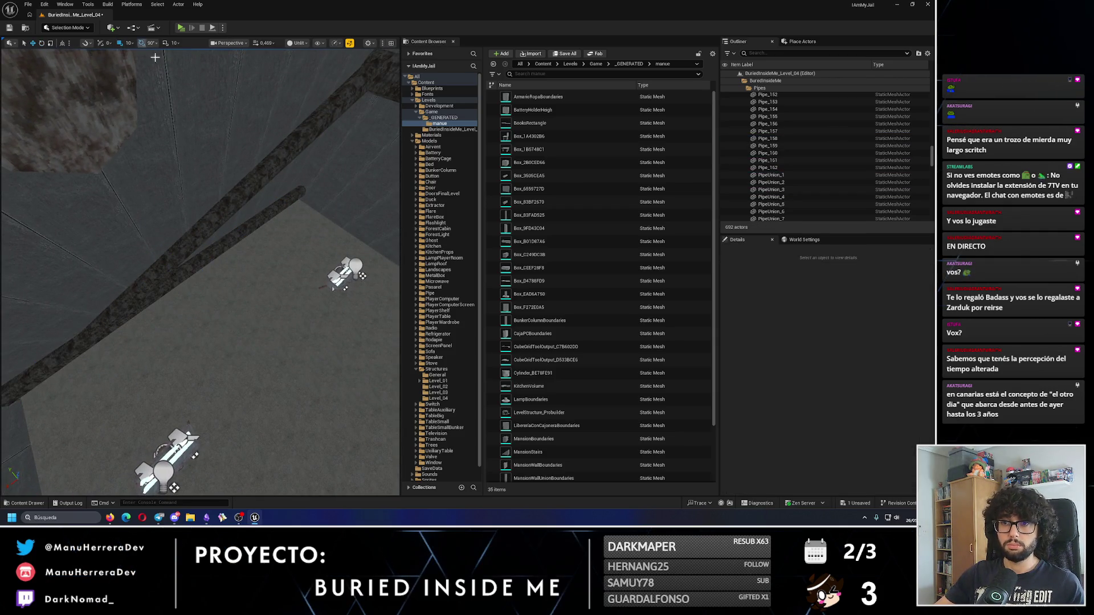
Step: Undo back to all six pipes selected, duplicate them turned 90 degrees, then duplicate again
key("ctrl+z")
key("ctrl+z")
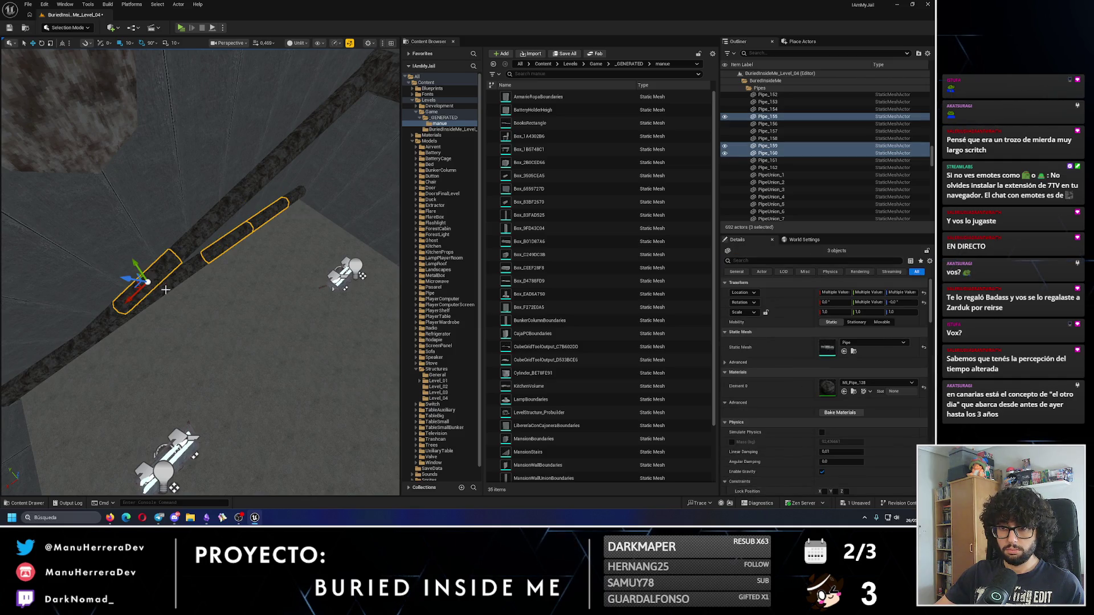
key("ctrl+z")
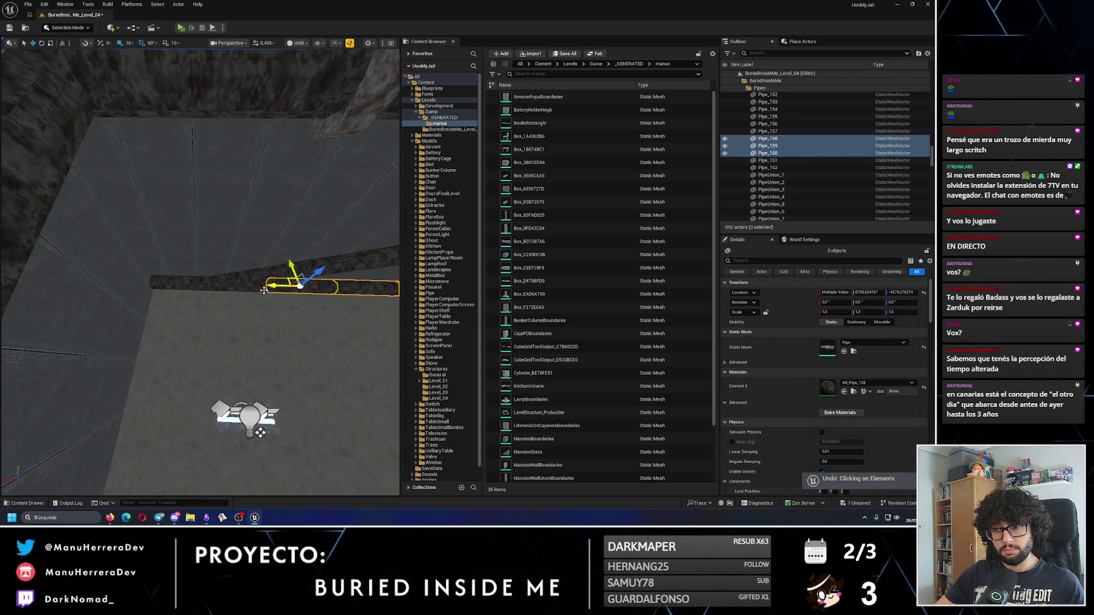
key("ctrl+z")
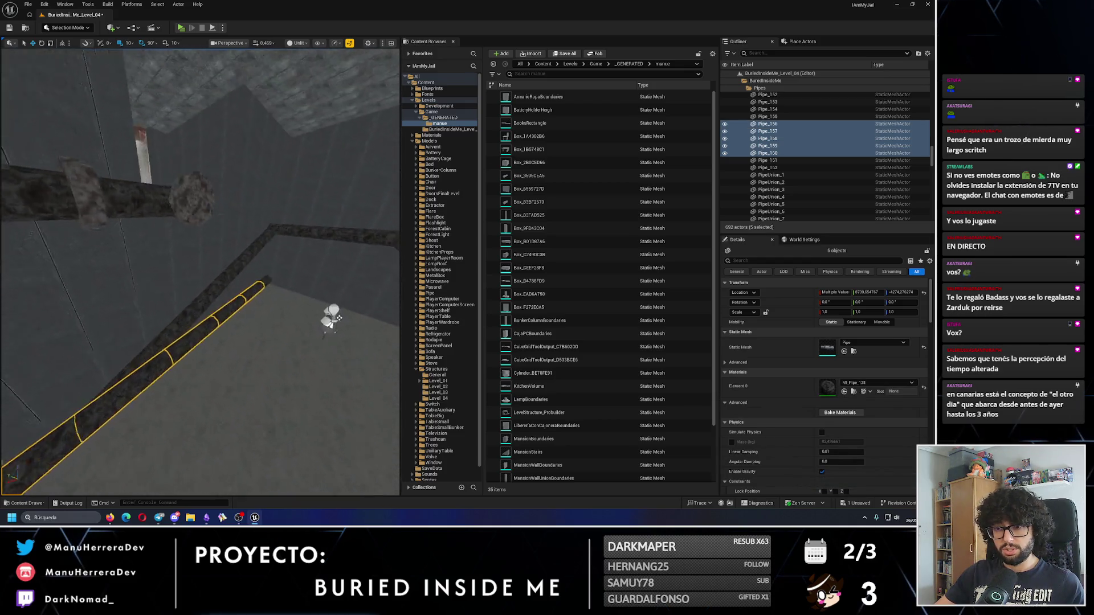
key("ctrl+z")
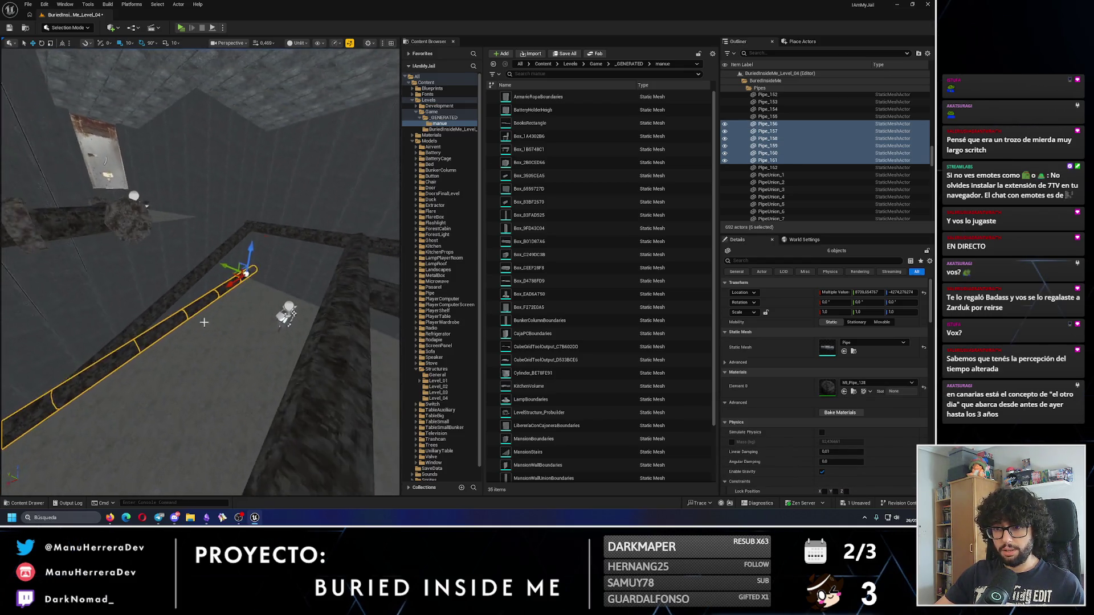
key("ctrl+y")
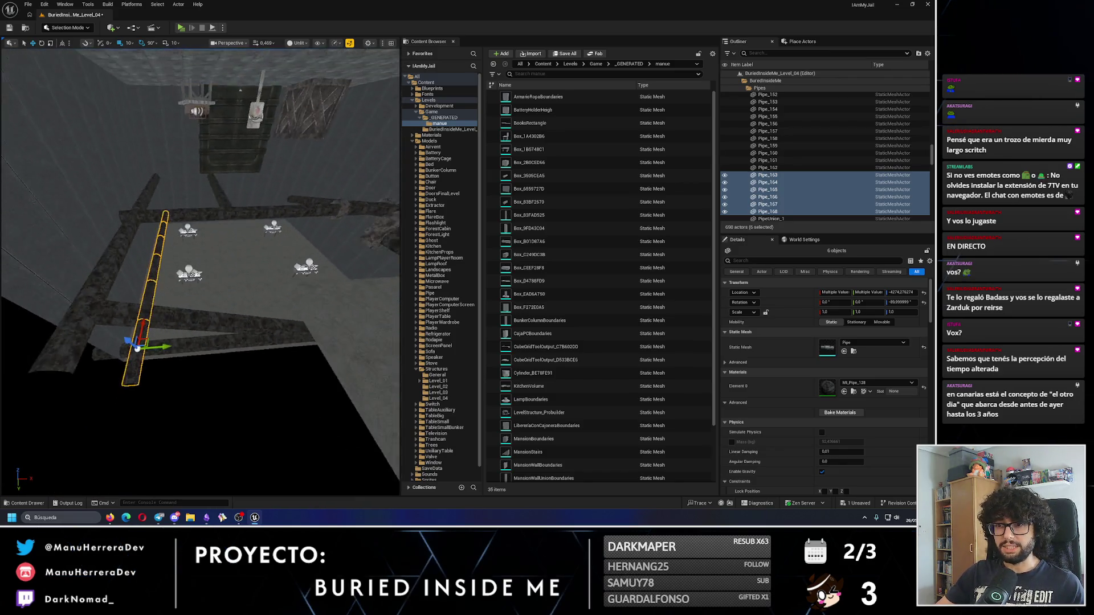
key("ctrl+d")
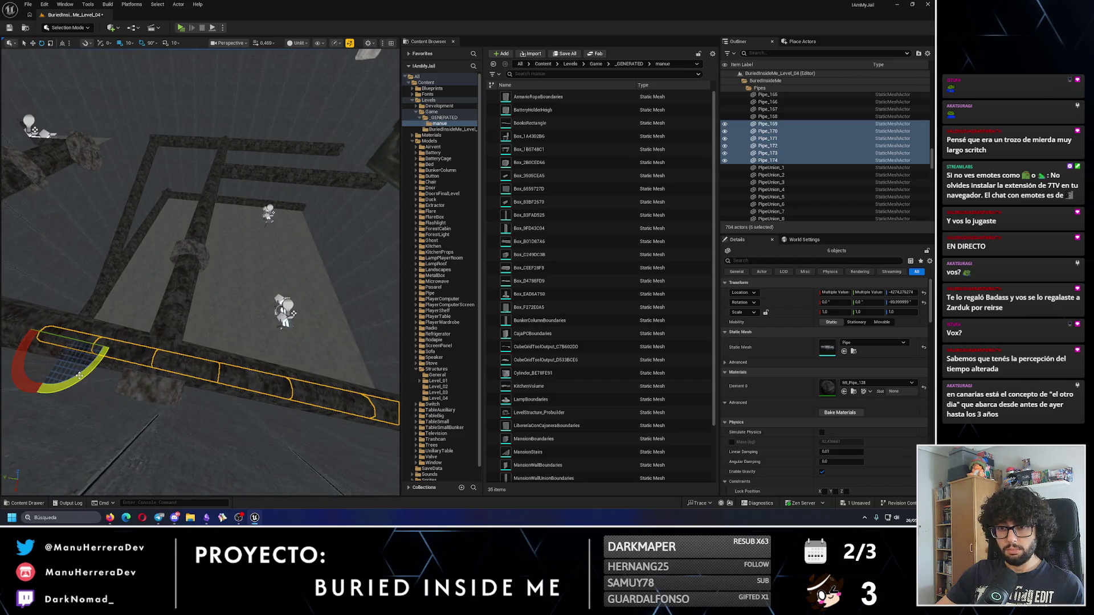
Step: Turn the duplicated six-pipe run 90 degrees, then select Pipe_148 for rotation near the vertical pipe
left_click_drag(79, 376, 108, 347)
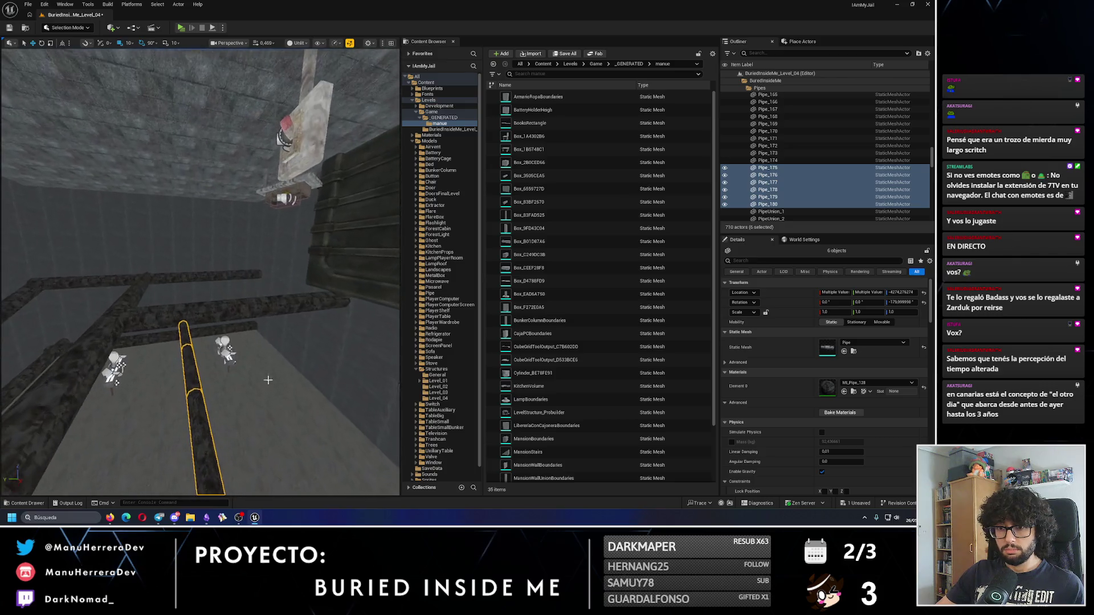
left_click(211, 318)
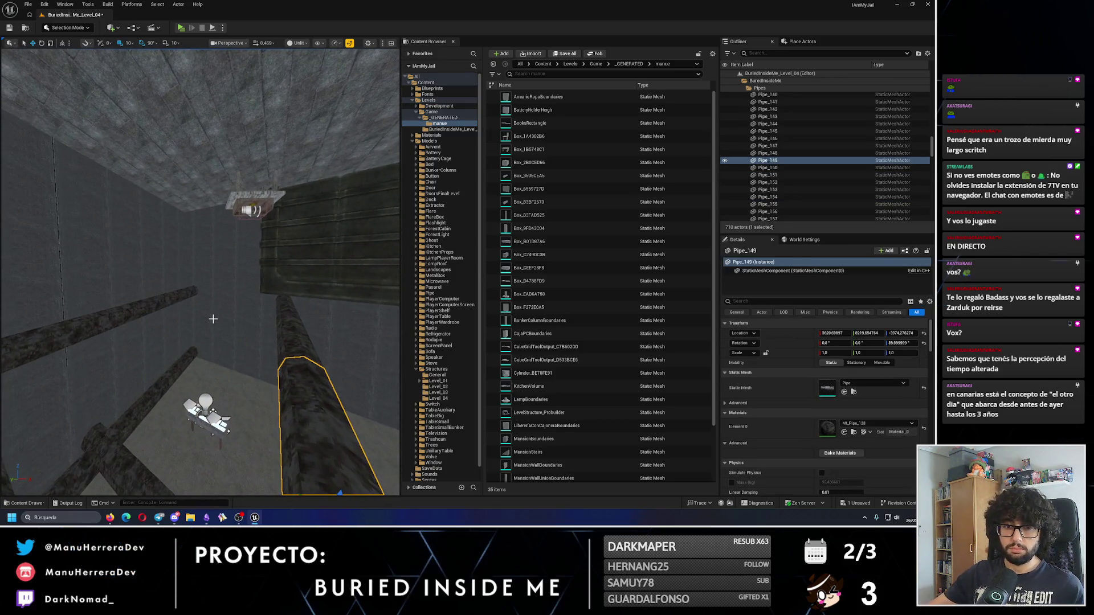
left_click(183, 336)
key("e")
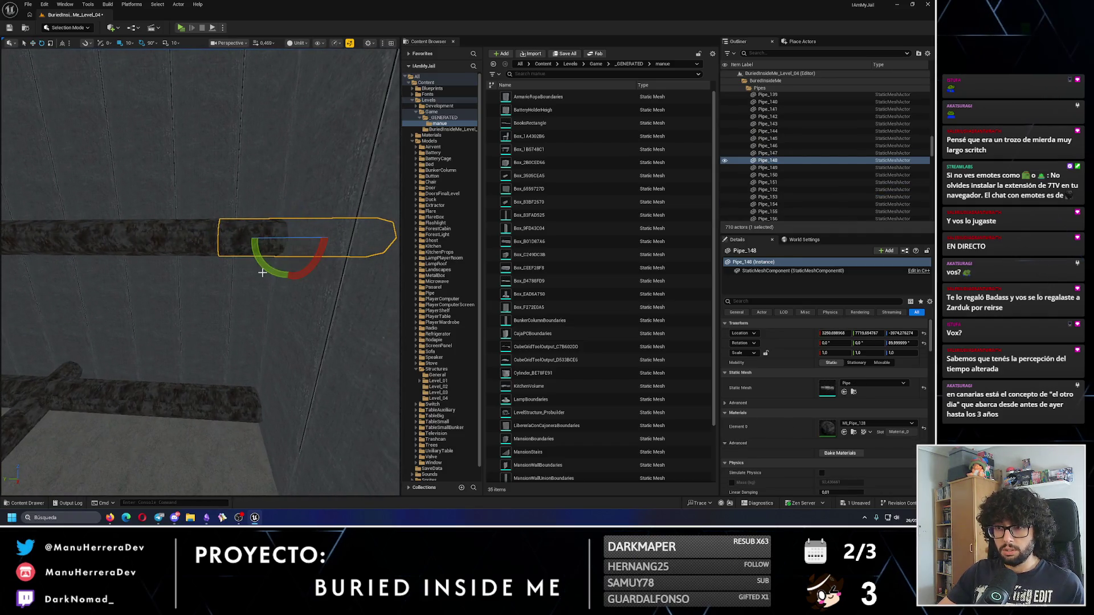
mouse_move(261, 241)
left_mouse_down()
mouse_move(244, 257)
mouse_move(249, 348)
mouse_move(227, 303)
mouse_move(220, 332)
mouse_move(235, 390)
left_mouse_up()
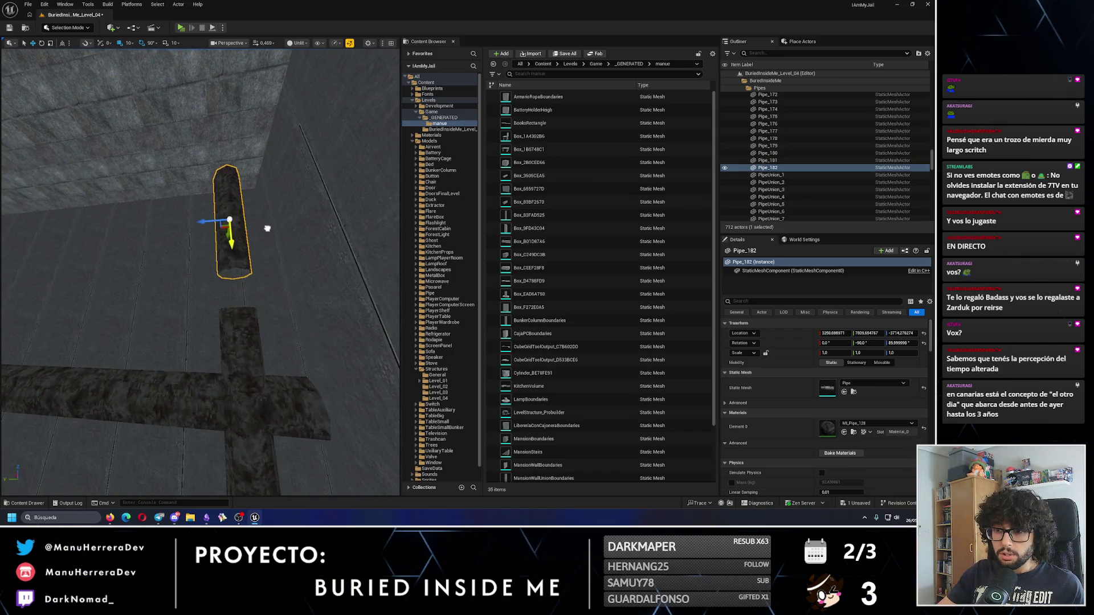
left_click_drag(233, 155, 214, 199)
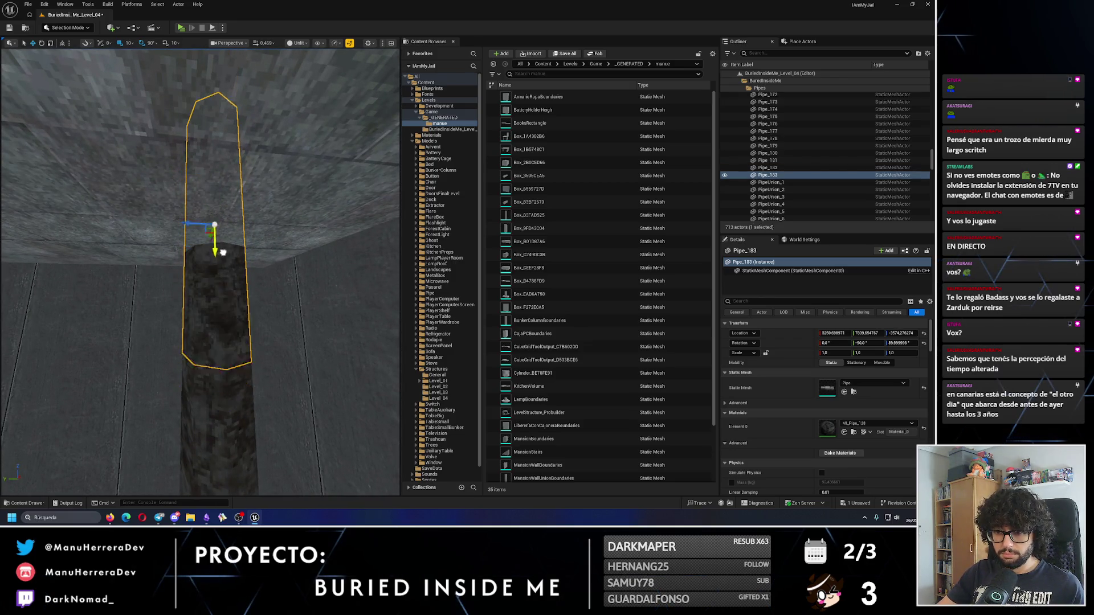
left_click_drag(223, 251, 207, 283)
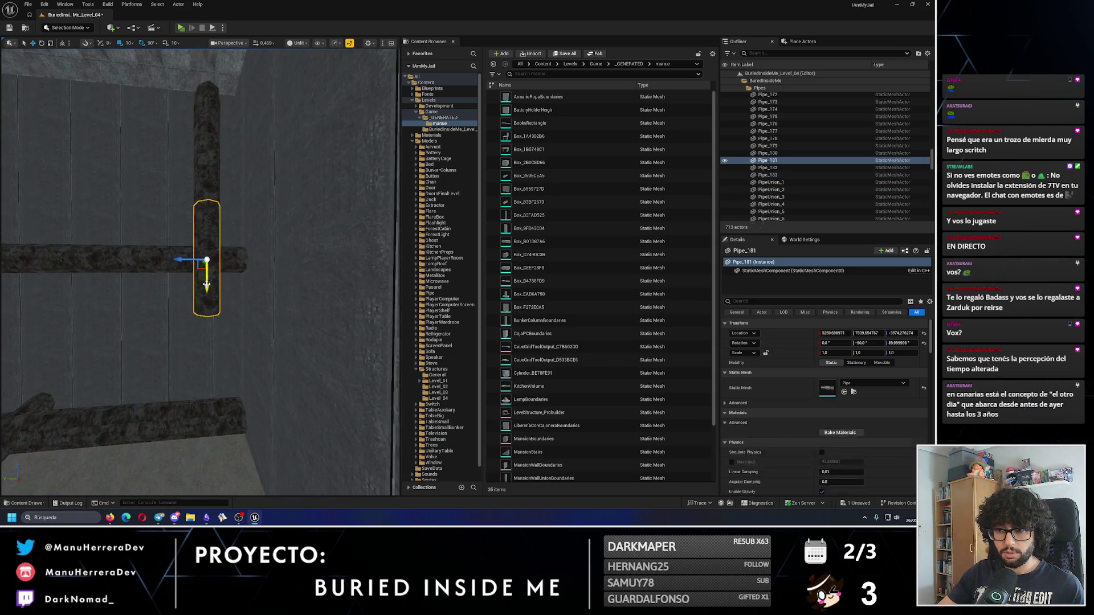
mouse_move(195, 394)
left_mouse_down()
mouse_move(205, 349)
mouse_move(188, 349)
mouse_move(188, 322)
left_mouse_up()
left_click(181, 28)
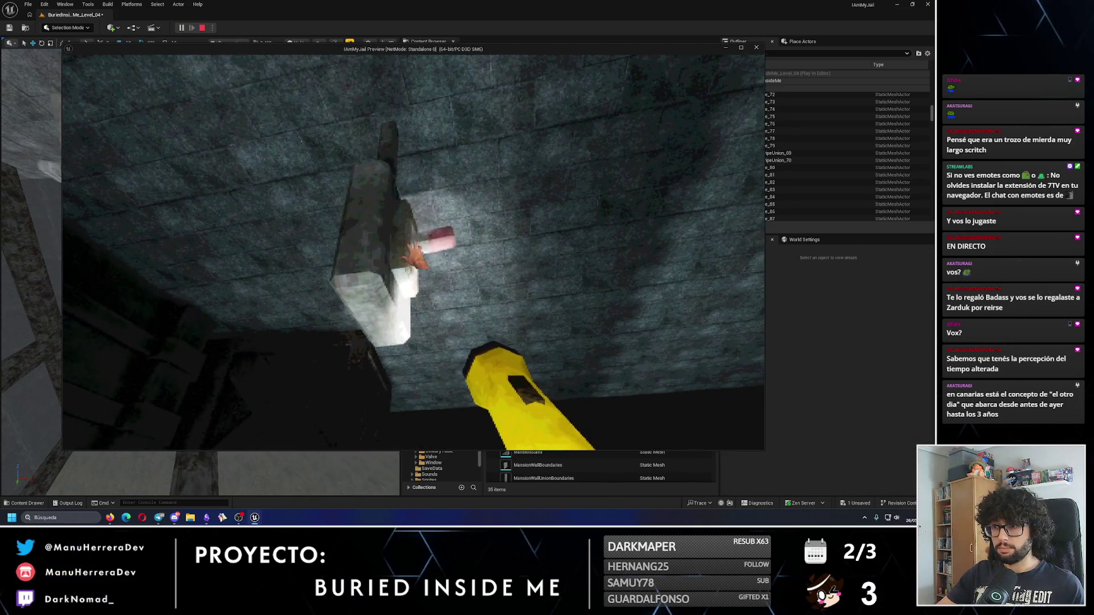
key("e")
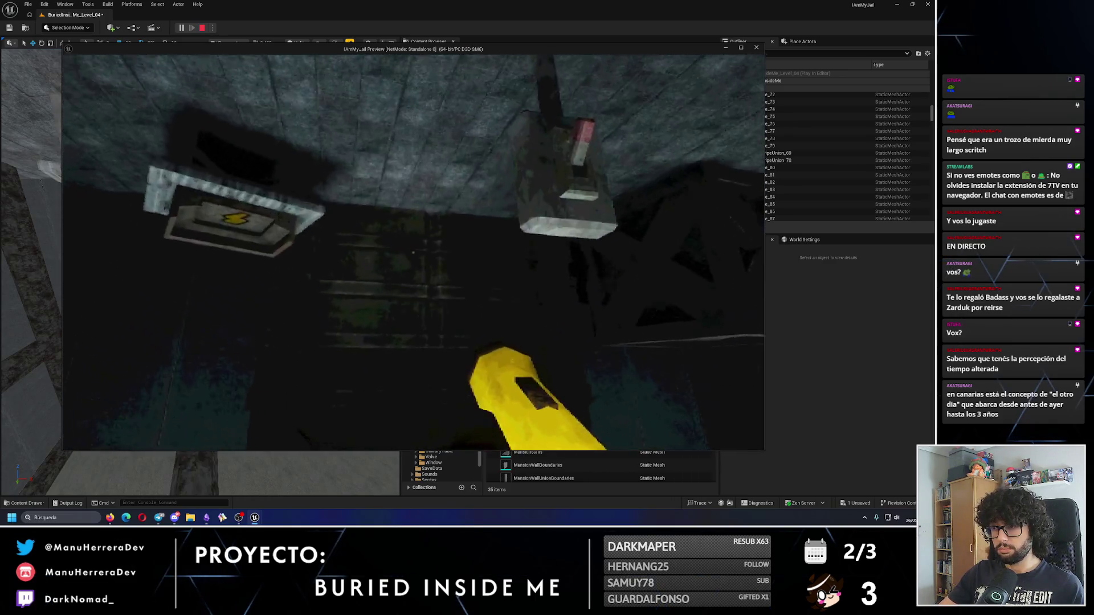
key("Escape")
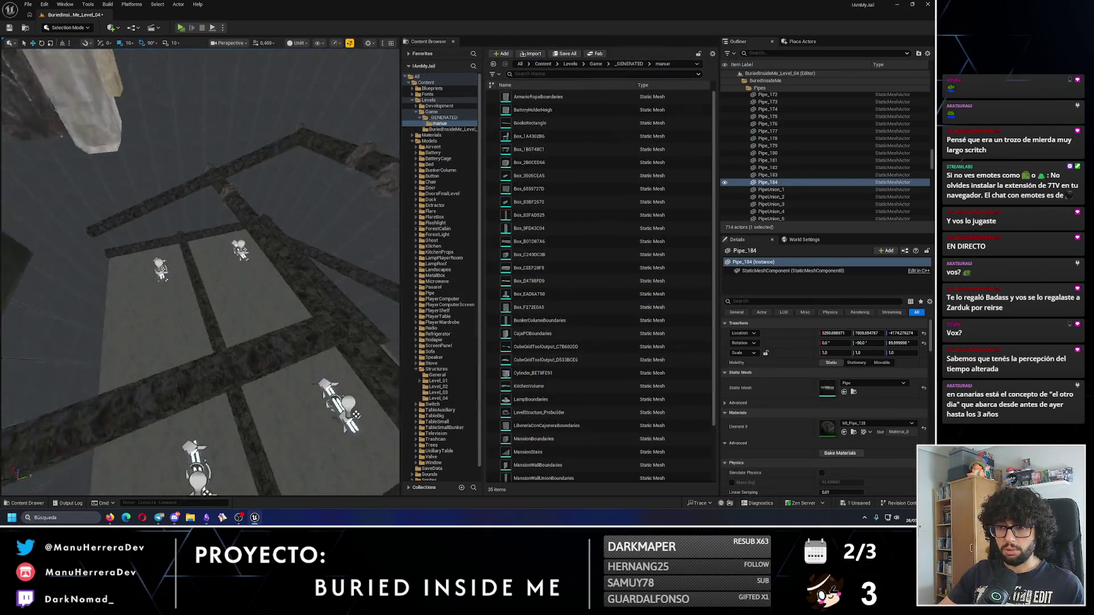
Step: Duplicate Pipe_136 and turn the copy 90 degrees
left_click(220, 225)
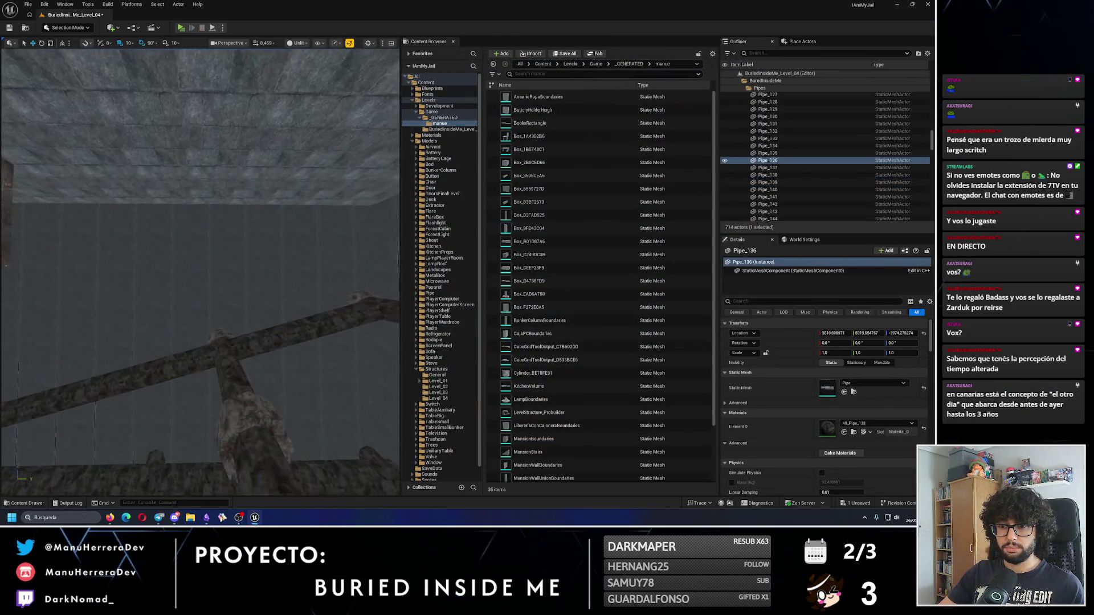
key("f")
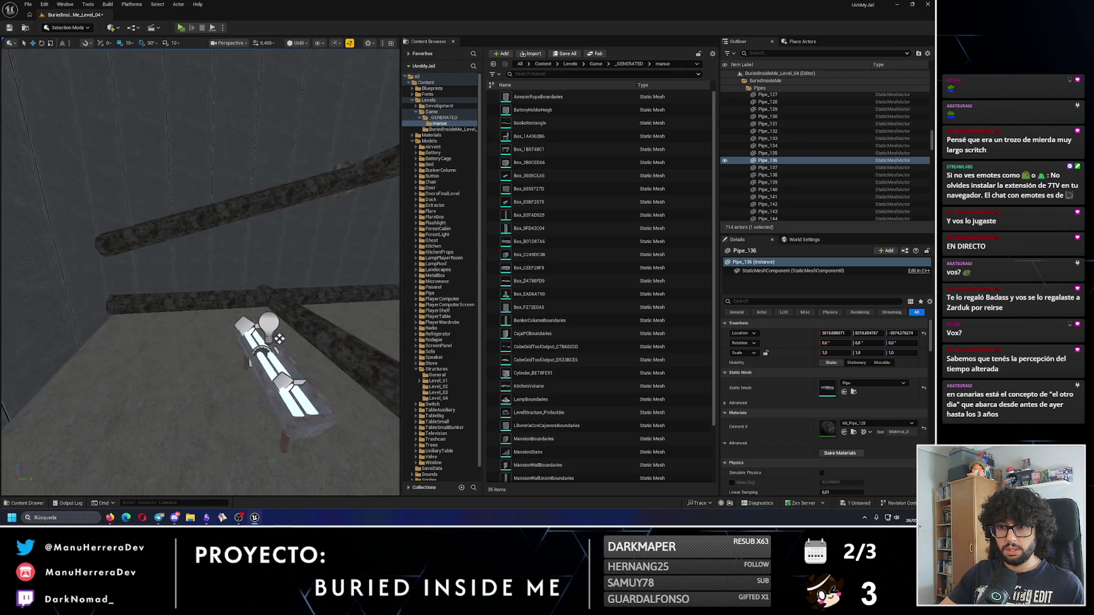
mouse_move(230, 275)
left_mouse_down()
mouse_move(217, 268)
mouse_move(231, 274)
left_mouse_up()
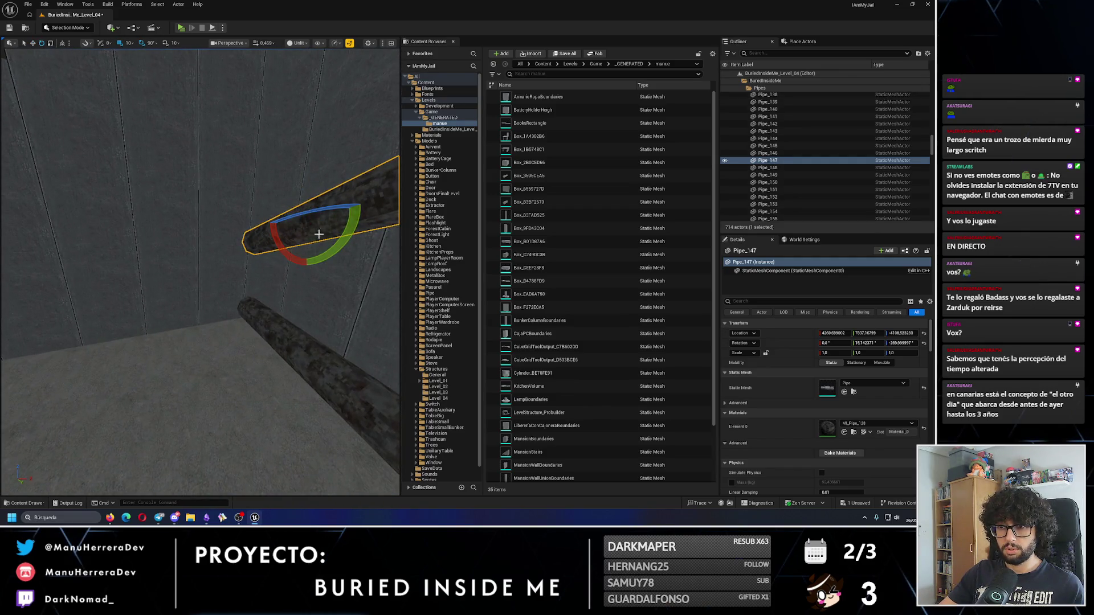
left_click_drag(319, 209, 319, 243)
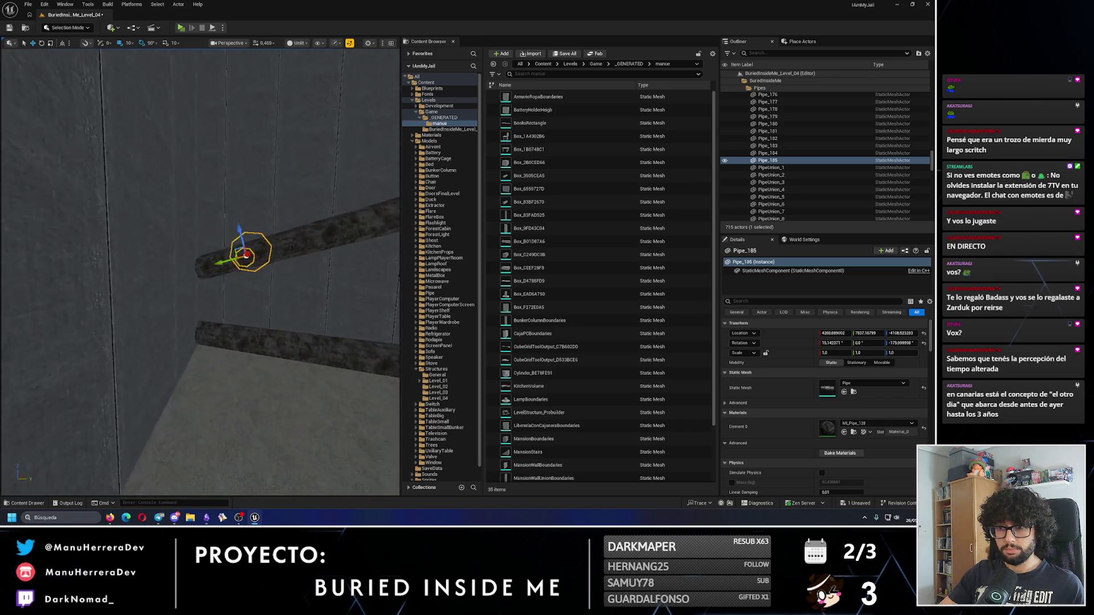
mouse_move(198, 266)
left_mouse_down()
mouse_move(262, 327)
mouse_move(209, 290)
mouse_move(288, 237)
mouse_move(276, 270)
mouse_move(185, 59)
left_mouse_up()
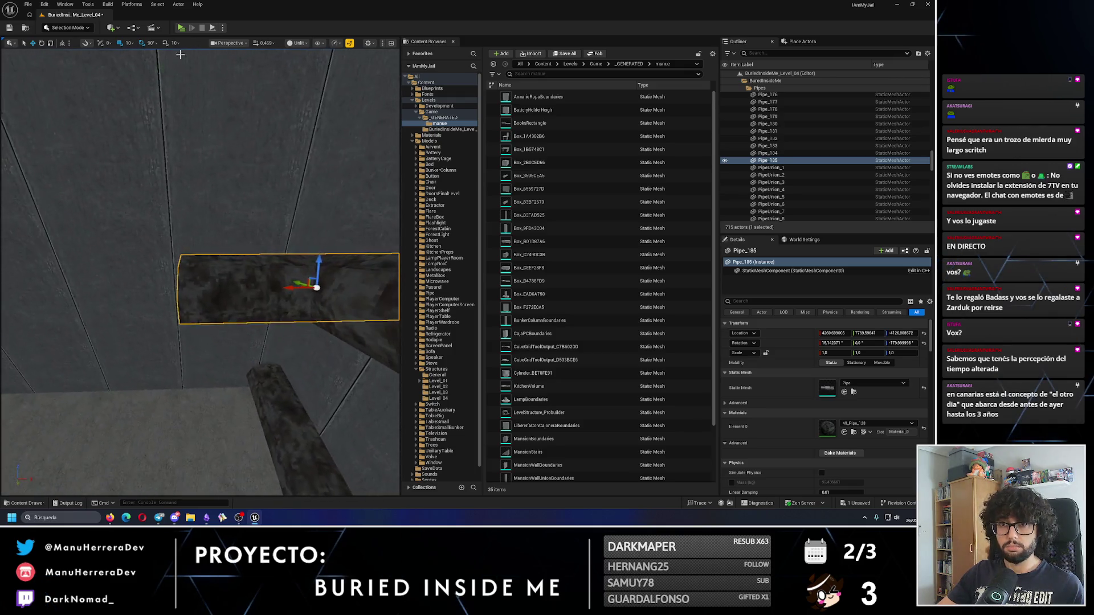
left_click_drag(176, 129, 228, 195)
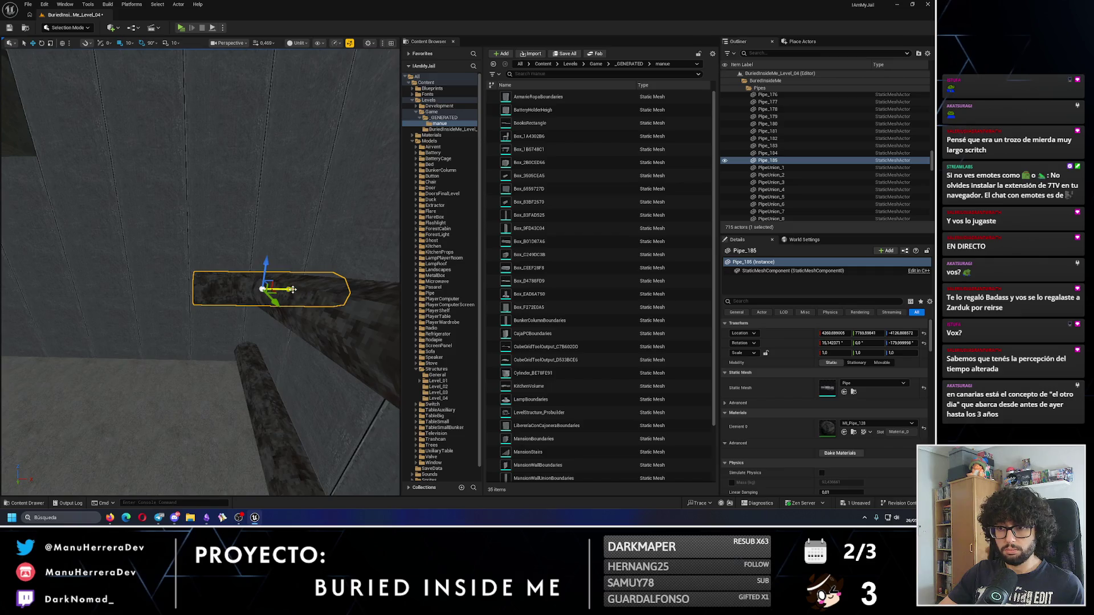
mouse_move(148, 281)
left_mouse_down()
mouse_move(128, 305)
mouse_move(167, 288)
left_mouse_up()
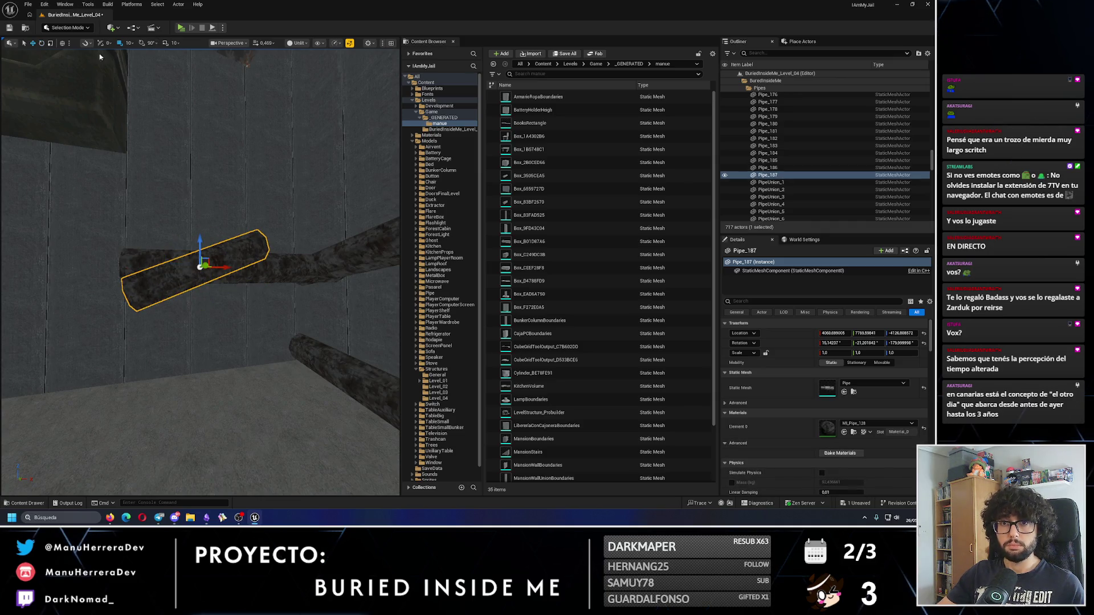
Step: Slide the new pipe copies along the concrete wall, extending the run to Pipe_188
left_click_drag(228, 268, 152, 252)
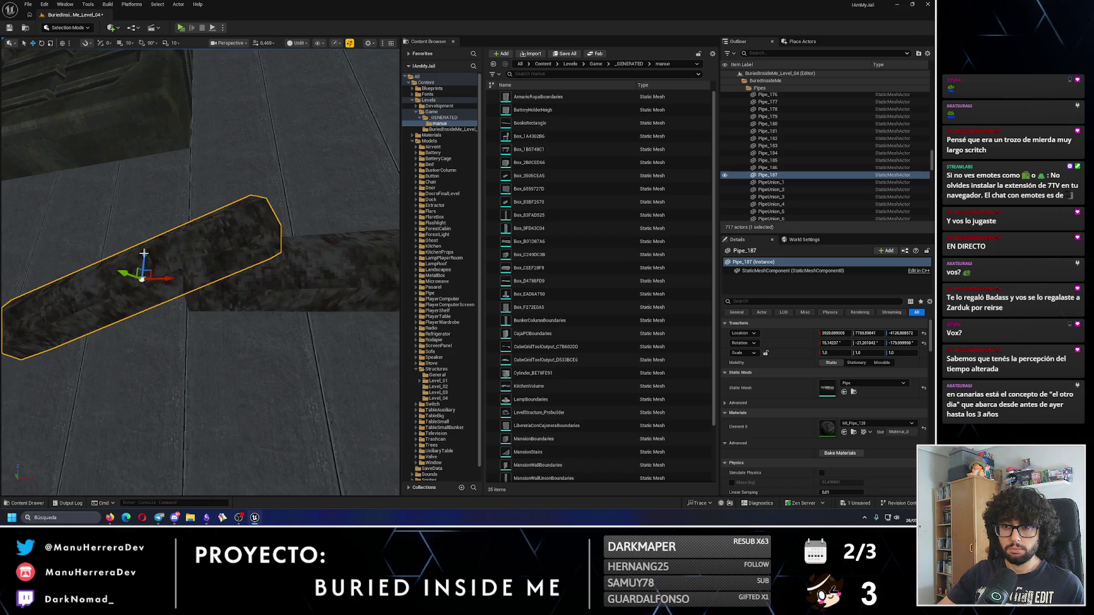
scroll(142, 298, "up", 2)
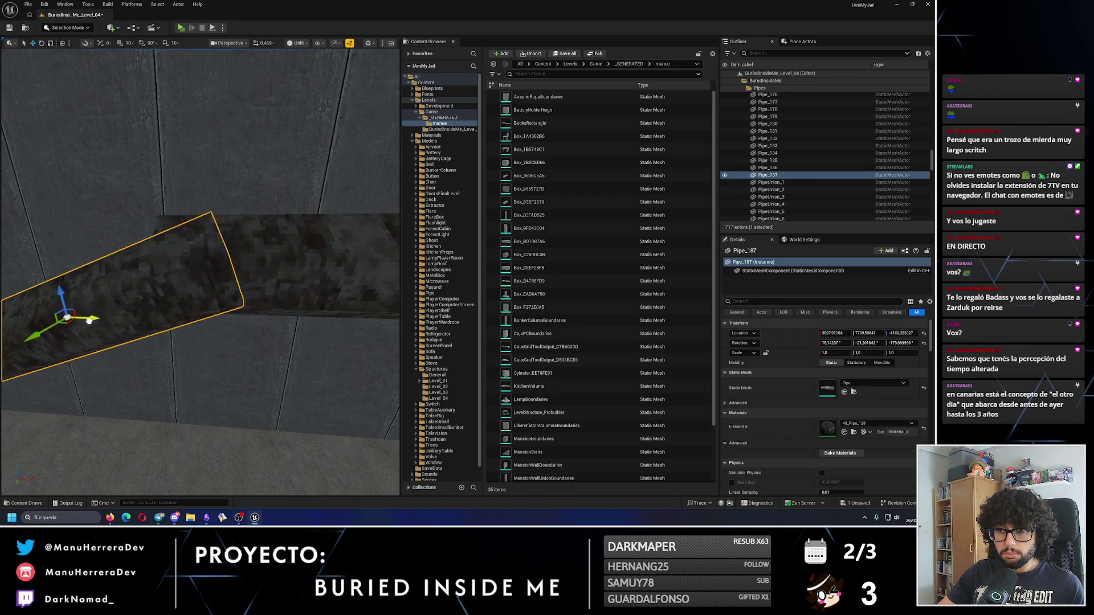
scroll(61, 320, "up", 3)
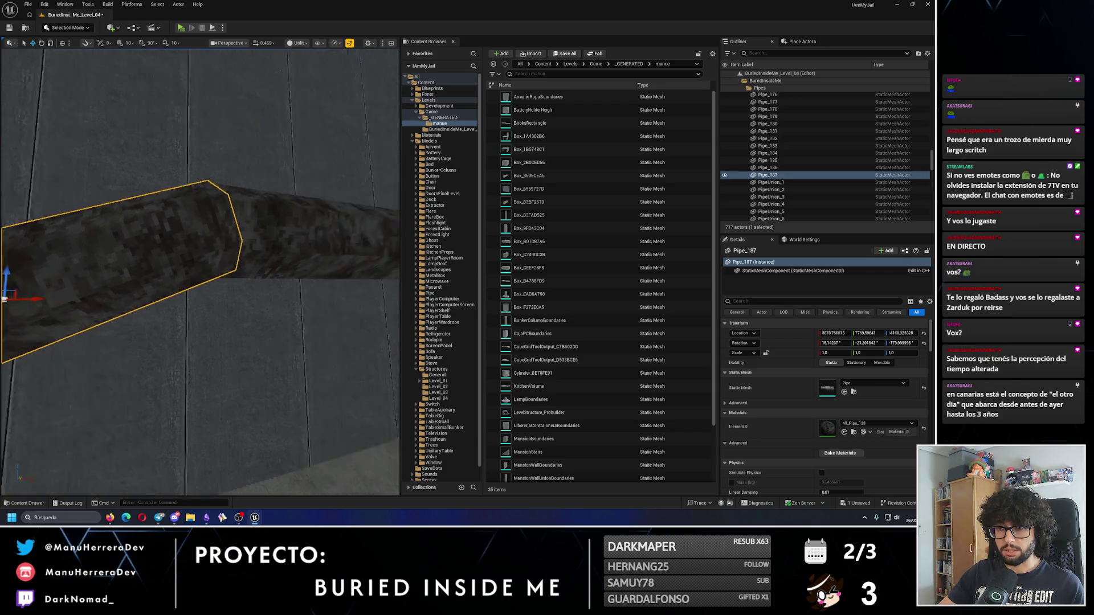
left_click_drag(112, 285, 63, 51)
left_click_drag(262, 210, 123, 50)
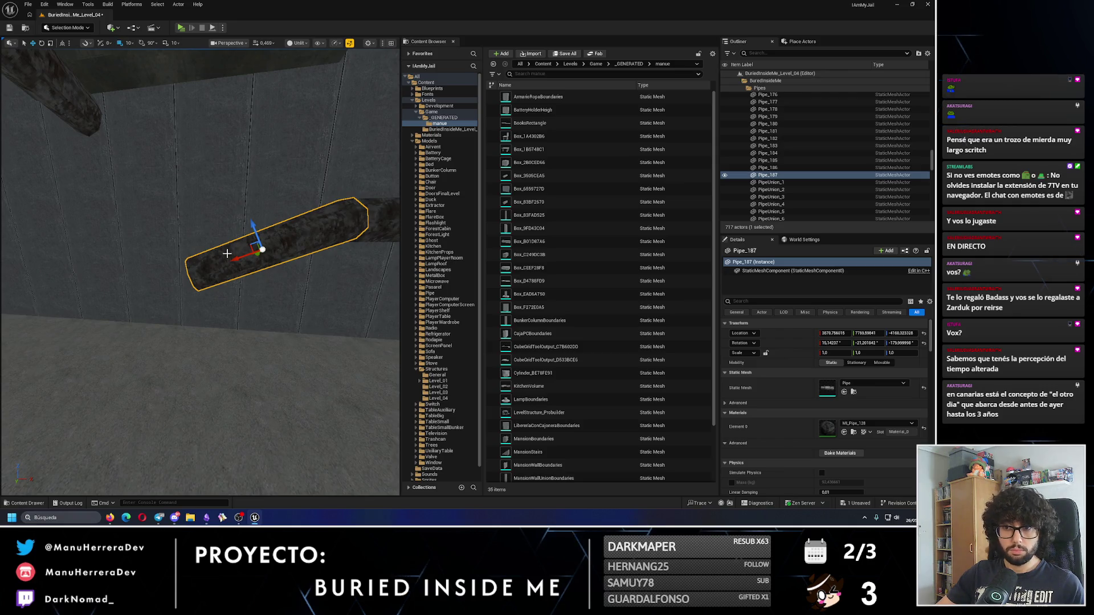
mouse_move(119, 317)
left_mouse_down()
mouse_move(91, 319)
mouse_move(63, 302)
mouse_move(40, 316)
mouse_move(26, 311)
mouse_move(43, 304)
mouse_move(35, 285)
mouse_move(165, 297)
left_mouse_up()
left_click(188, 245)
Step: Duplicate a pair of wall pipes and pull the copied pair into place
mouse_move(188, 244)
left_mouse_down()
mouse_move(151, 274)
mouse_move(226, 269)
mouse_move(196, 249)
left_mouse_up()
left_click(150, 273, "ctrl")
key("e")
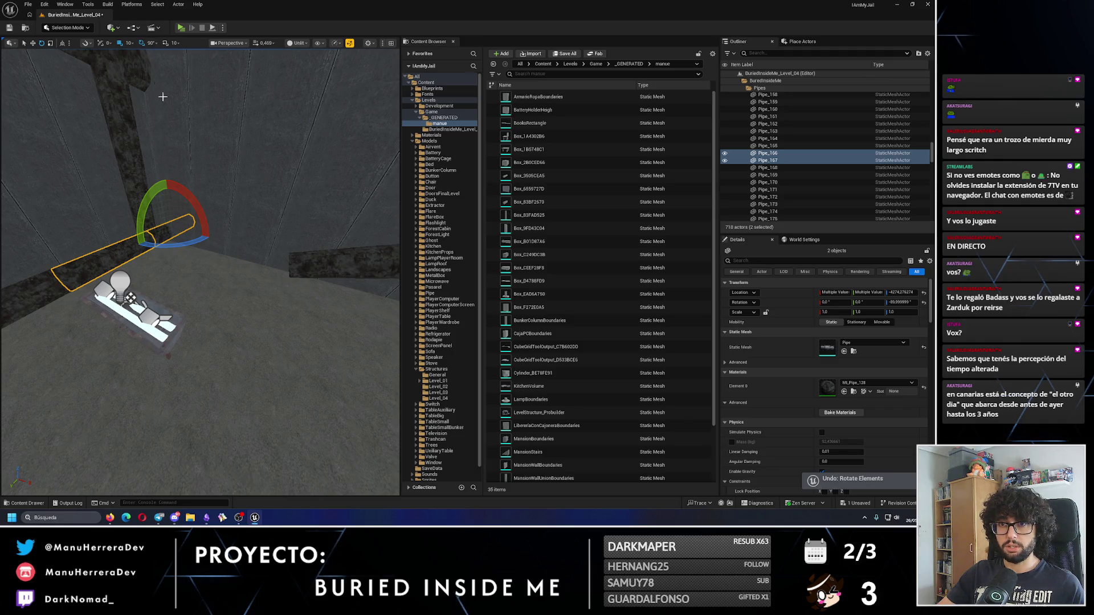
key("ctrl+y")
key("w")
left_click_drag(183, 244, 209, 240)
left_click_drag(183, 275, 110, 291)
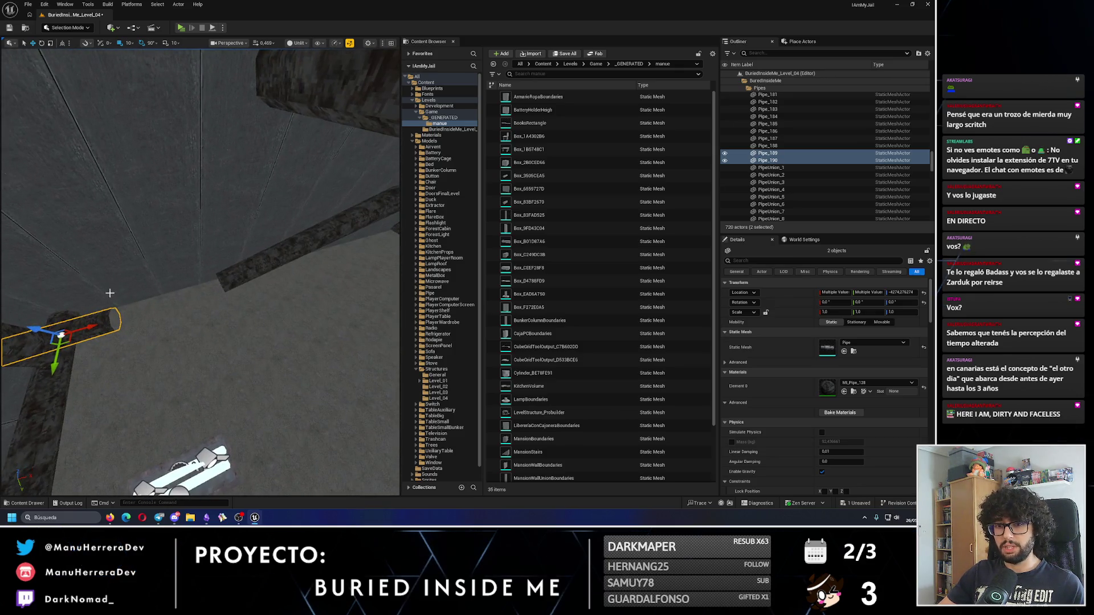
left_click_drag(237, 300, 201, 312)
mouse_move(228, 349)
left_mouse_down()
mouse_move(188, 364)
mouse_move(195, 293)
left_mouse_up()
Step: Add pipe segments toward the floor corner, up to Pipe_191, and start a play test
left_click(188, 271)
left_click(265, 234, "ctrl")
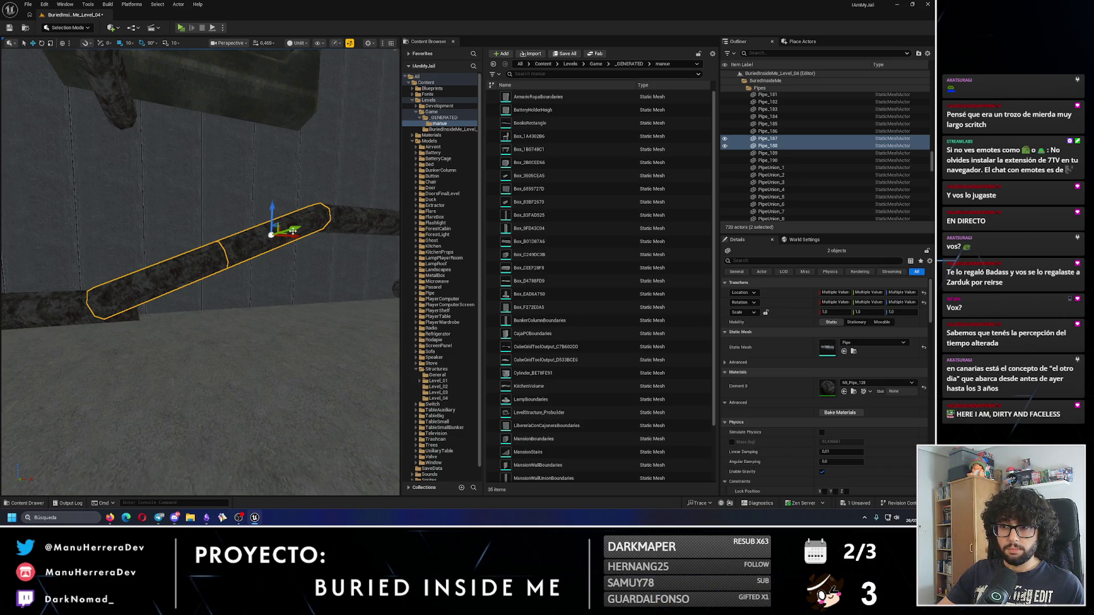
left_click_drag(301, 237, 234, 263)
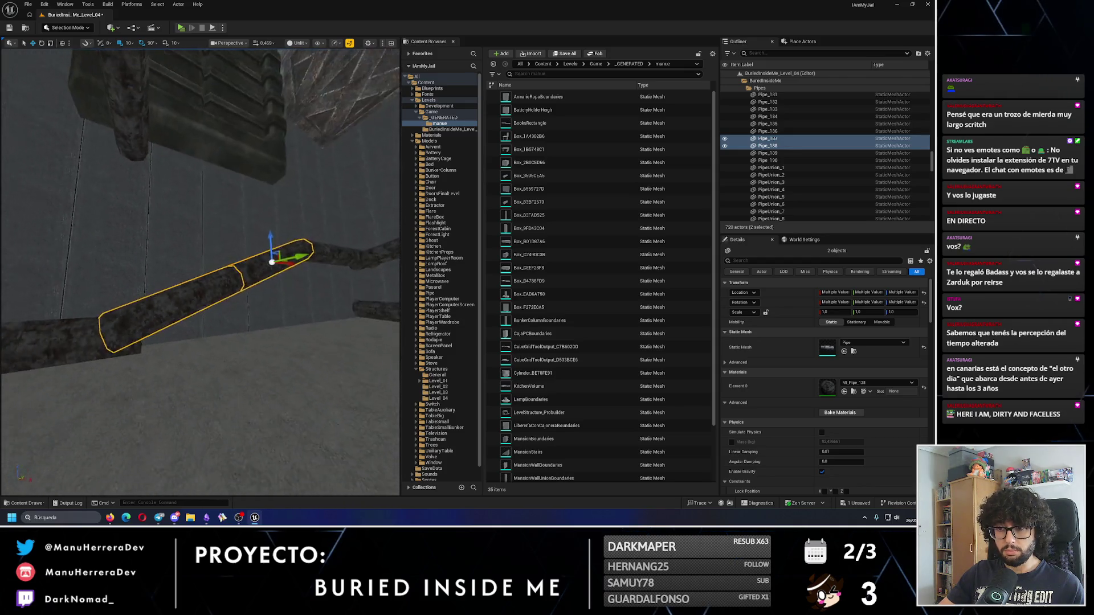
left_click(230, 310)
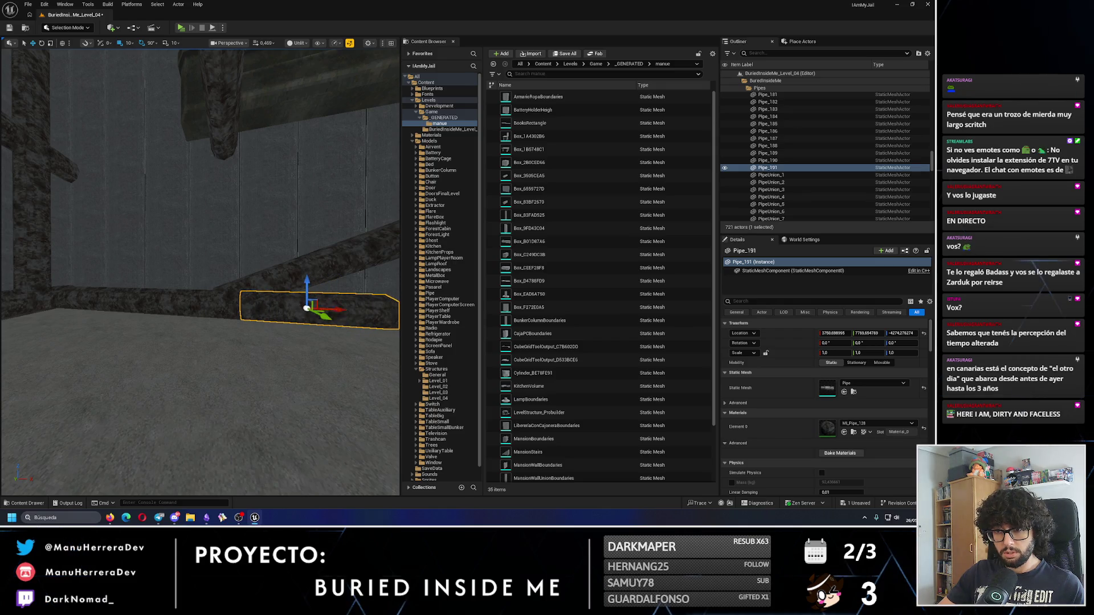
mouse_move(230, 311)
left_mouse_down()
mouse_move(182, 319)
mouse_move(205, 279)
left_mouse_up()
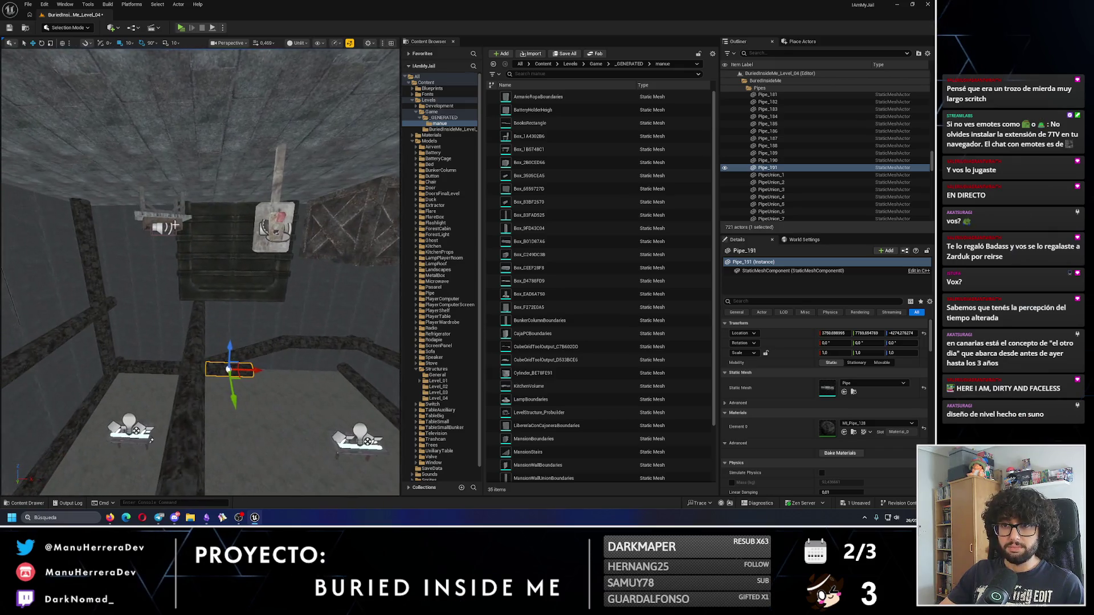
key("alt+p")
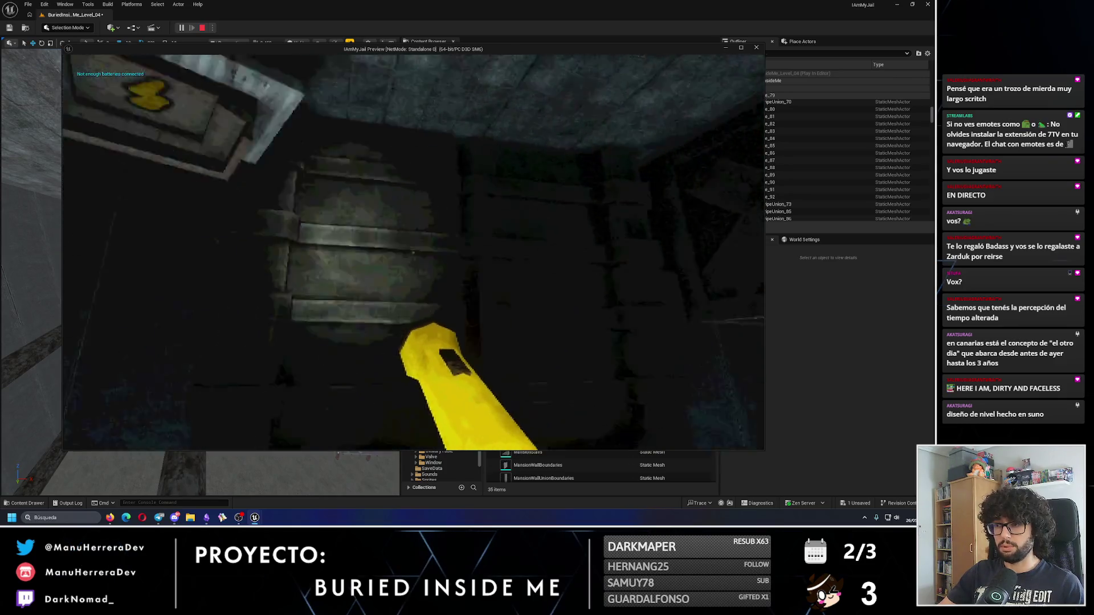
key("e")
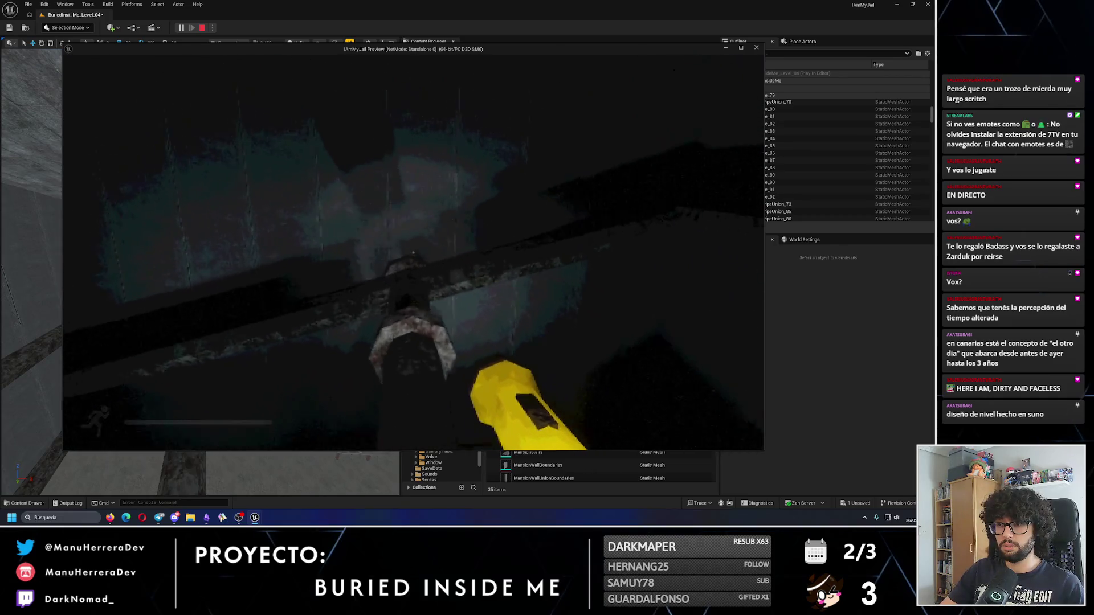
key("shift")
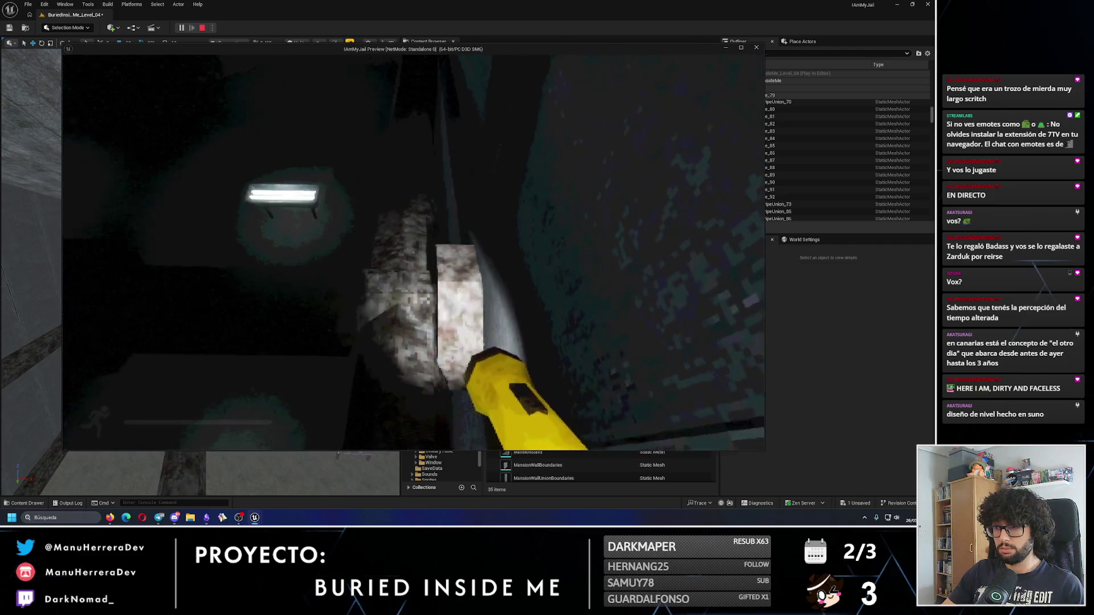
key("shift")
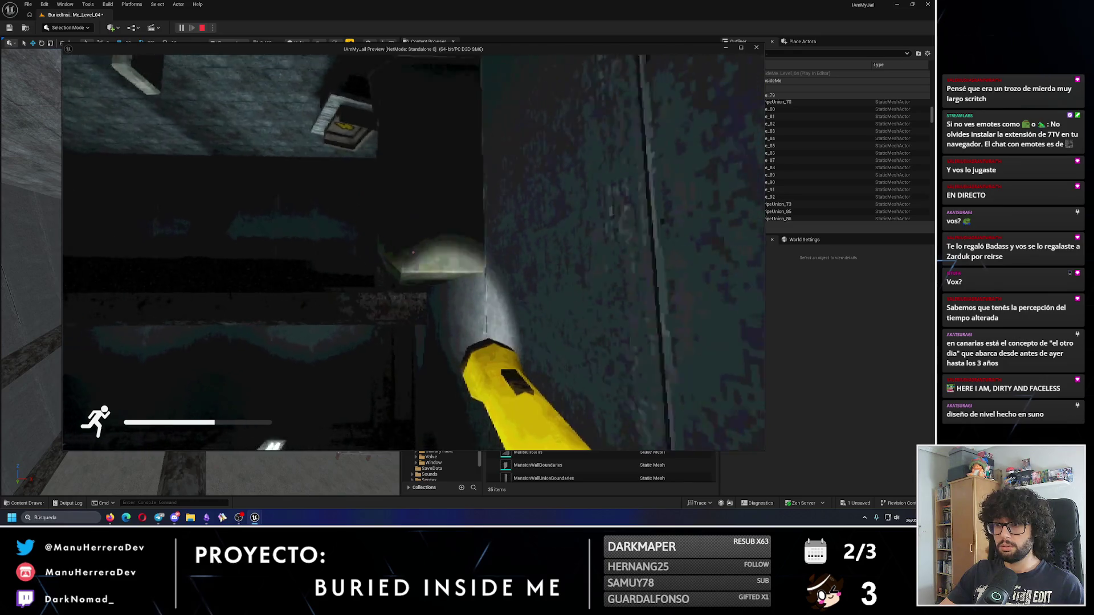
key("Escape")
left_click(171, 337)
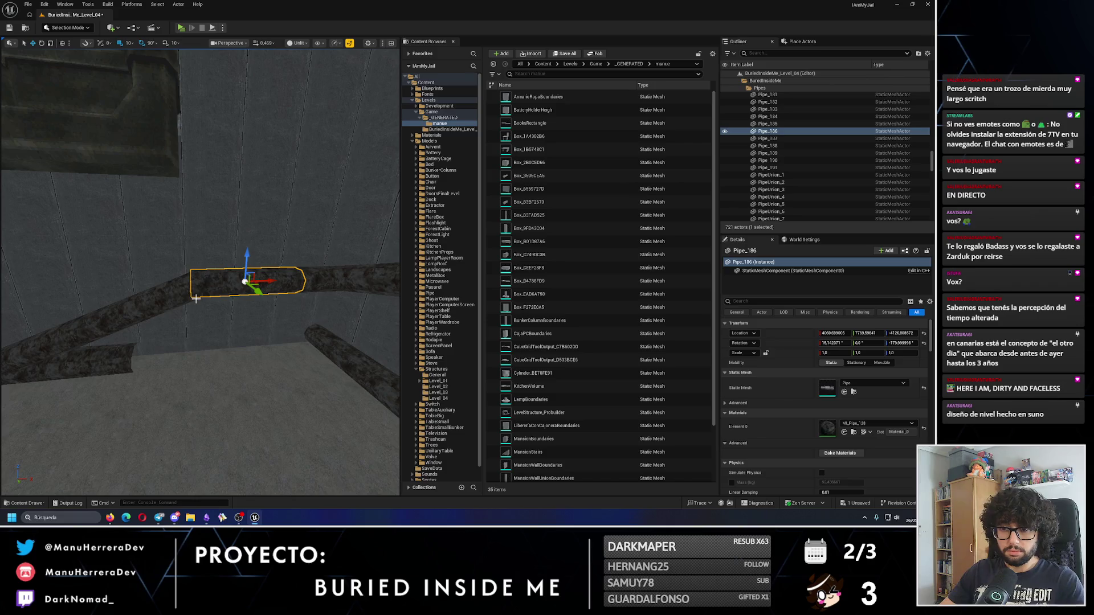
Step: Delete the misplaced pipe segment and select the lower-left wall pipes
key("Delete")
left_click(153, 291, "ctrl")
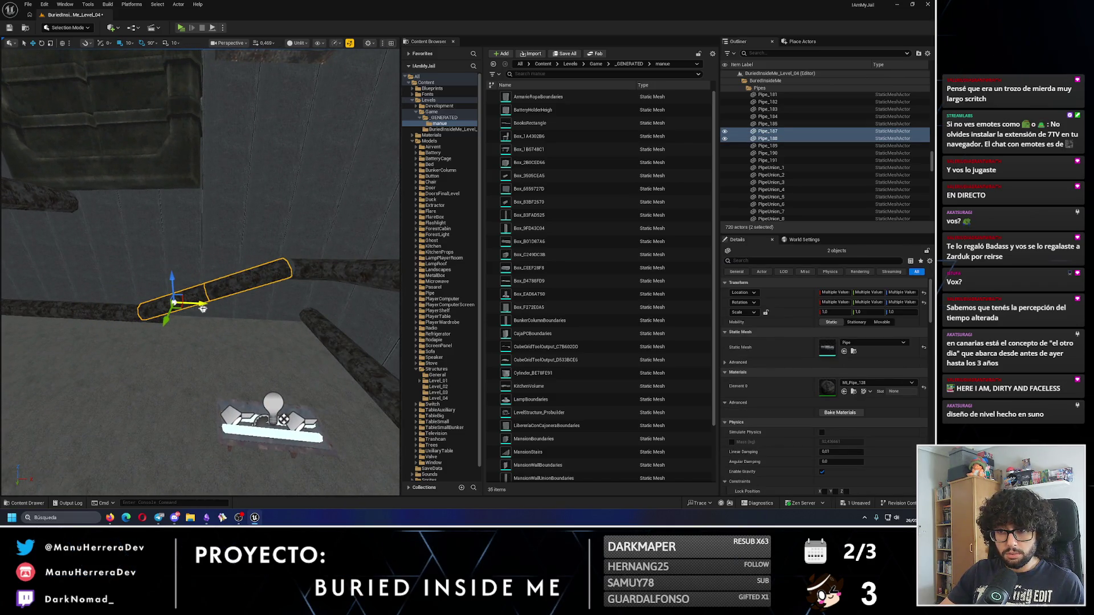
scroll(202, 308, "up", 5)
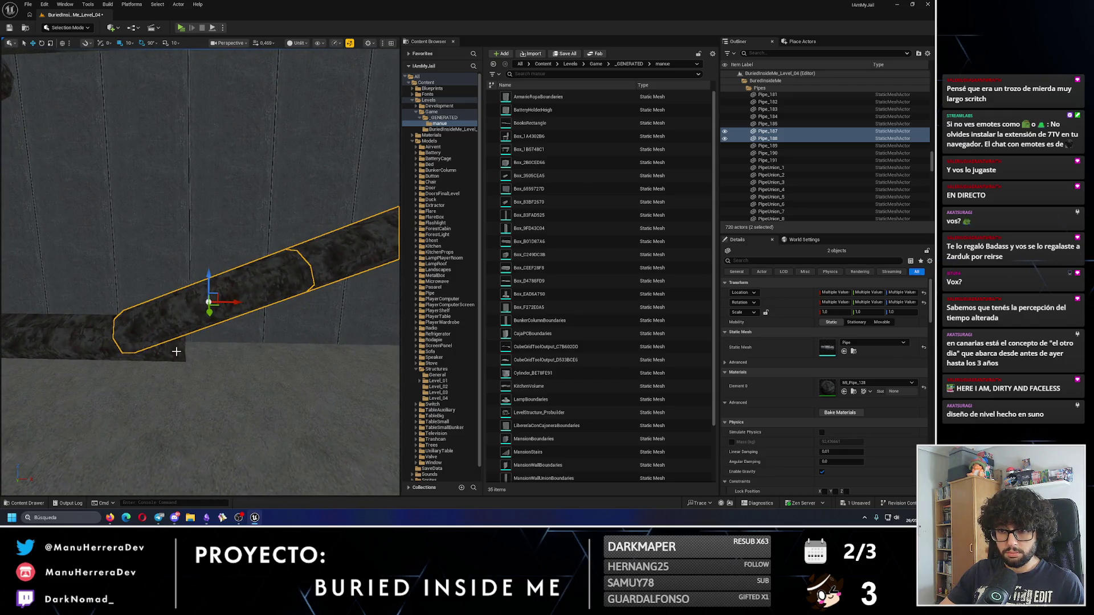
left_click(148, 337)
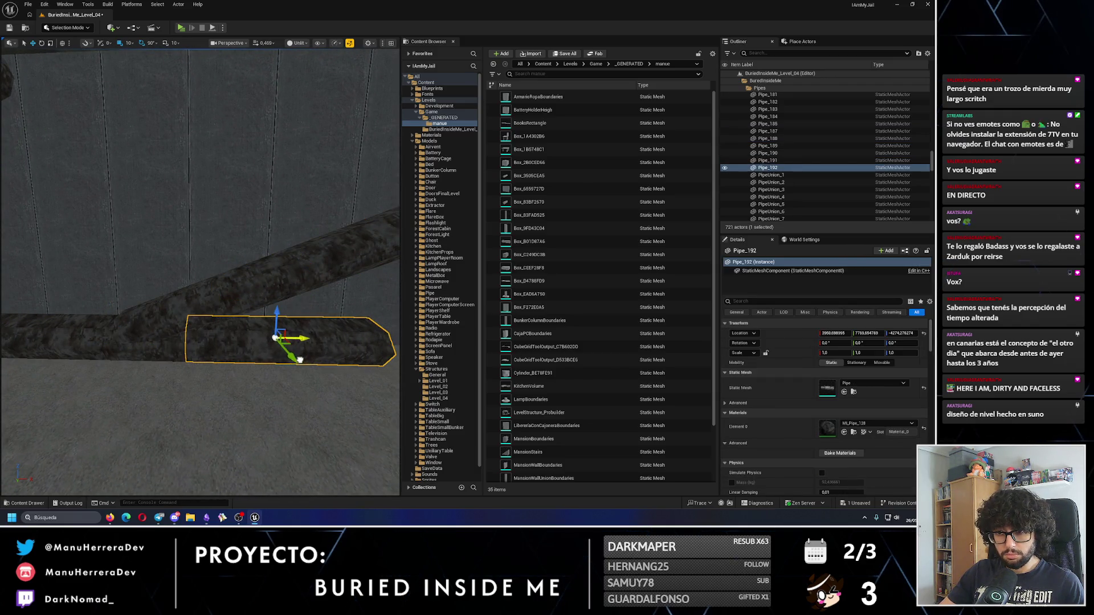
scroll(236, 292, "down", 3)
left_click(139, 303, "ctrl")
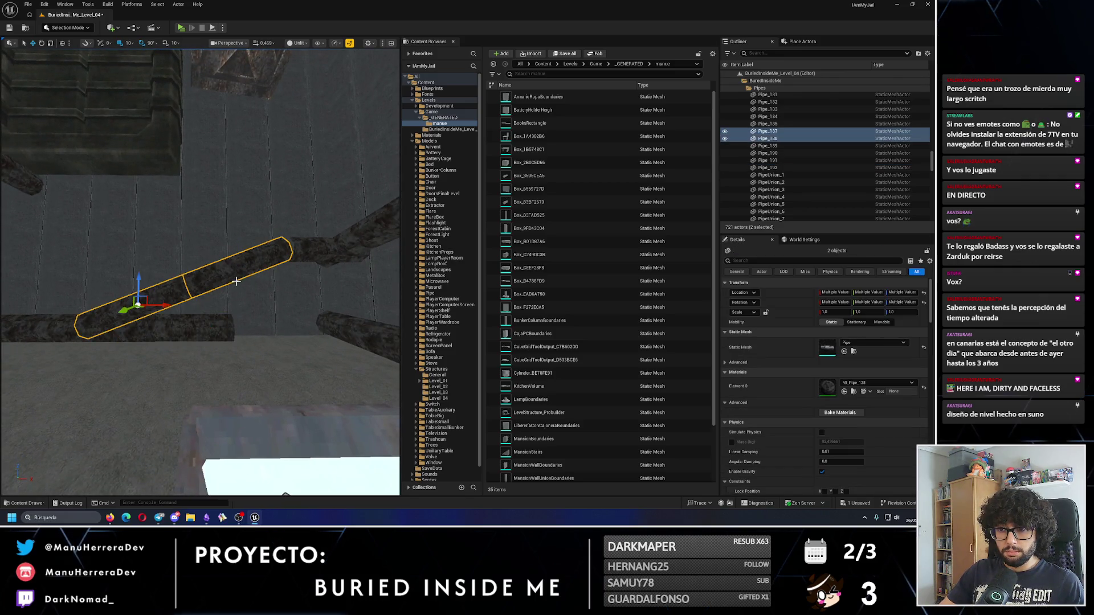
scroll(182, 307, "up", 5)
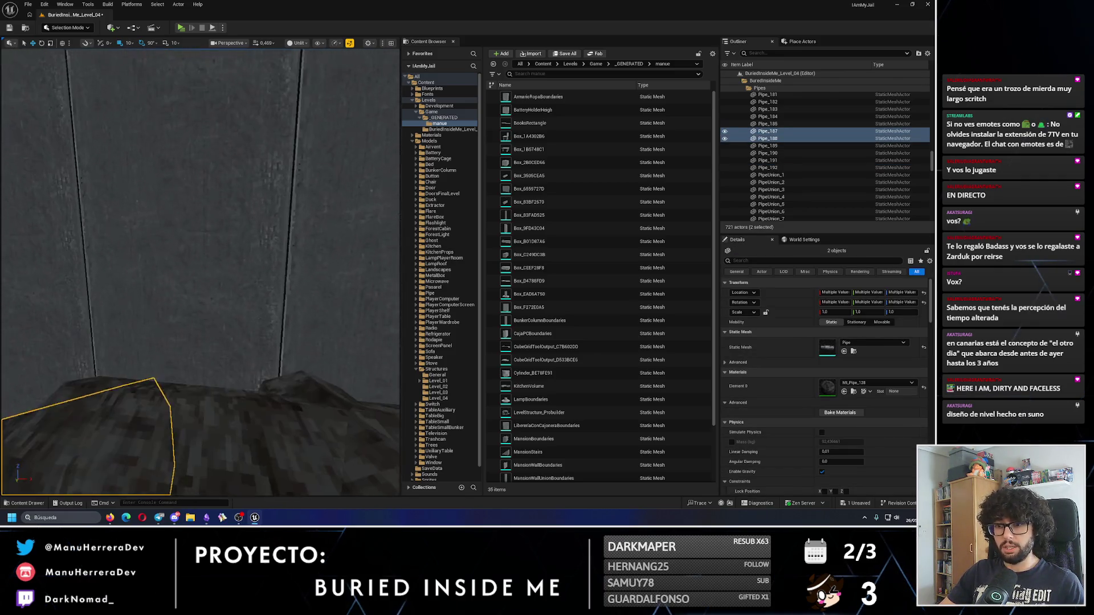
left_click_drag(106, 53, 106, 53)
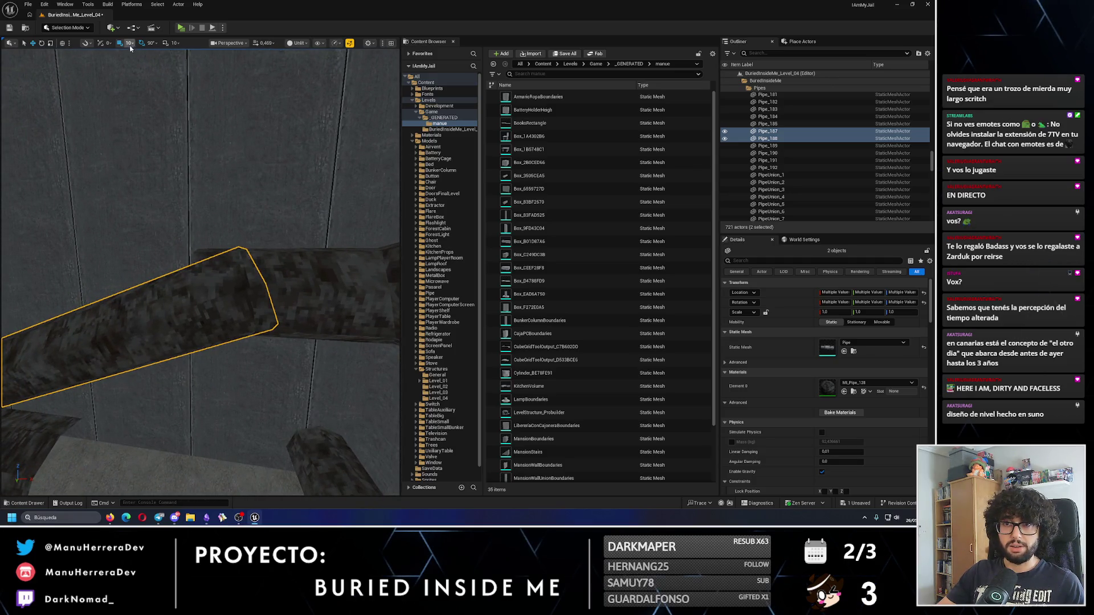
left_click_drag(127, 148, 102, 287)
mouse_move(199, 273)
left_mouse_down()
mouse_move(183, 205)
mouse_move(171, 341)
mouse_move(205, 320)
mouse_move(174, 289)
mouse_move(151, 290)
mouse_move(187, 288)
left_mouse_up()
Step: Duplicate the floor-level pipe twice toward the back wall, reaching Pipe_193
left_click(114, 422)
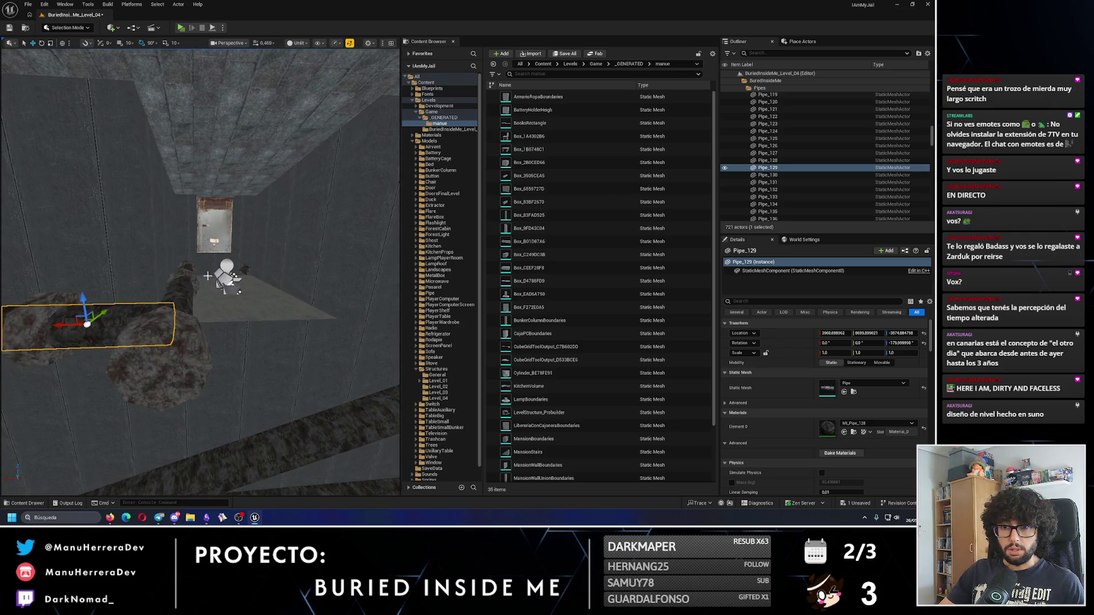
mouse_move(136, 129)
left_mouse_down()
mouse_move(299, 435)
mouse_move(112, 45)
left_mouse_up()
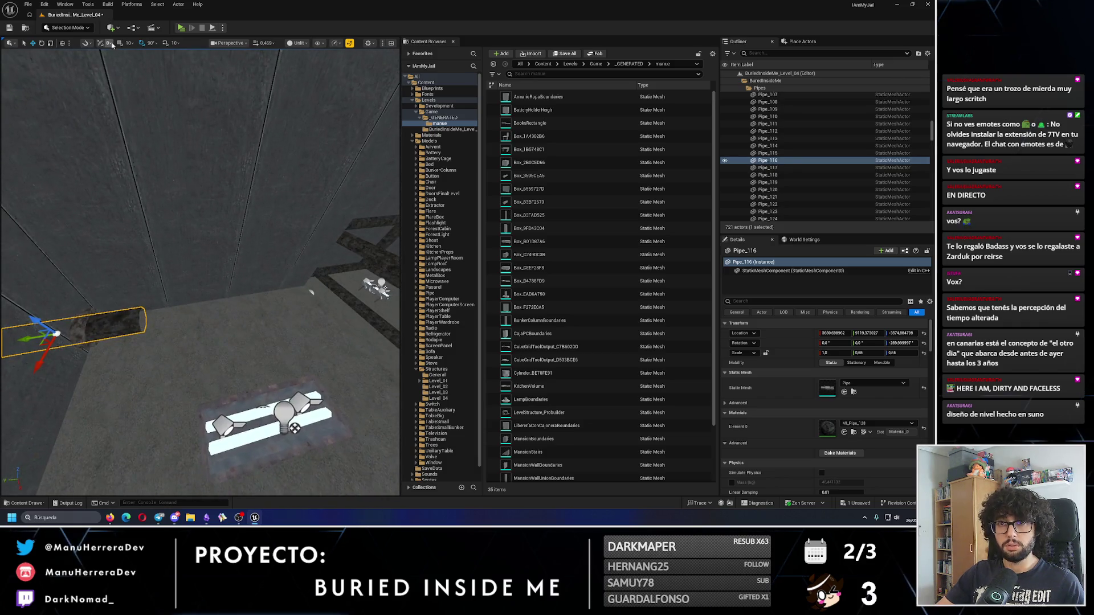
left_click_drag(31, 340, 266, 321)
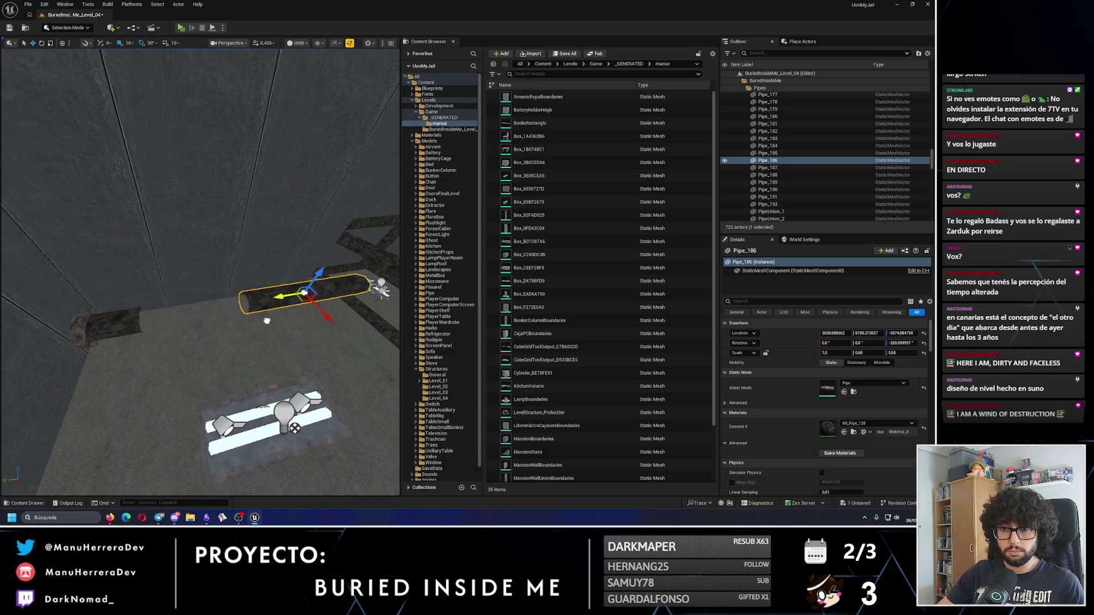
left_click_drag(196, 327, 240, 331)
key("q")
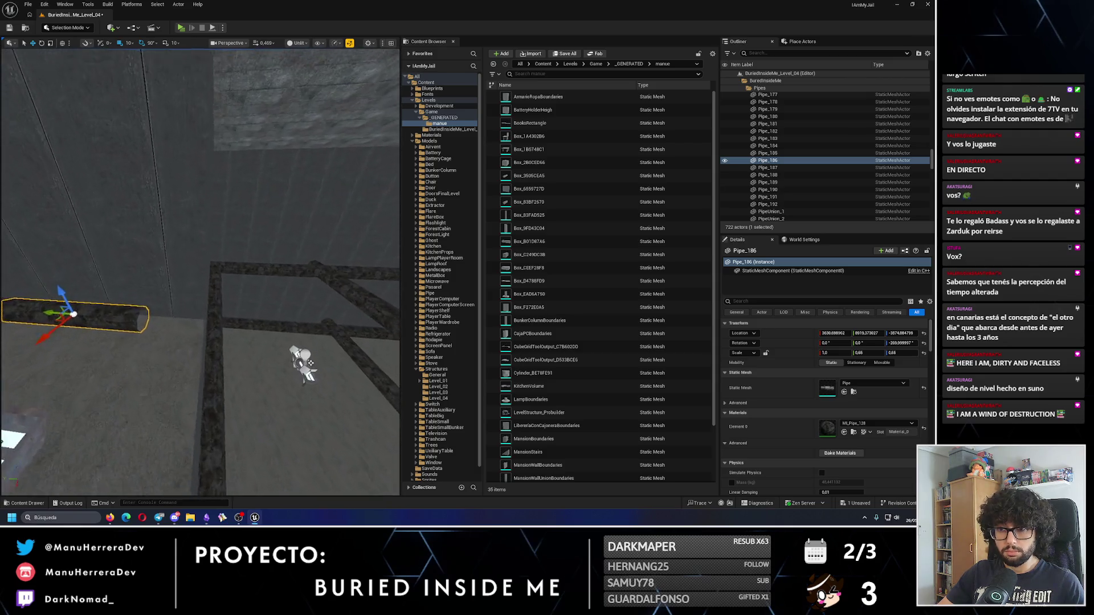
key("e")
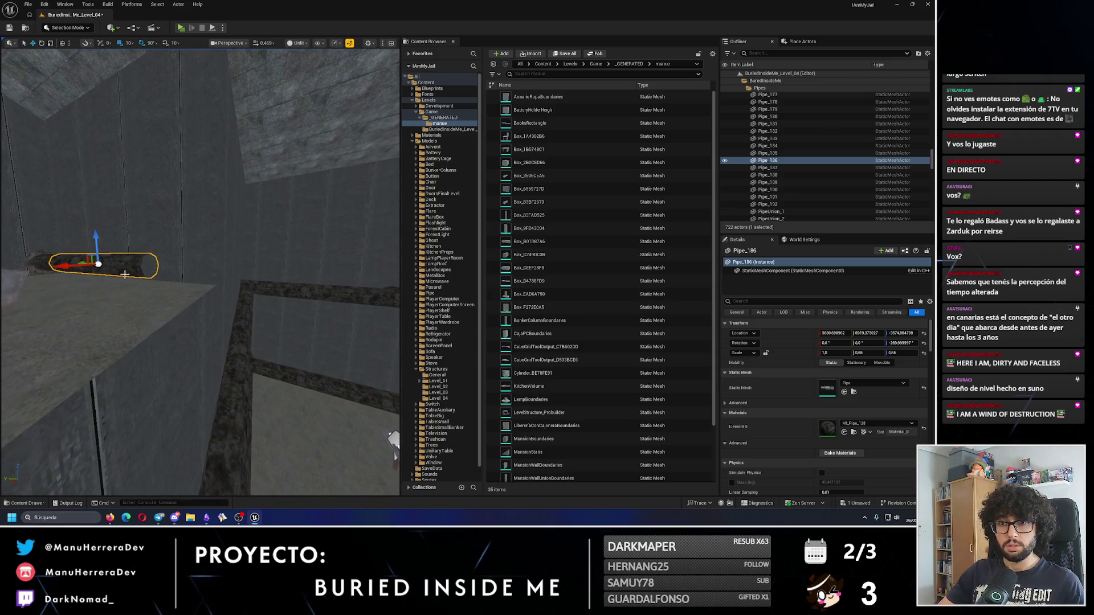
left_click_drag(94, 356, 242, 370)
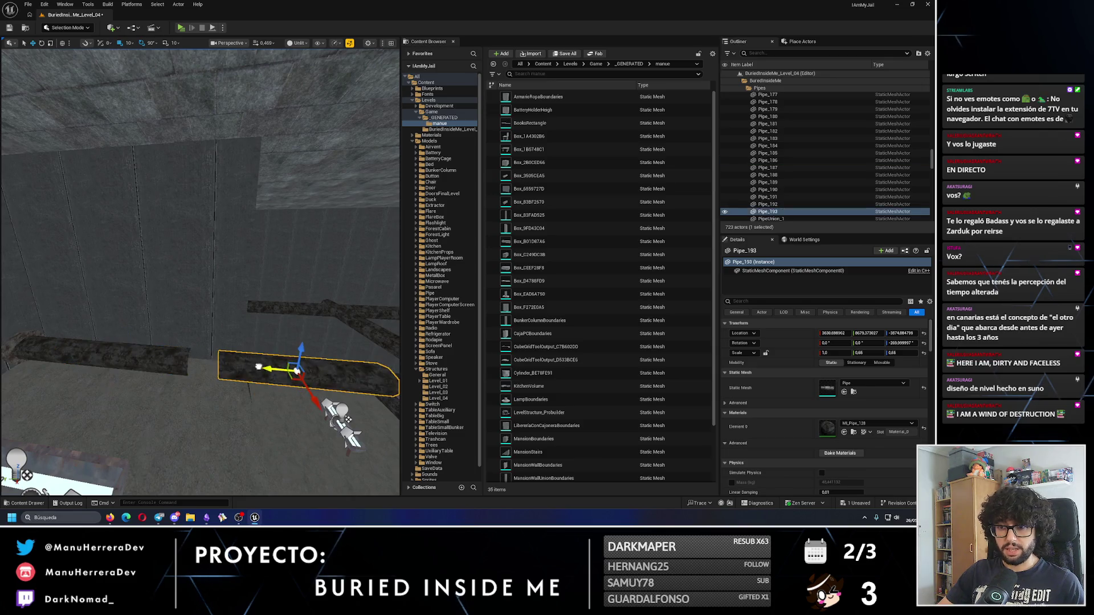
key("e")
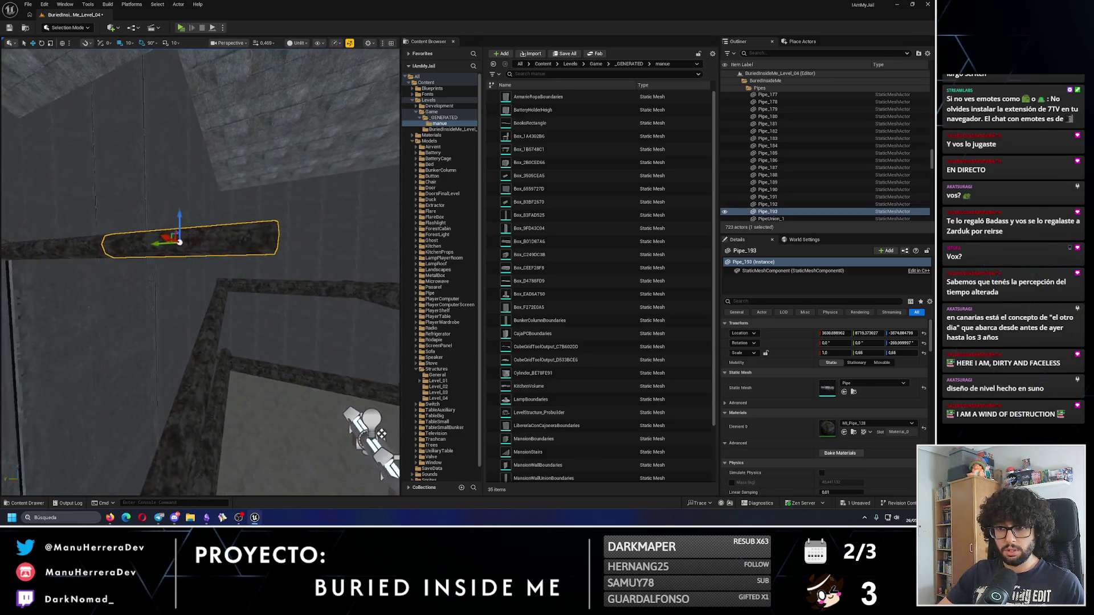
Step: Play-test the room briefly by walking forward, then stop the preview
key("alt+p")
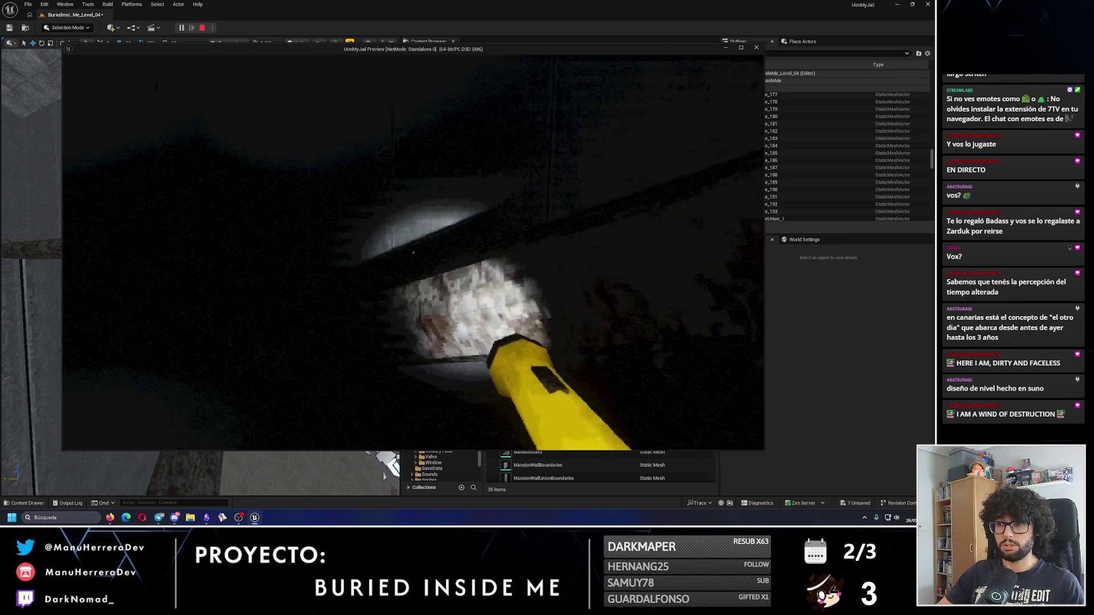
key("shift+w")
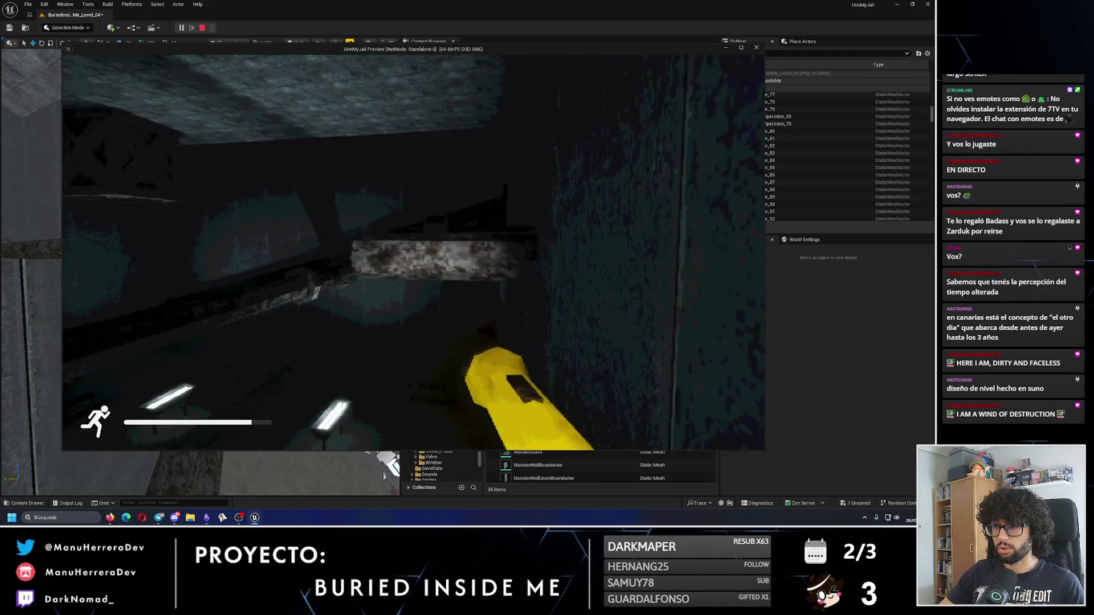
key("Escape")
Step: Make an upright copy of the pipe rotated 90° up the wall and launch Play In Editor
key("e")
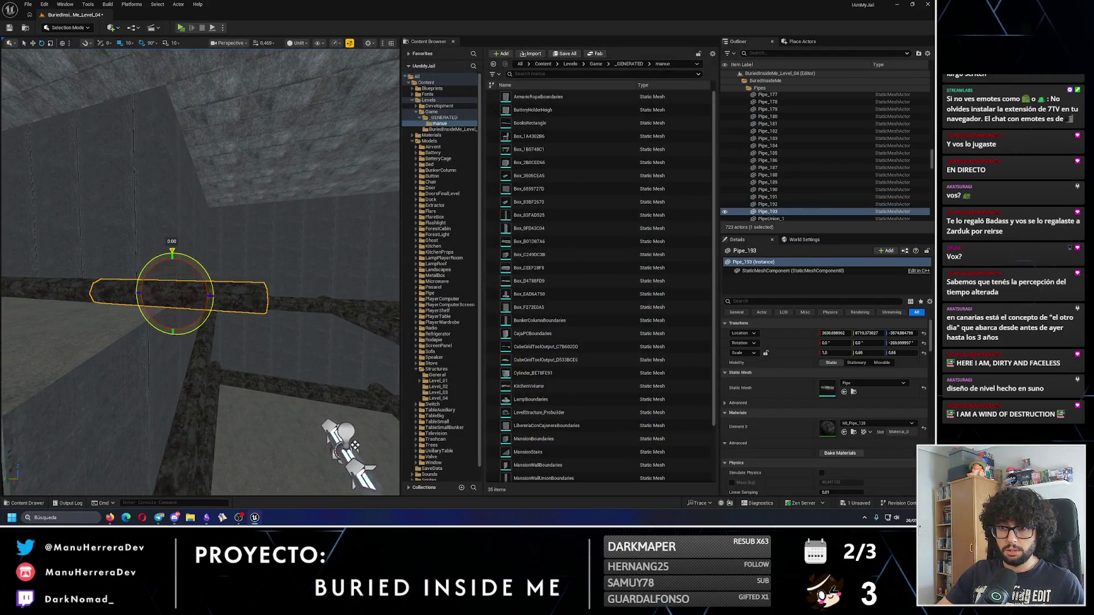
left_click_drag(212, 285, 211, 283, "alt")
key("w")
mouse_move(164, 185)
left_mouse_down()
mouse_move(198, 229)
mouse_move(226, 390)
mouse_move(237, 363)
left_mouse_up()
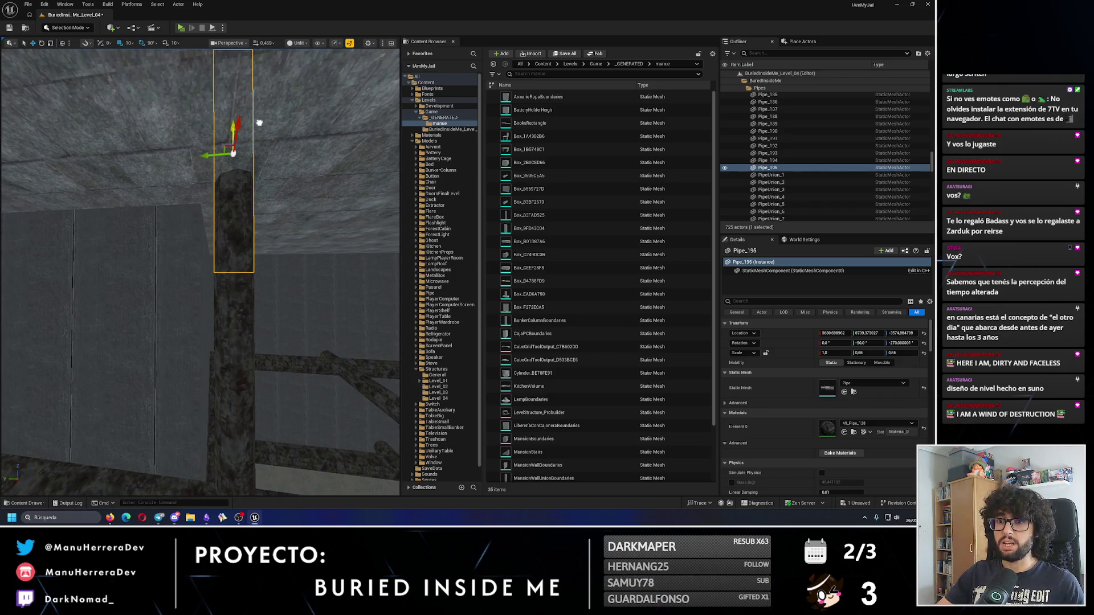
mouse_move(222, 232)
left_mouse_down()
mouse_move(243, 399)
mouse_move(176, 137)
left_mouse_up()
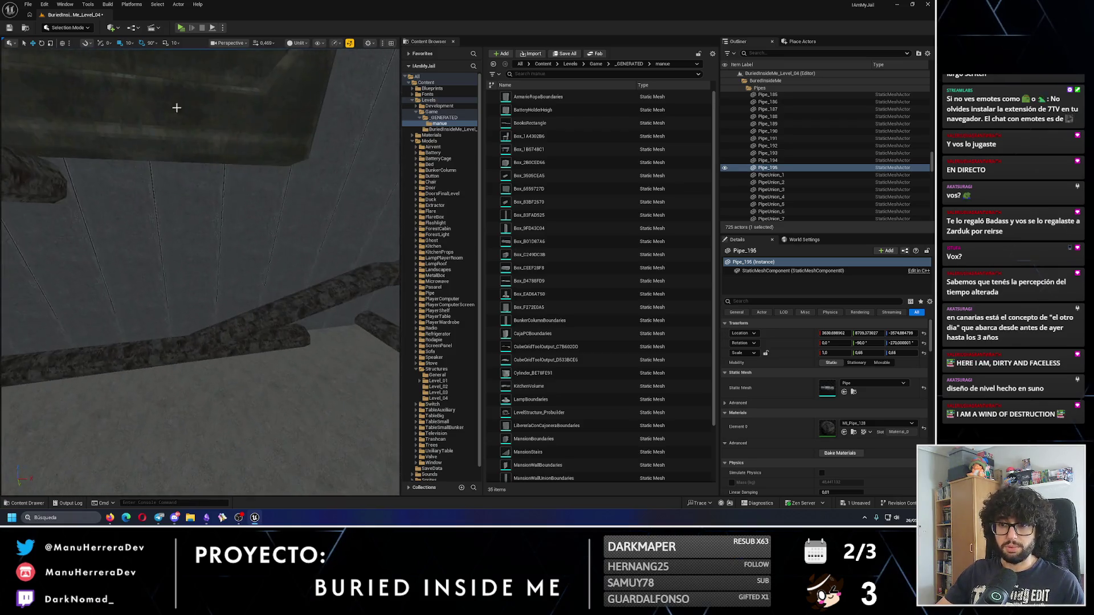
key("alt+p")
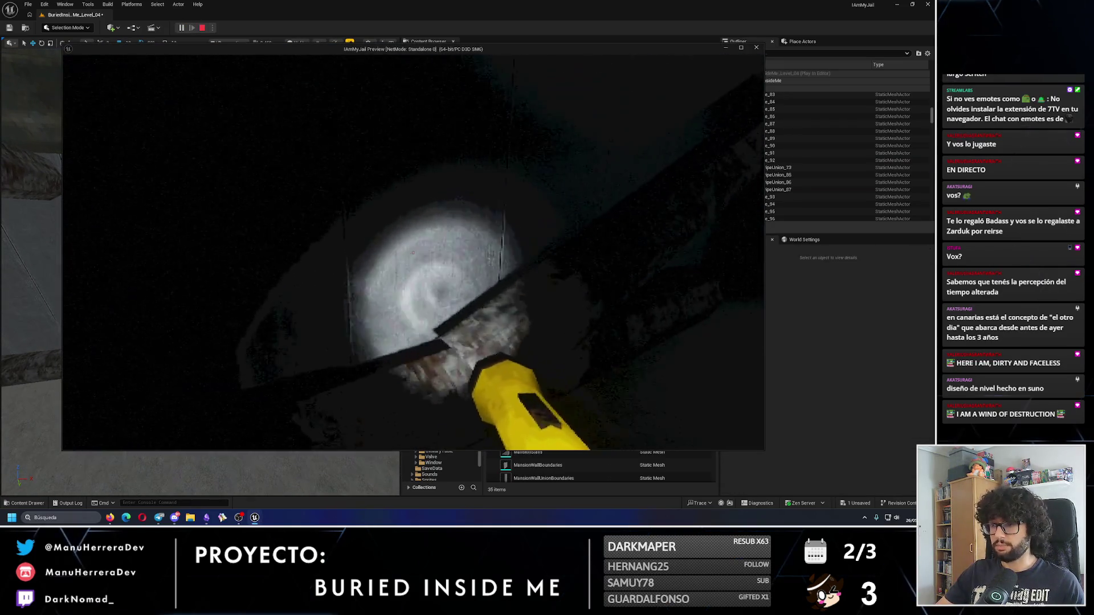
Step: Walk through the dark pipe-lined room toward the ceiling lamp, then exit the play preview
key("w")
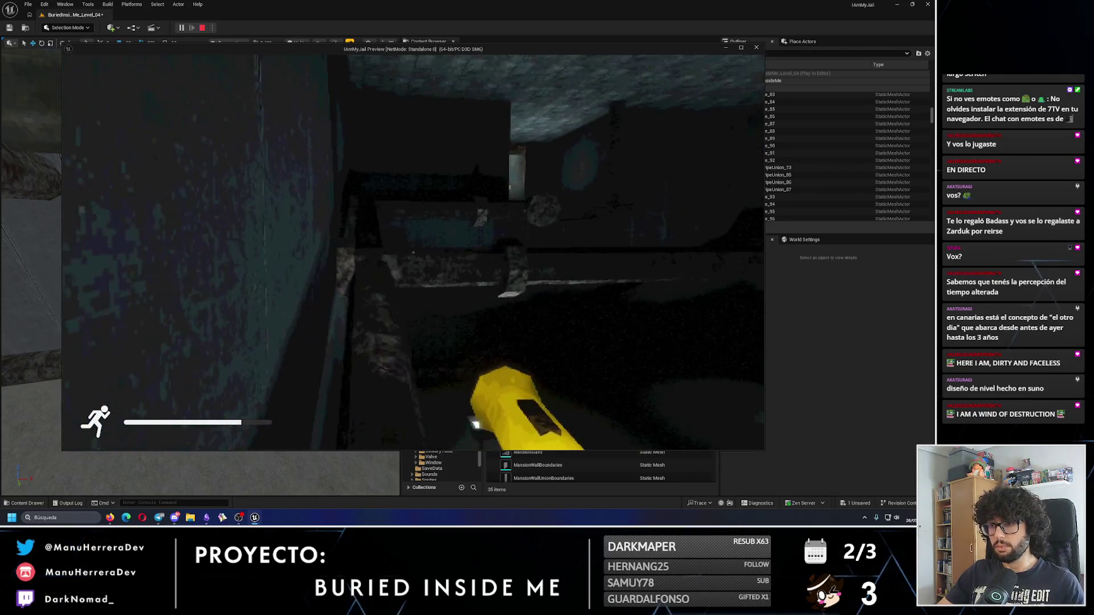
key("w")
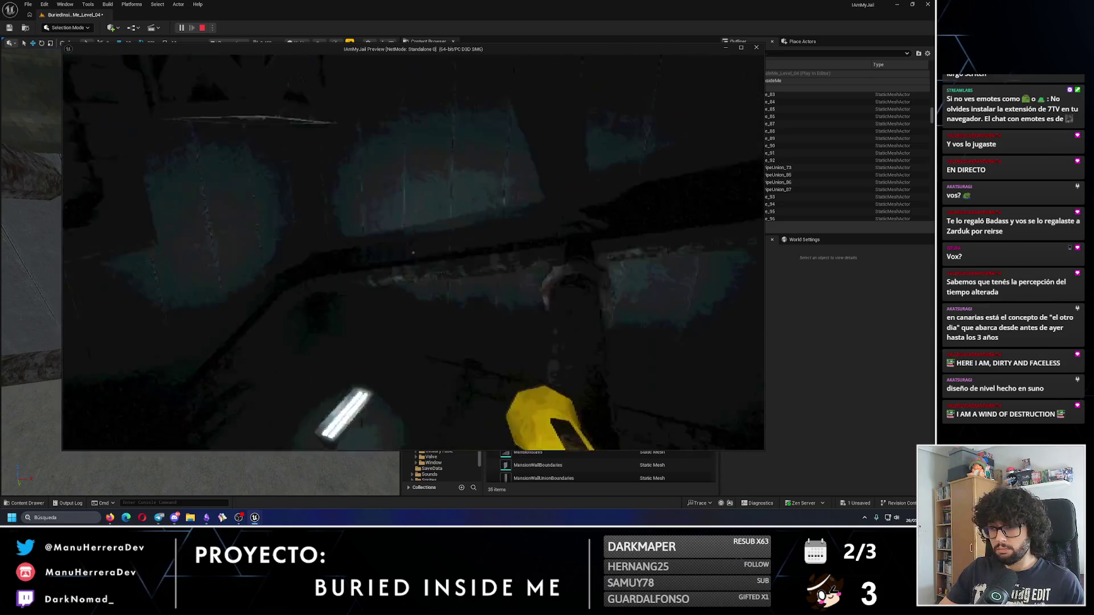
key("Escape")
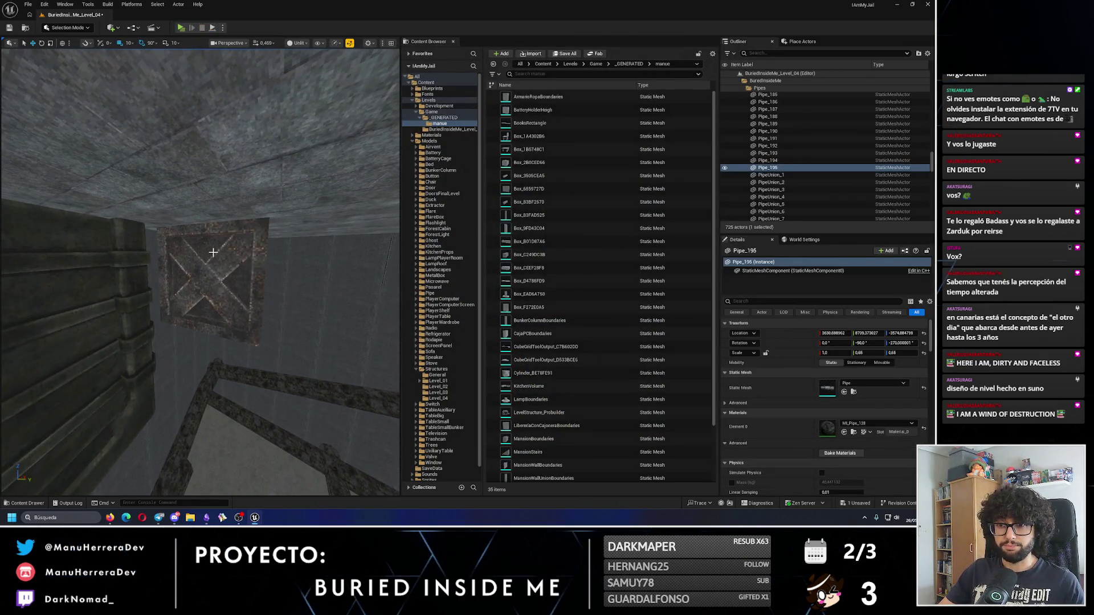
Step: Delete the MetalBox_2 crate from the wall
left_click(211, 268)
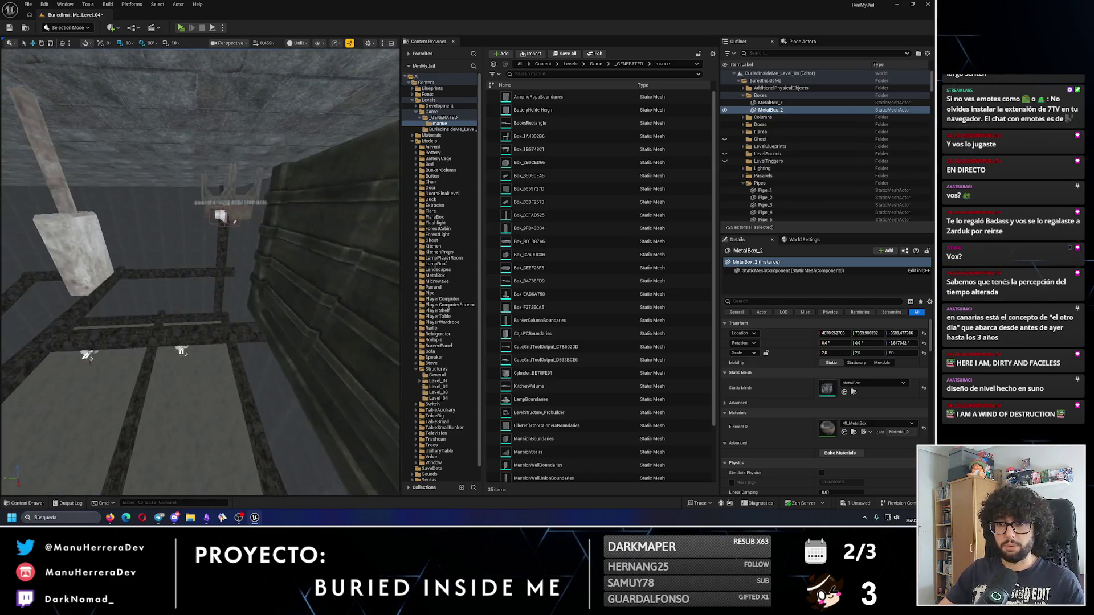
left_click_drag(210, 268, 168, 262)
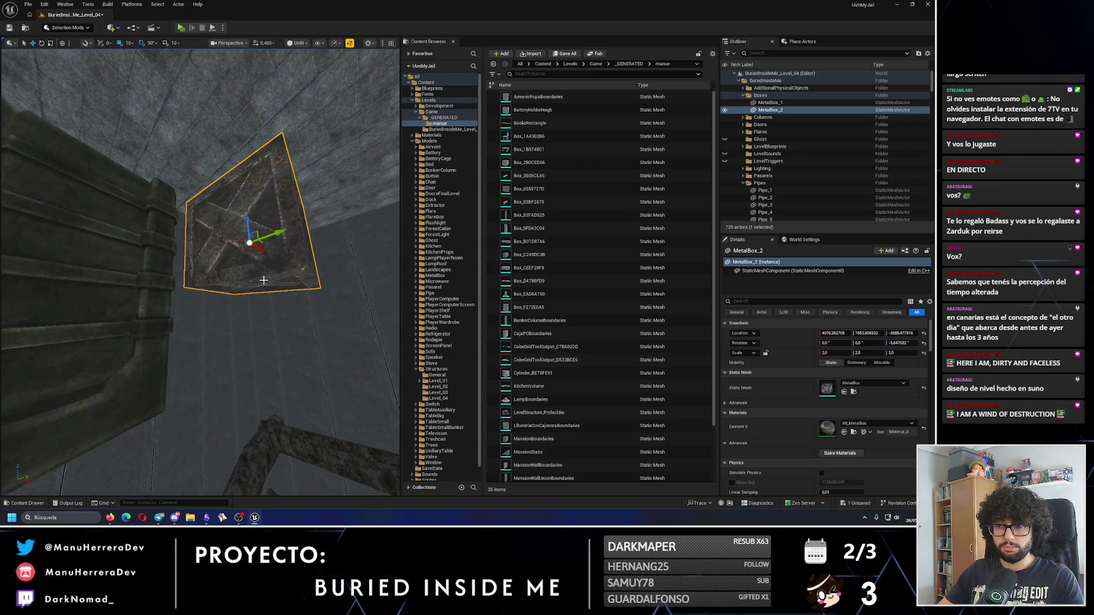
key("Delete")
left_click_drag(168, 262, 158, 260)
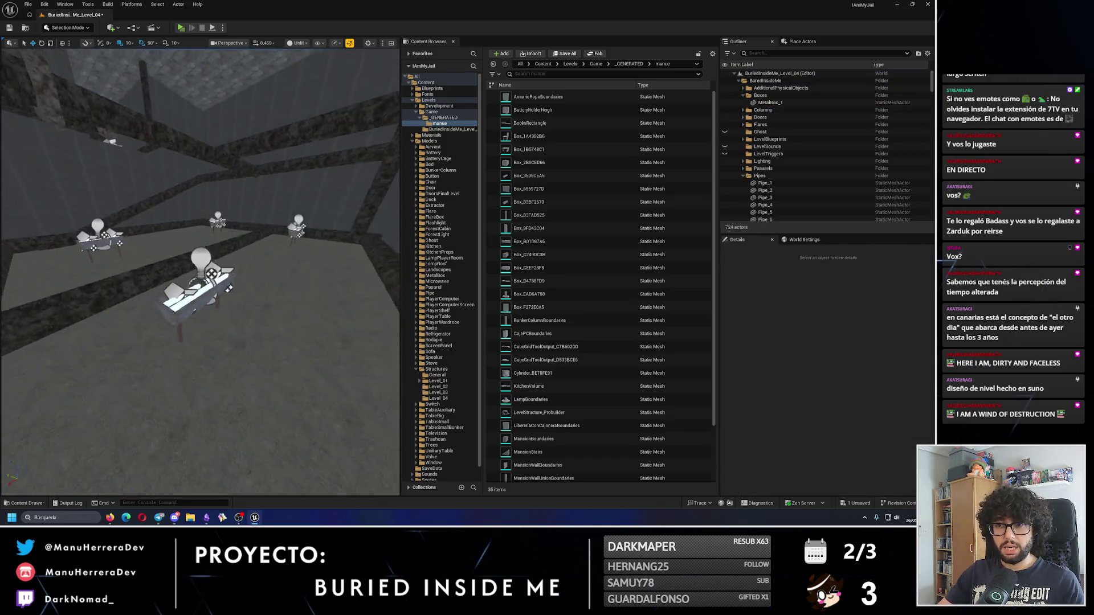
Step: Copy PipeUnion_122 along Y, then remove the misplaced copy
left_click(169, 297)
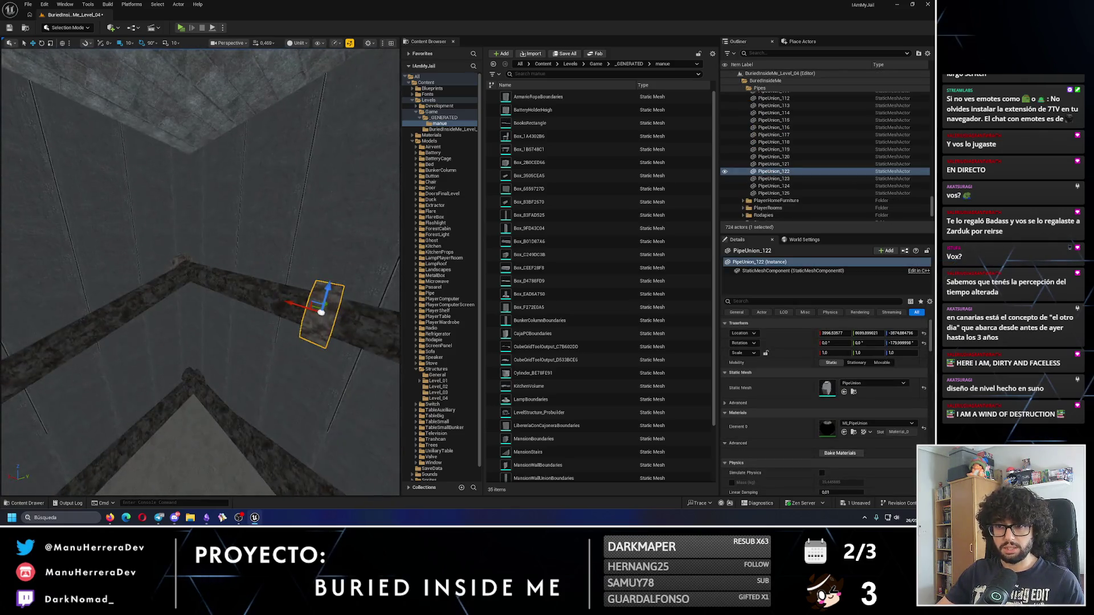
mouse_move(159, 260)
left_mouse_down()
mouse_move(150, 254)
mouse_move(297, 166)
left_mouse_up()
mouse_move(265, 268)
left_mouse_down()
mouse_move(205, 253)
mouse_move(198, 263)
left_mouse_up()
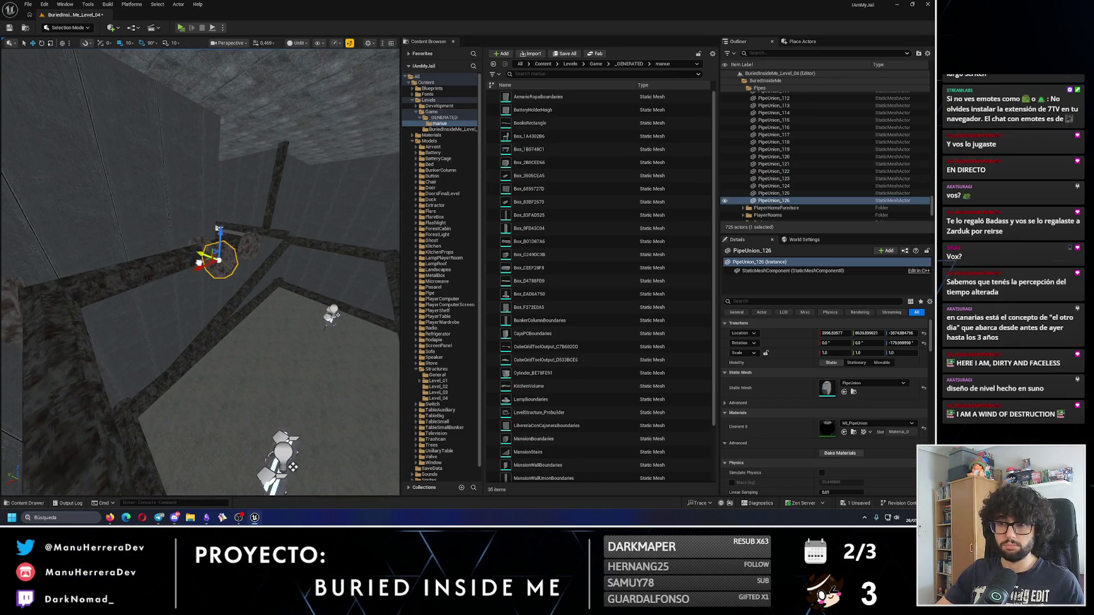
left_click_drag(117, 297, 131, 289)
key("Delete")
left_click(245, 283)
left_click_drag(245, 283, 262, 242)
Step: Copy the pipe union down onto the lower pipe joint
mouse_move(209, 285)
left_mouse_down()
mouse_move(208, 490)
mouse_move(237, 391)
mouse_move(237, 237)
mouse_move(225, 237)
mouse_move(220, 376)
left_mouse_up()
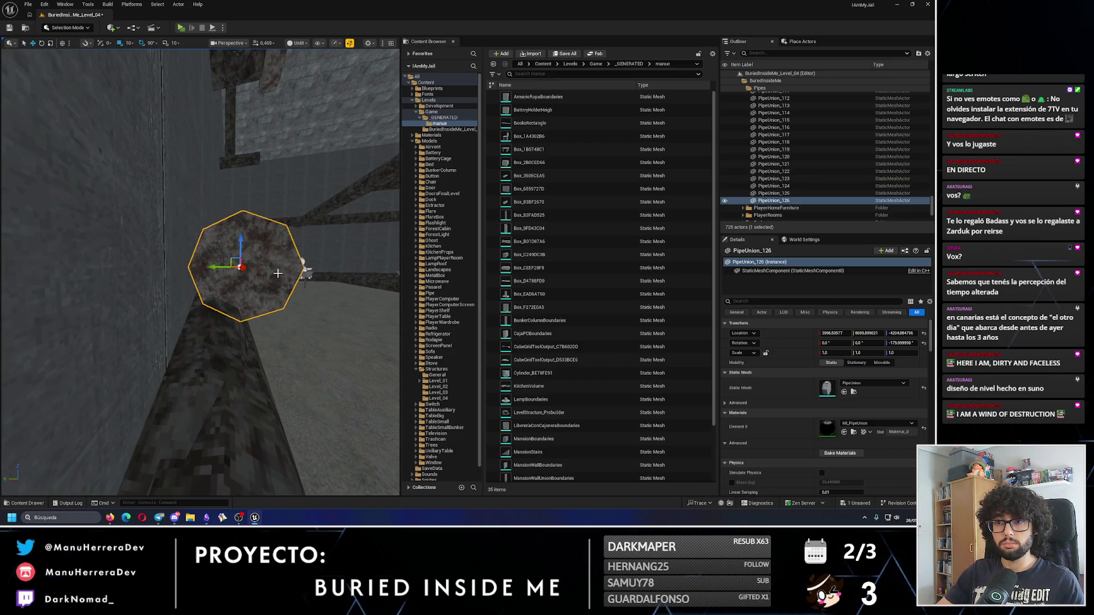
mouse_move(220, 376)
left_mouse_down()
mouse_move(212, 317)
mouse_move(140, 313)
mouse_move(138, 322)
left_mouse_up()
left_click_drag(247, 265, 188, 264)
left_click_drag(275, 258, 149, 320)
mouse_move(237, 309)
left_mouse_down()
mouse_move(205, 314)
mouse_move(182, 278)
mouse_move(161, 323)
mouse_move(247, 320)
mouse_move(264, 308)
mouse_move(256, 303)
left_mouse_up()
Step: Copy the pipe union to another joint and slide it along X into place
mouse_move(185, 300)
left_mouse_down()
mouse_move(97, 305)
mouse_move(220, 329)
mouse_move(276, 325)
mouse_move(239, 334)
left_mouse_up()
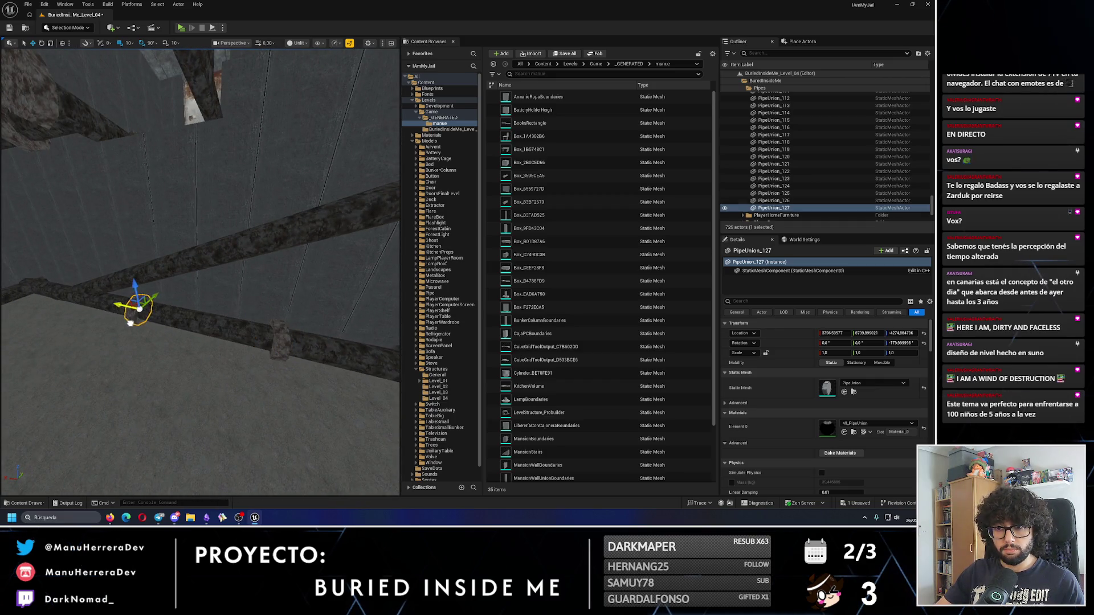
left_click_drag(150, 326, 80, 334)
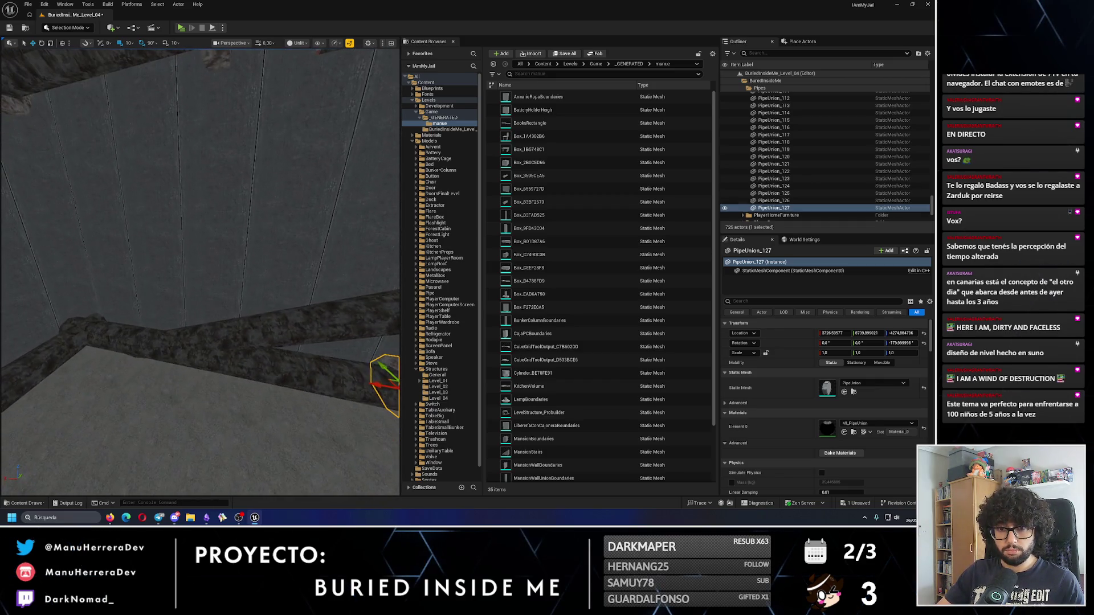
mouse_move(152, 326)
left_mouse_down()
mouse_move(249, 349)
mouse_move(115, 367)
mouse_move(310, 452)
mouse_move(342, 334)
mouse_move(231, 308)
mouse_move(86, 361)
mouse_move(228, 331)
mouse_move(359, 337)
left_mouse_up()
mouse_move(217, 323)
left_mouse_down()
mouse_move(148, 341)
mouse_move(199, 354)
mouse_move(114, 319)
mouse_move(117, 293)
mouse_move(242, 288)
mouse_move(149, 319)
left_mouse_up()
scroll(125, 336, "up", 3)
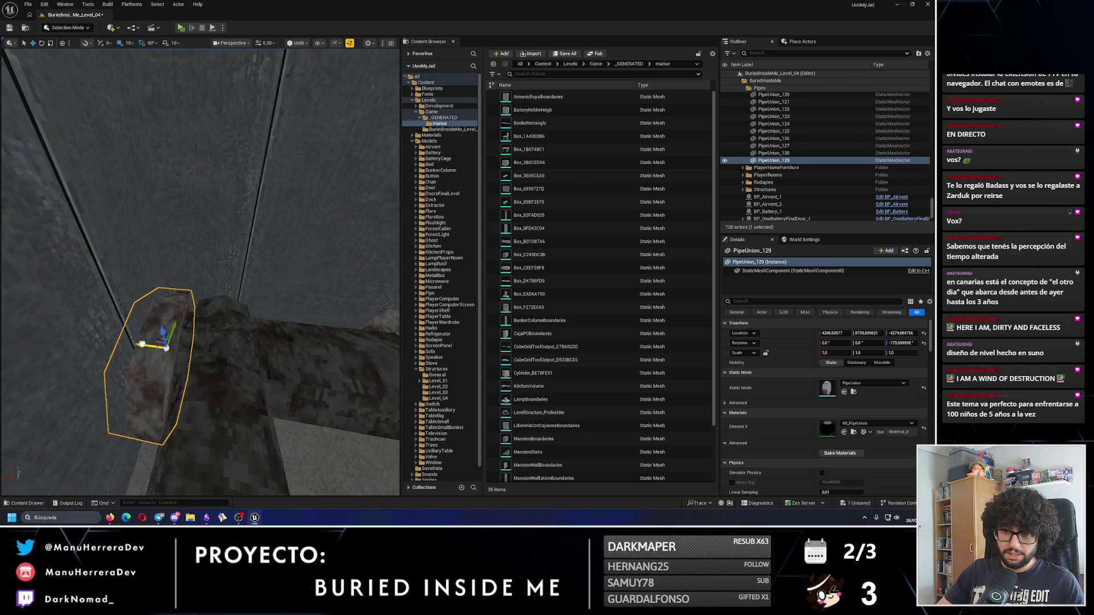
key("e")
left_click_drag(208, 290, 188, 319, "alt")
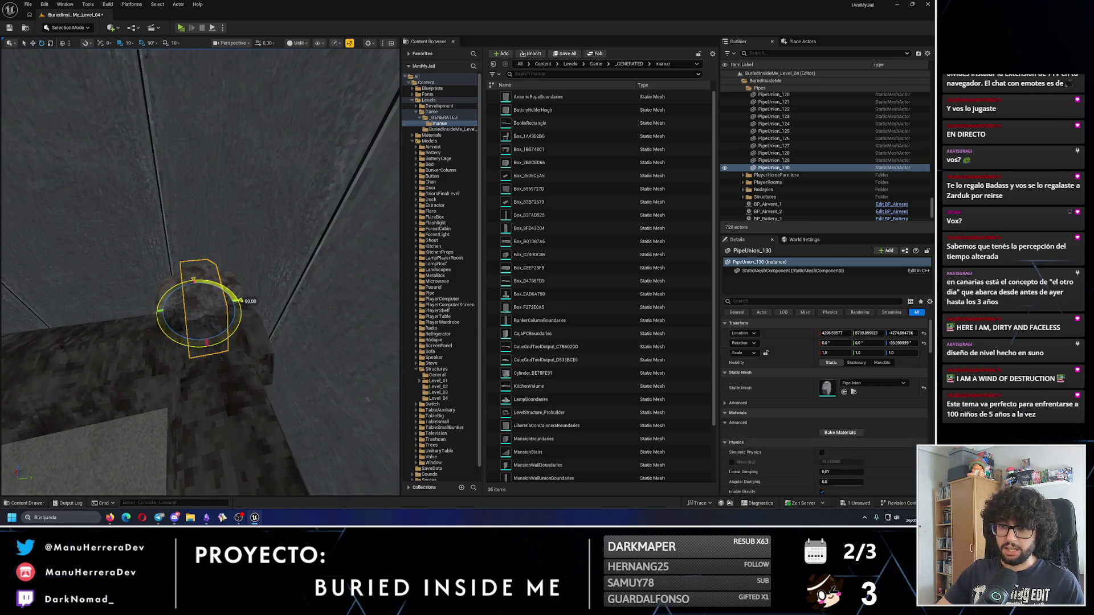
key("w")
mouse_move(115, 341)
left_mouse_down()
mouse_move(153, 327)
mouse_move(188, 336)
mouse_move(130, 371)
mouse_move(127, 361)
left_mouse_up()
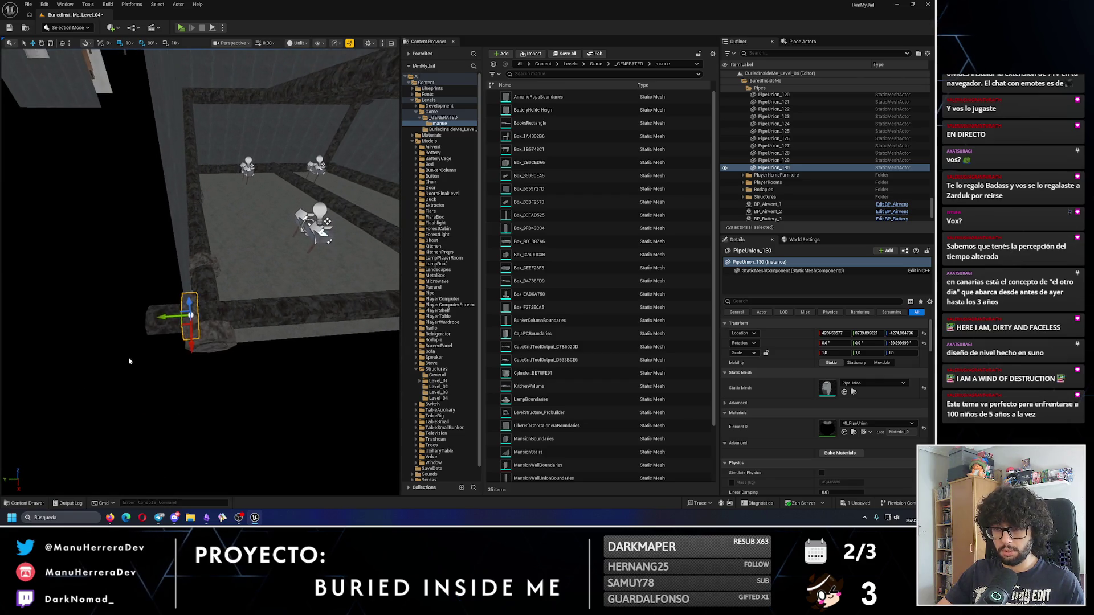
mouse_move(167, 317)
left_mouse_down()
mouse_move(191, 316)
mouse_move(175, 297)
mouse_move(150, 303)
mouse_move(175, 268)
mouse_move(173, 283)
mouse_move(293, 292)
mouse_move(196, 306)
mouse_move(207, 312)
mouse_move(187, 303)
left_mouse_up()
left_click_drag(197, 340, 208, 306)
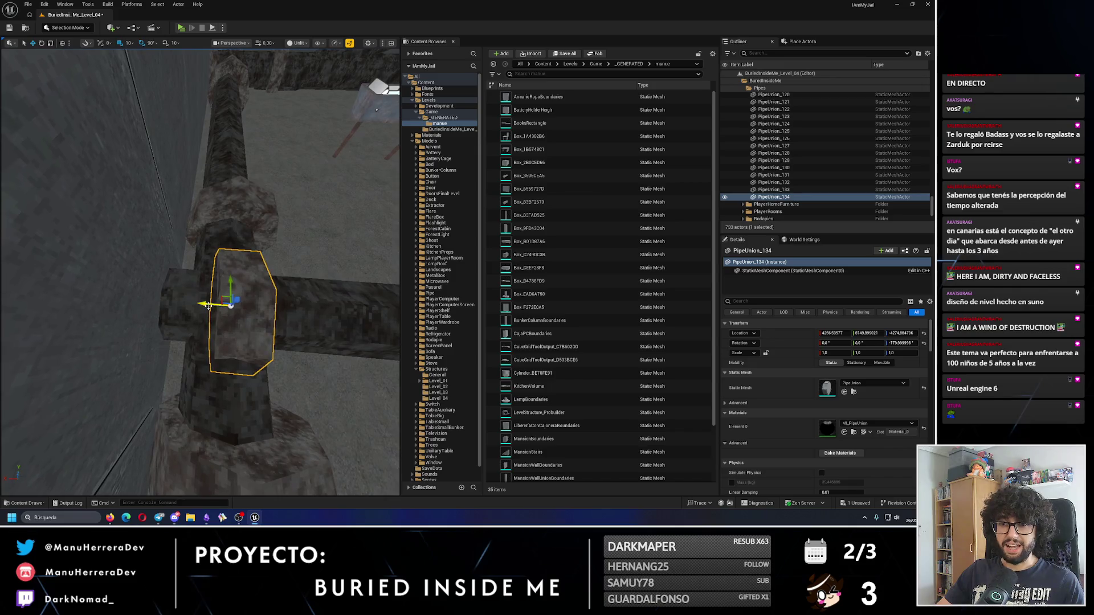
mouse_move(142, 305)
left_mouse_down()
mouse_move(165, 288)
mouse_move(273, 285)
mouse_move(197, 271)
left_mouse_up()
mouse_move(113, 318)
left_mouse_down()
mouse_move(212, 314)
mouse_move(153, 321)
left_mouse_up()
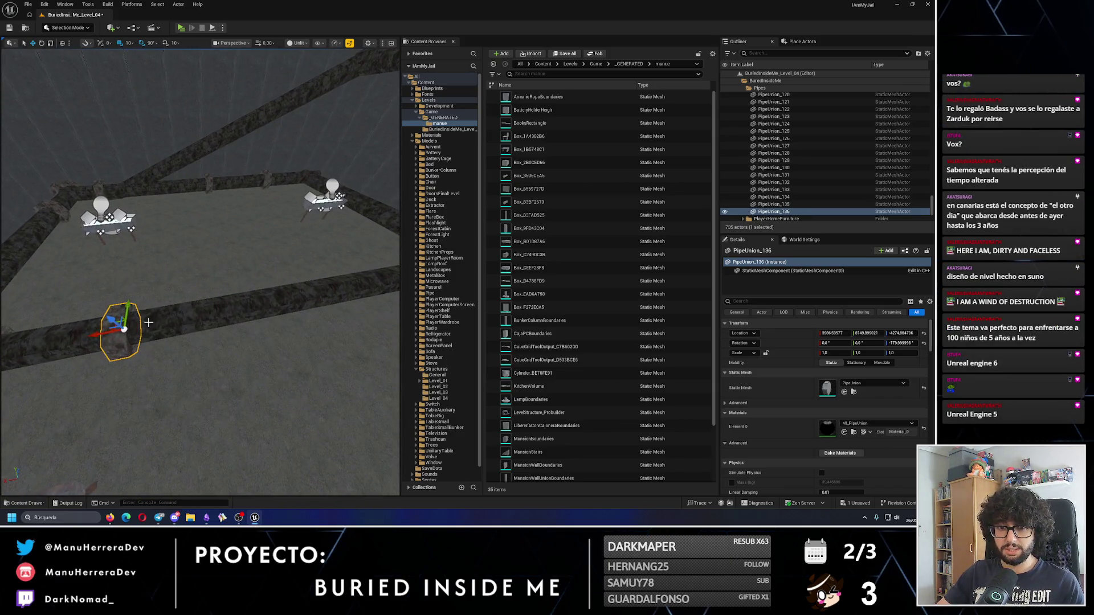
mouse_move(88, 342)
left_mouse_down()
mouse_move(80, 337)
mouse_move(228, 335)
mouse_move(165, 334)
mouse_move(239, 324)
mouse_move(165, 315)
mouse_move(186, 307)
left_mouse_up()
left_click_drag(263, 294, 262, 295)
left_click_drag(133, 303, 136, 304)
mouse_move(231, 303)
left_mouse_down()
mouse_move(147, 354)
mouse_move(114, 354)
mouse_move(128, 314)
mouse_move(171, 319)
mouse_move(159, 307)
mouse_move(171, 285)
mouse_move(188, 296)
mouse_move(171, 353)
mouse_move(178, 373)
left_mouse_up()
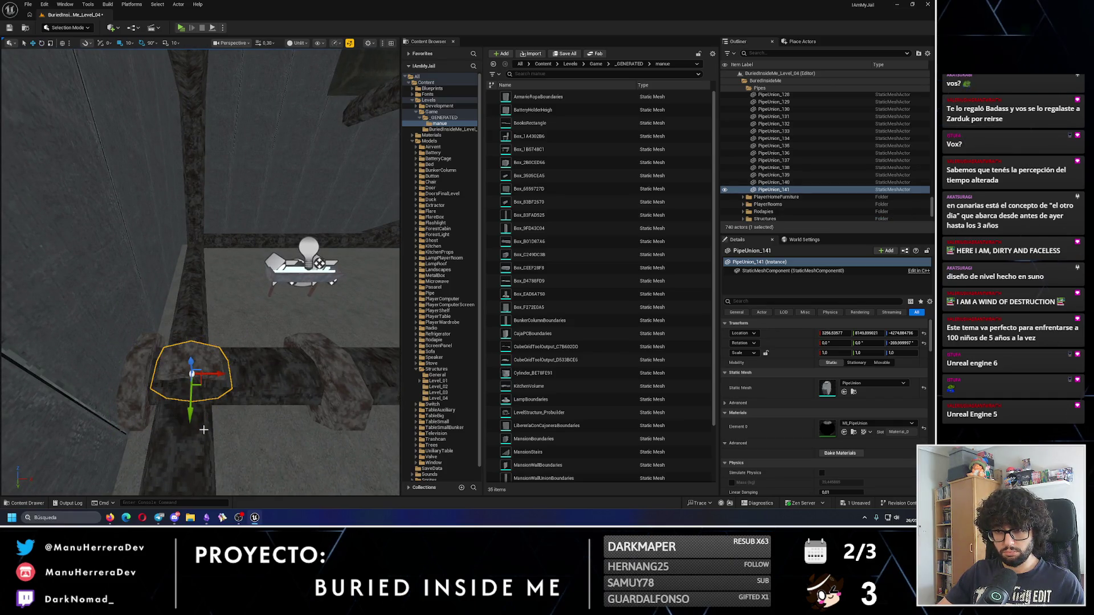
scroll(192, 416, "up", 3)
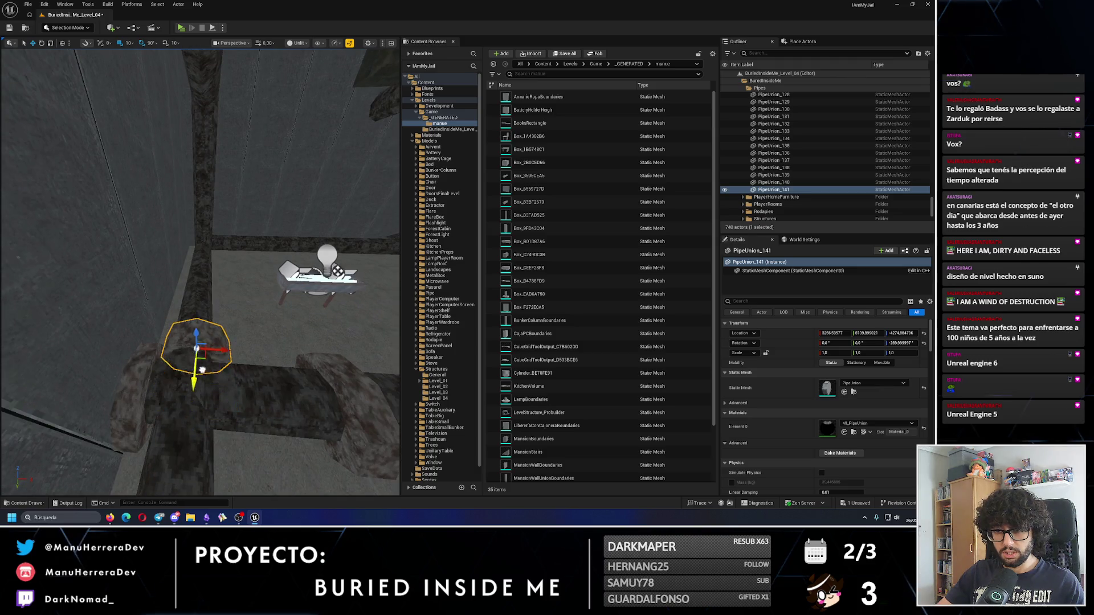
scroll(229, 330, "up", 4)
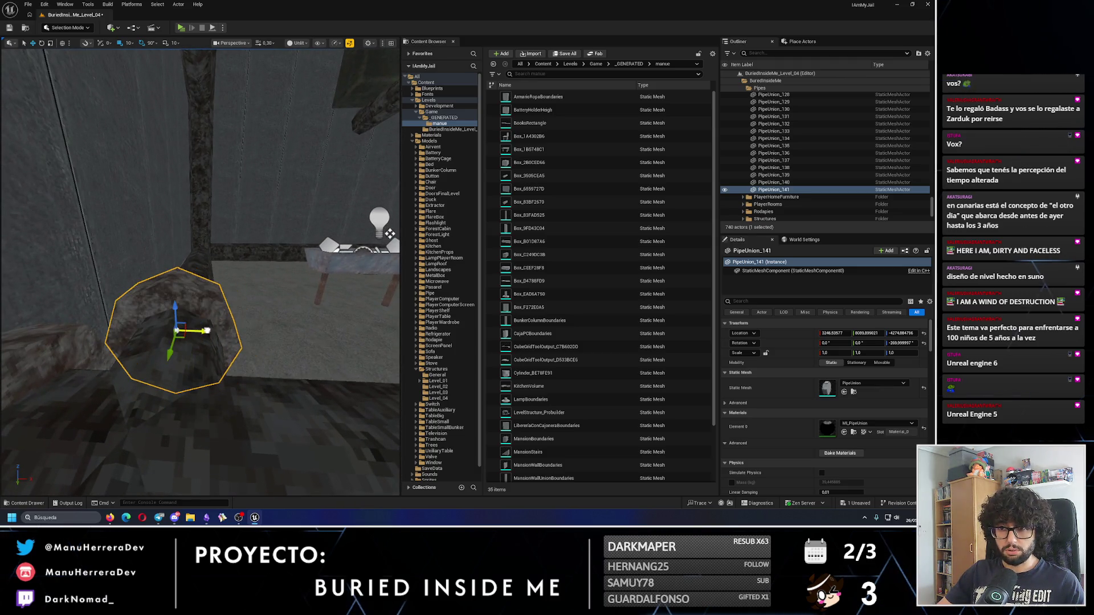
scroll(200, 272, "up", 3)
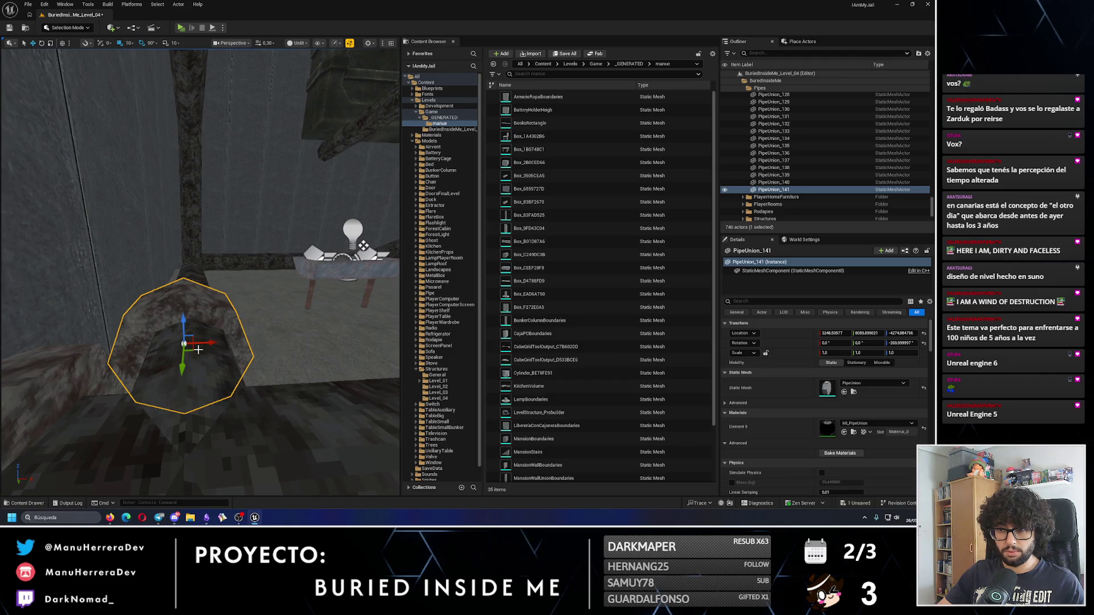
left_click(190, 361)
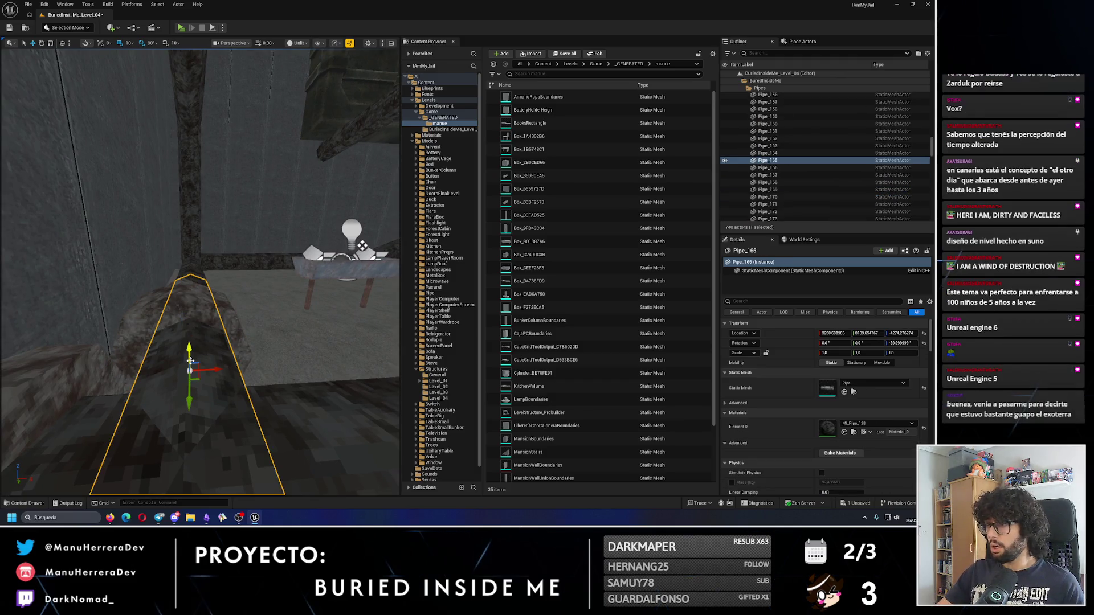
left_click(204, 299)
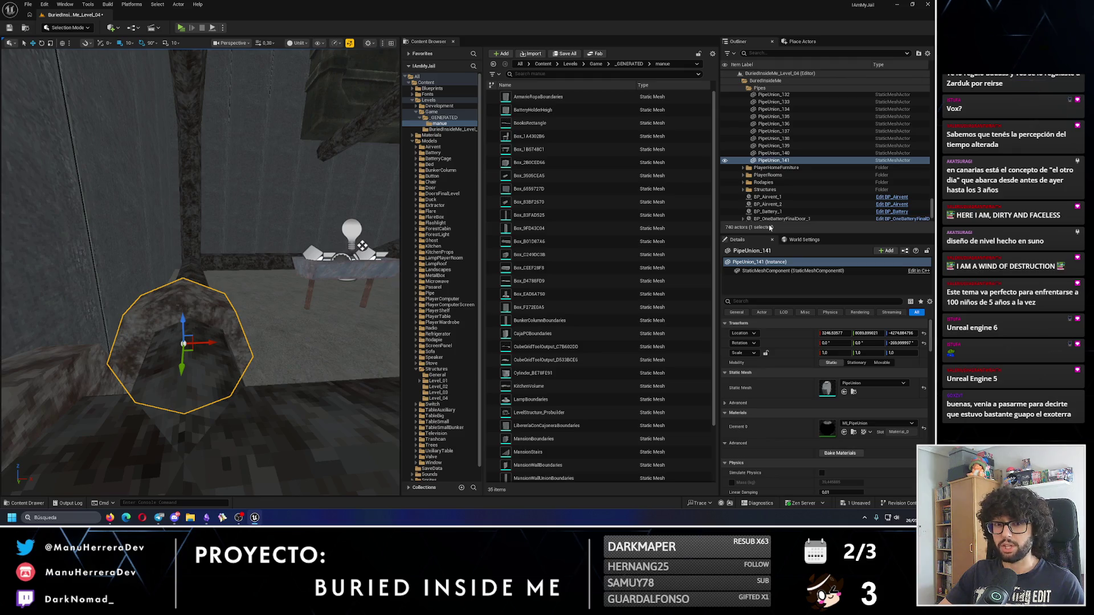
mouse_move(789, 164)
left_mouse_down()
mouse_move(798, 129)
mouse_move(778, 111)
left_mouse_up()
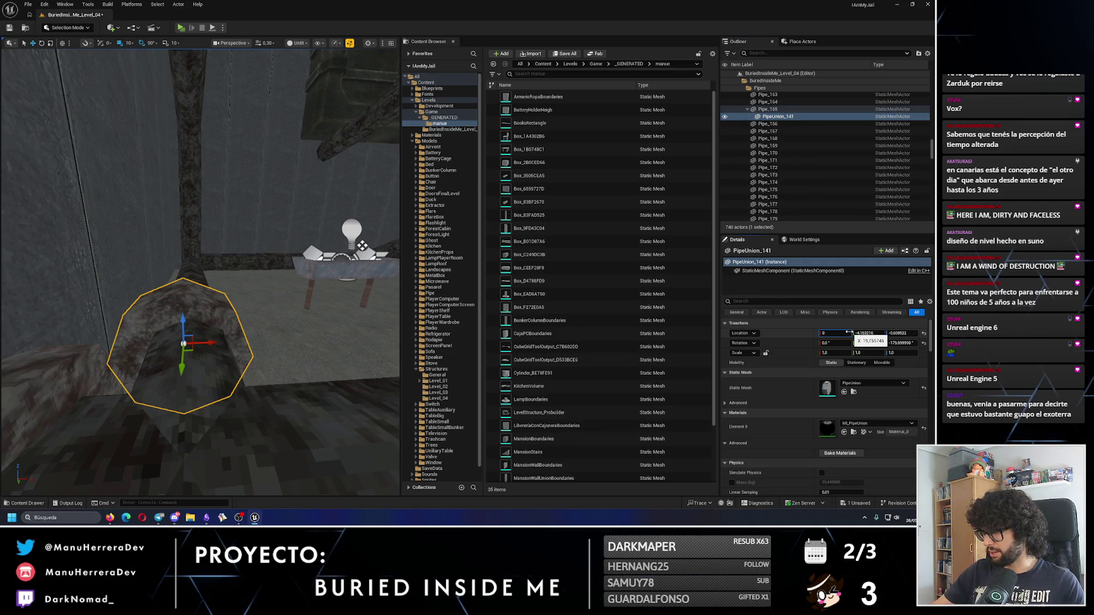
Step: Set PipeUnion_141's X and Y location to 0
left_click(866, 333)
type("0")
left_click(896, 334)
type("0")
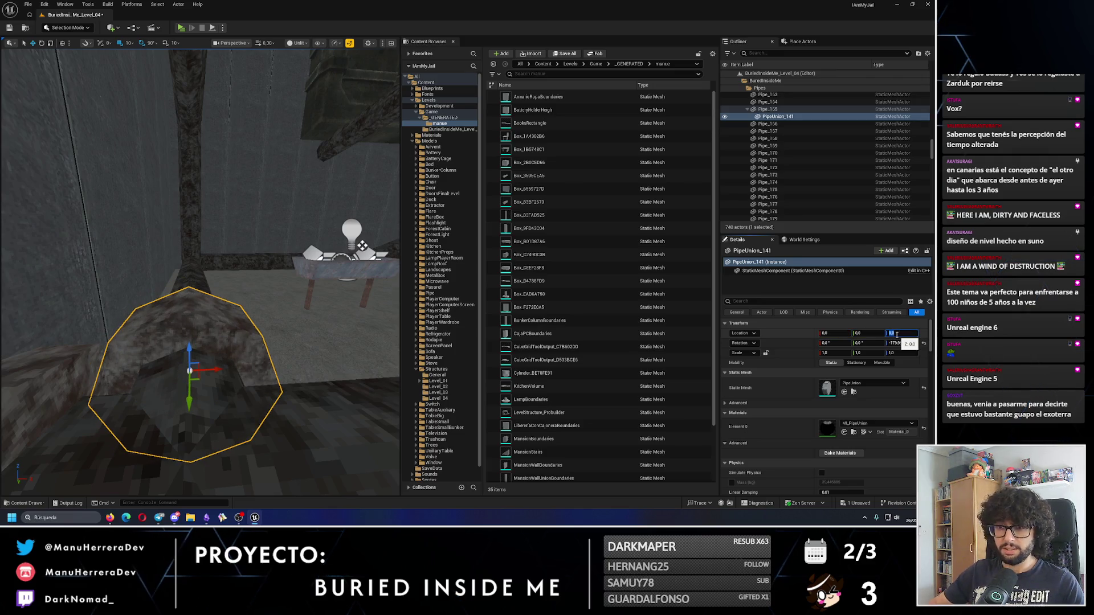
scroll(784, 120, "up", 5)
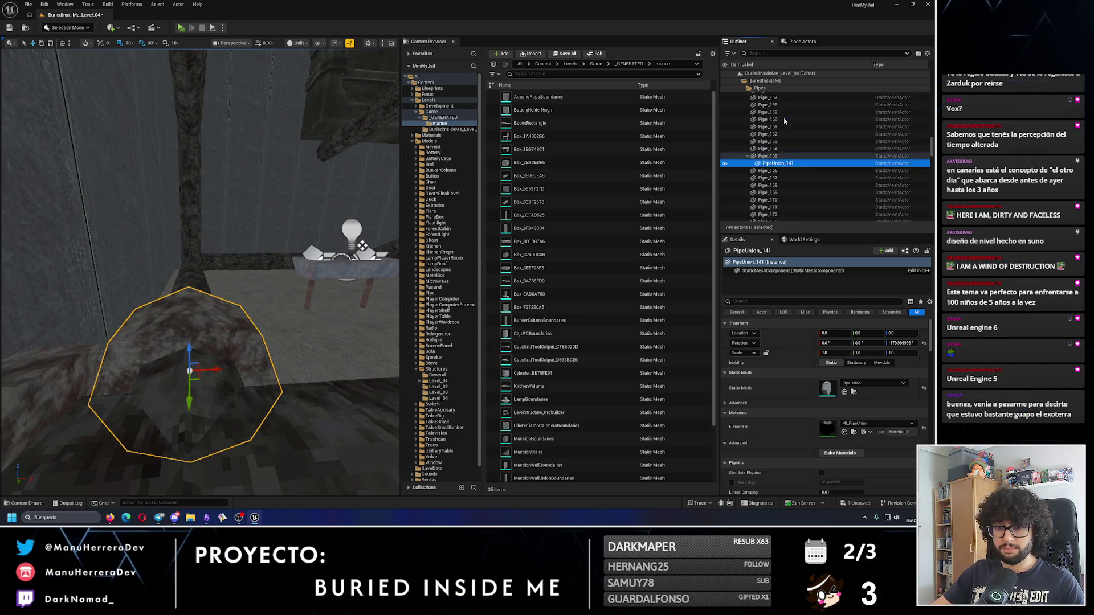
scroll(785, 159, "down", 3)
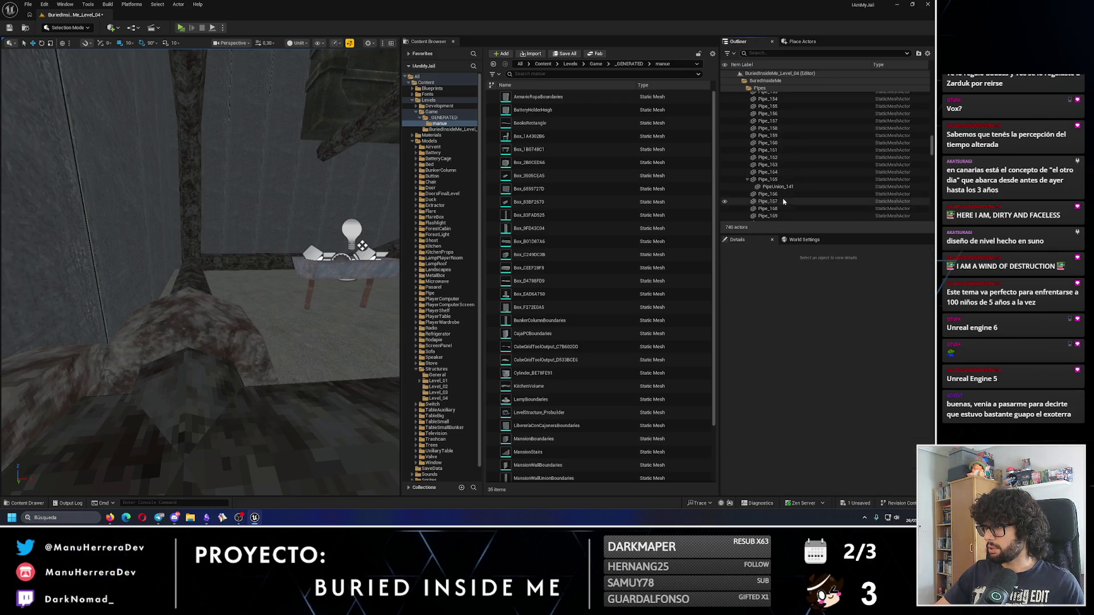
Step: Return PipeUnion_141 to Pipes, nudge it along Y, and add a copy farther along
mouse_move(788, 189)
left_mouse_down()
mouse_move(784, 137)
mouse_move(763, 114)
left_mouse_up()
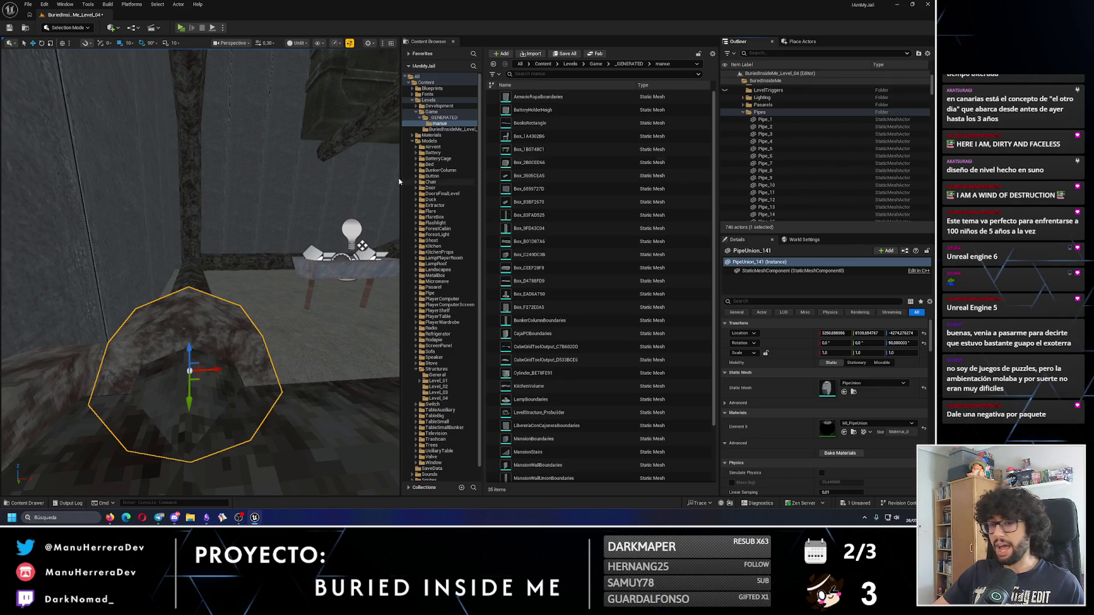
key("f")
mouse_move(172, 292)
left_mouse_down()
mouse_move(199, 297)
mouse_move(199, 312)
mouse_move(251, 311)
mouse_move(124, 313)
mouse_move(118, 303)
left_mouse_up()
mouse_move(288, 289)
left_mouse_down("alt")
mouse_move(232, 288)
mouse_move(98, 371)
mouse_move(12, 367)
mouse_move(151, 336)
left_mouse_up("alt")
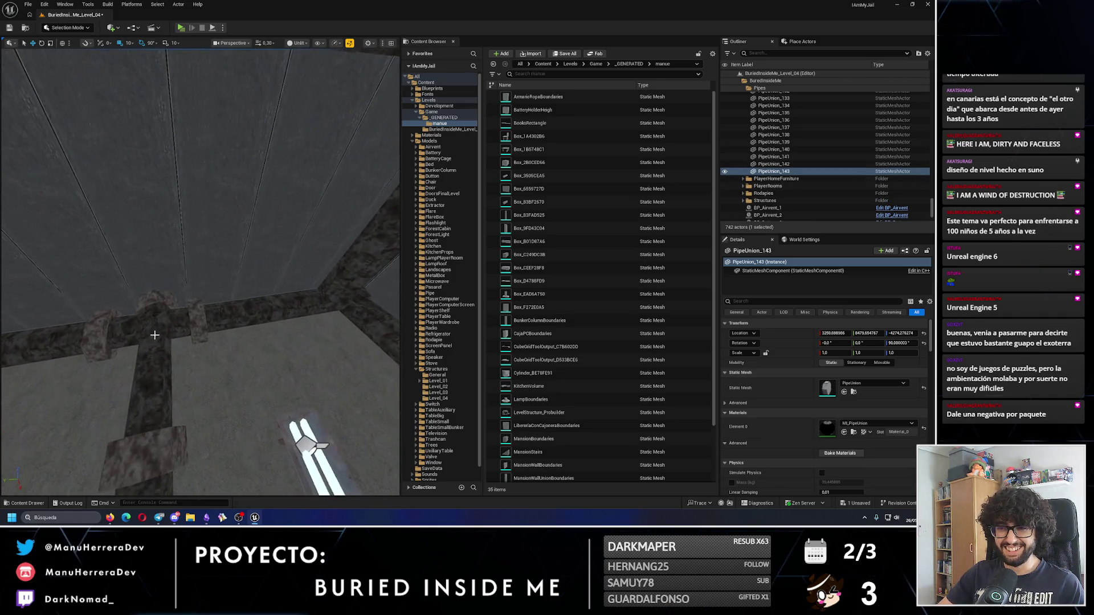
Step: Copy PipeUnion_141 onto the opposite joint and PipeUnion_143 farther along the pipe
left_click(196, 317)
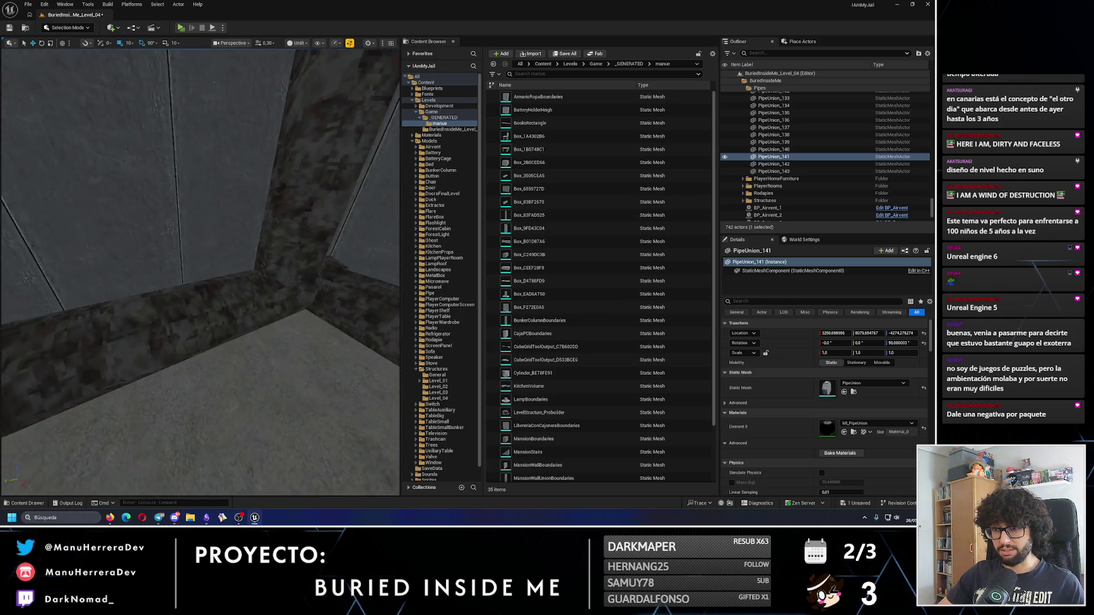
left_click_drag(57, 292, 244, 288, "alt")
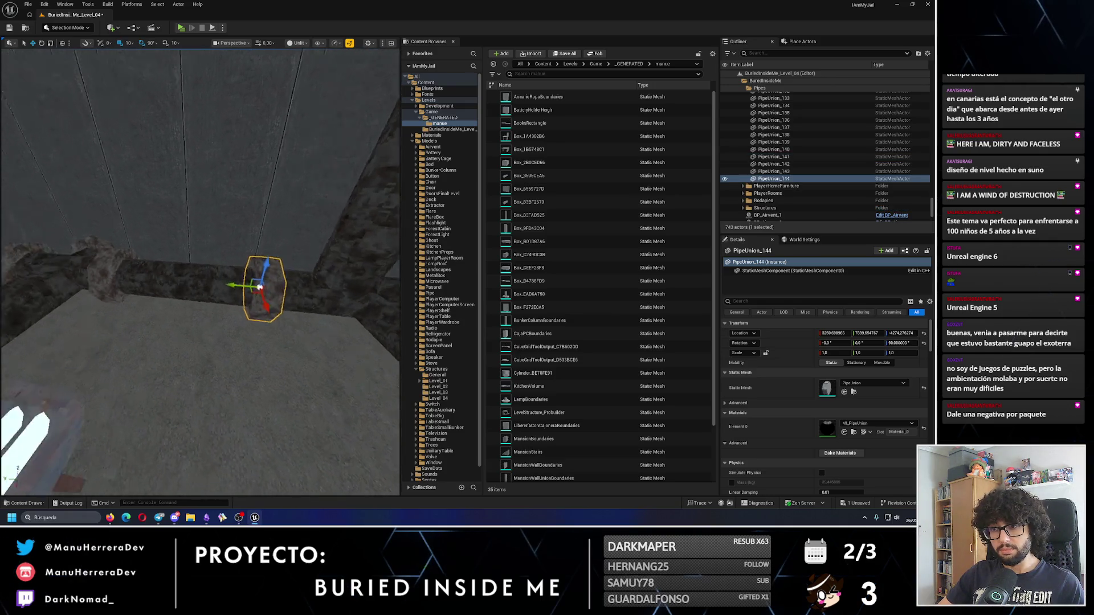
left_click(319, 308)
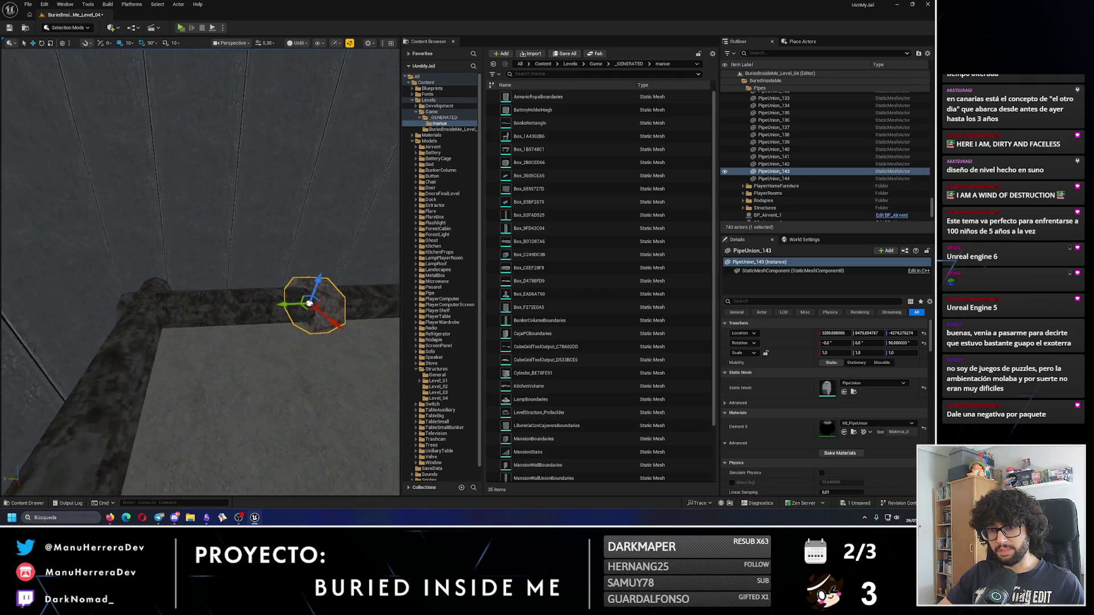
left_click_drag(297, 304, 149, 305, "alt")
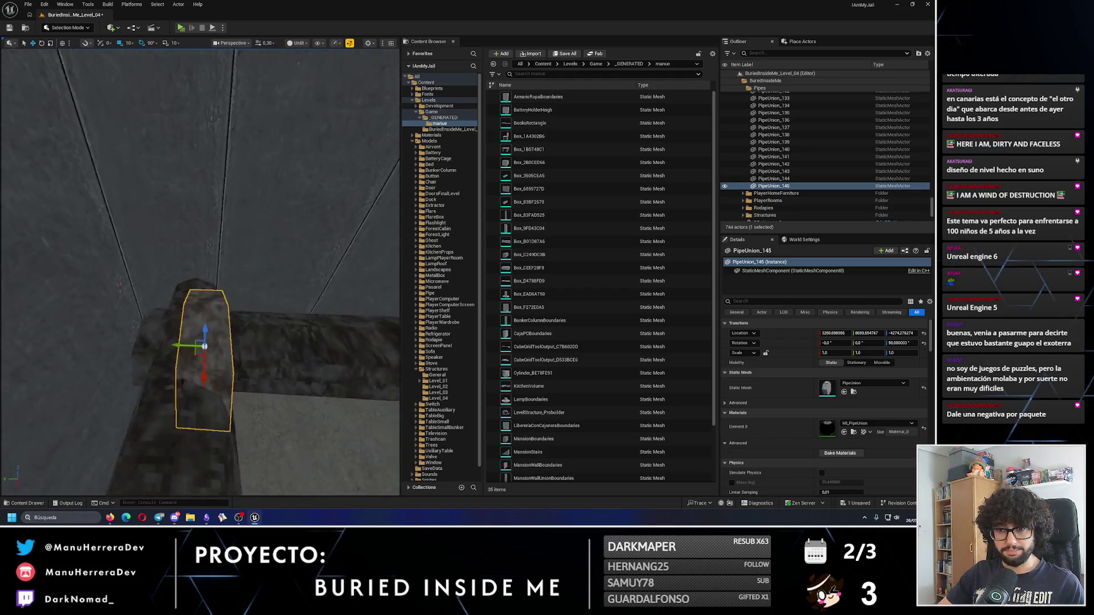
left_click_drag(176, 337, 175, 333)
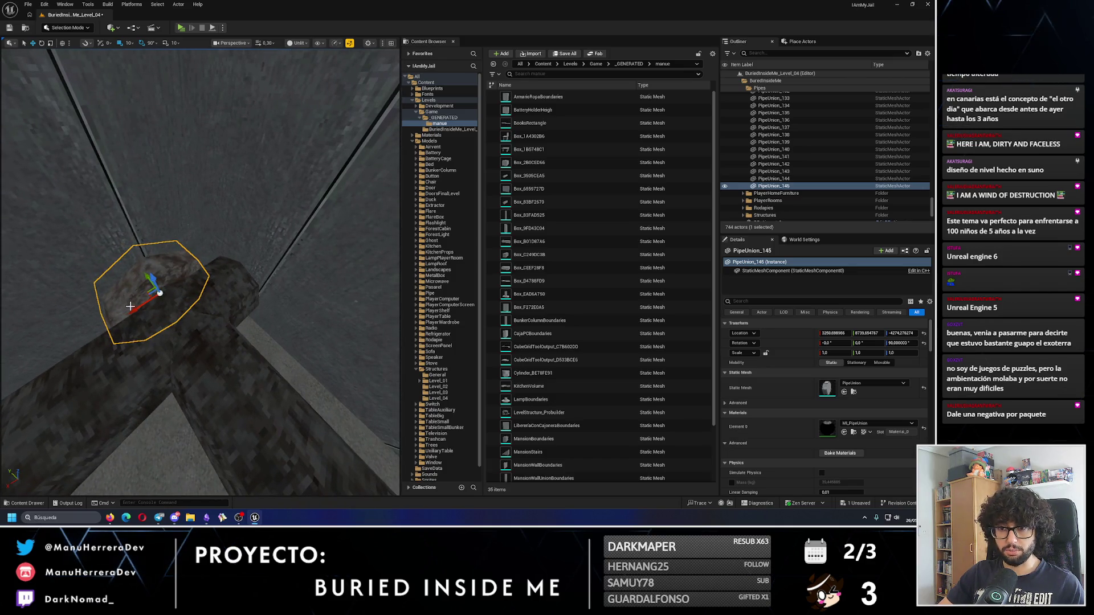
left_click_drag(141, 275, 97, 274)
Step: Duplicate ceiling PipeUnion_126 with Ctrl+D and place the copy one grid step along
left_click(94, 273)
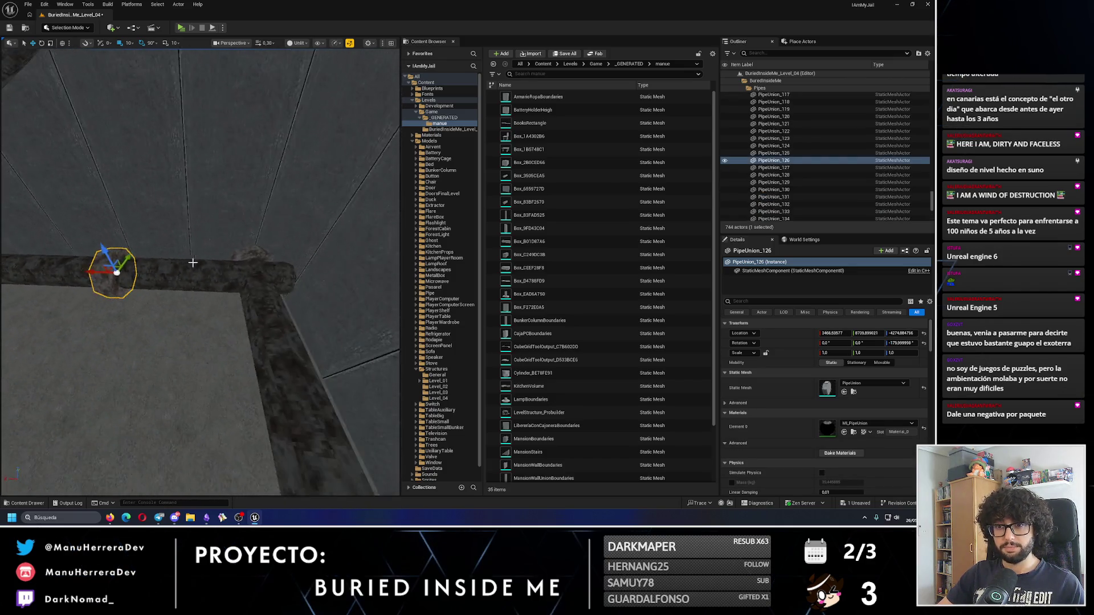
mouse_move(266, 277)
left_mouse_down()
mouse_move(228, 249)
mouse_move(156, 245)
mouse_move(170, 273)
mouse_move(222, 292)
mouse_move(113, 297)
left_mouse_up()
key("ctrl+d")
left_click_drag(188, 360, 223, 370, "alt")
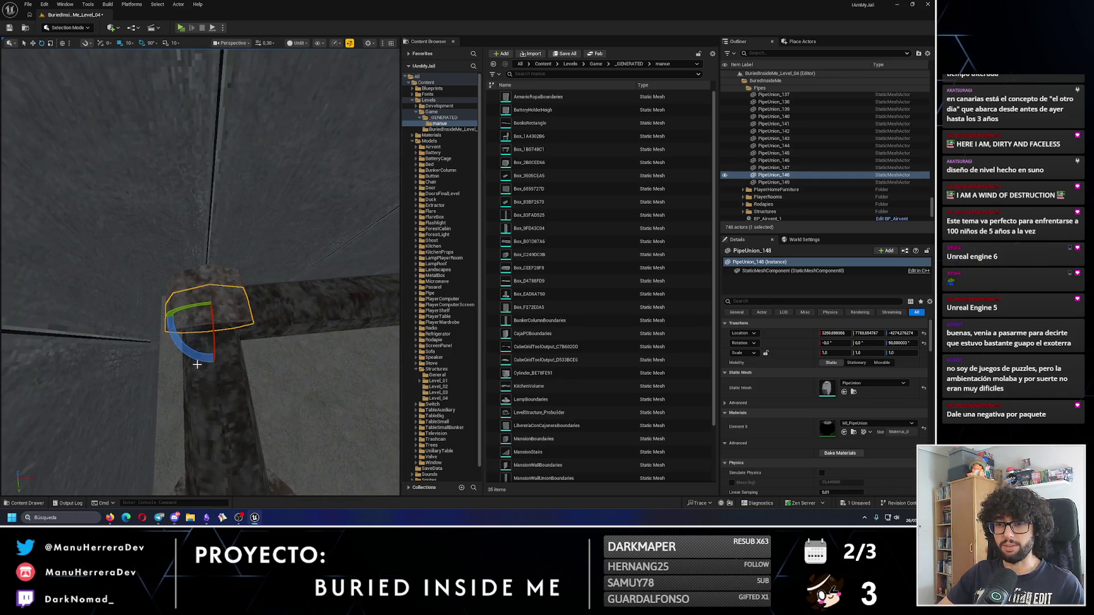
left_click_drag(246, 323, 245, 322)
left_click_drag(358, 308, 358, 308)
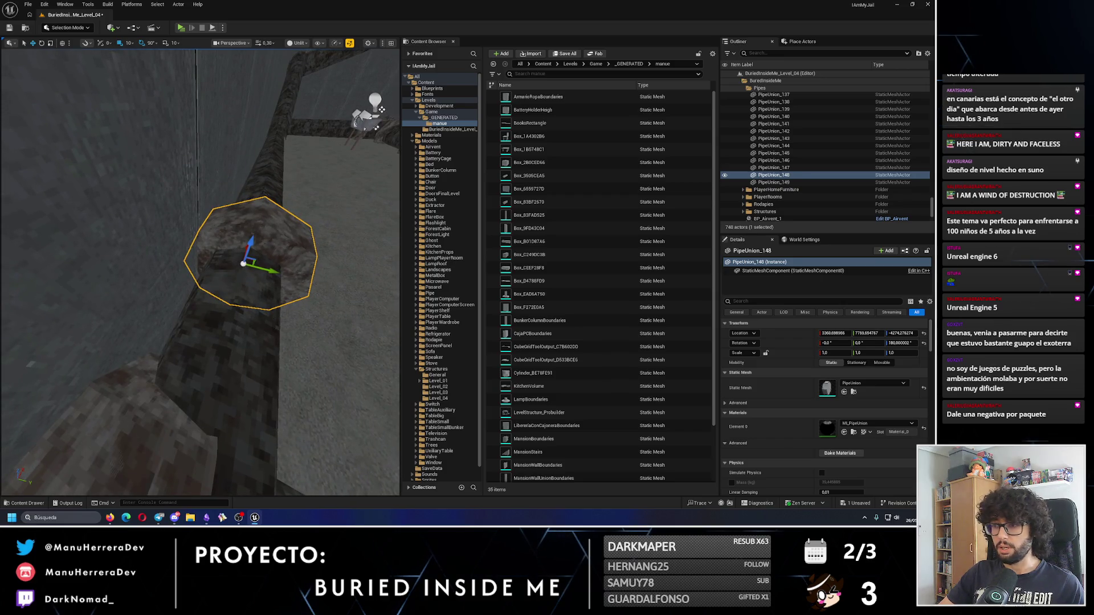
Step: Delete the redundant union duplicate, keeping PipeUnion_147 and PipeUnion_148
left_click(182, 370)
mouse_move(182, 370)
left_mouse_down()
mouse_move(178, 254)
mouse_move(158, 246)
left_mouse_up()
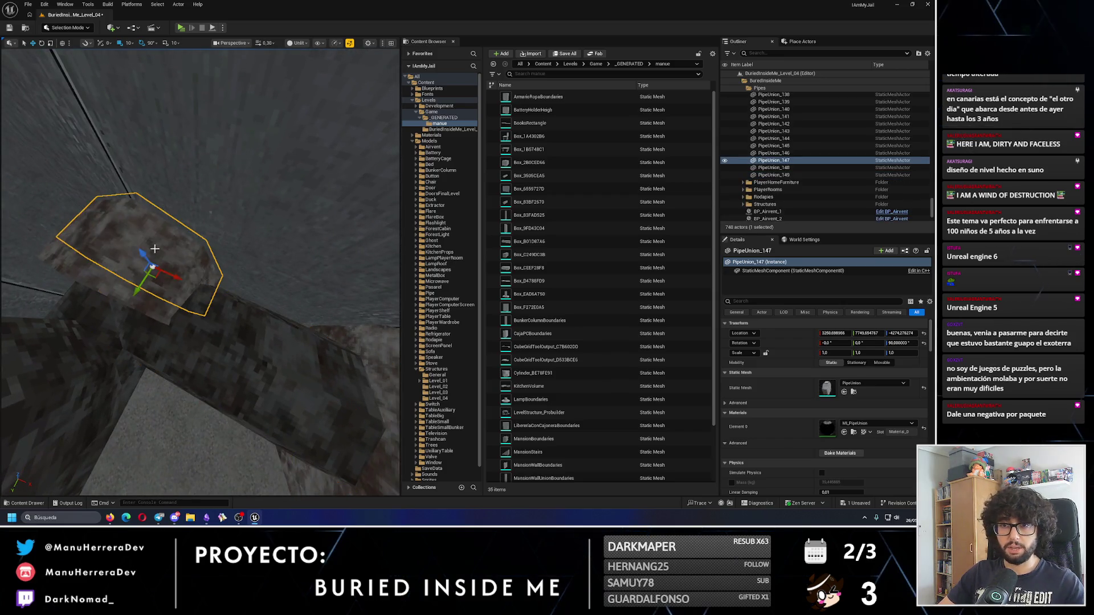
key("Delete")
mouse_move(379, 298)
left_mouse_down()
mouse_move(239, 320)
mouse_move(196, 265)
left_mouse_up()
left_click(224, 284)
left_click(195, 263)
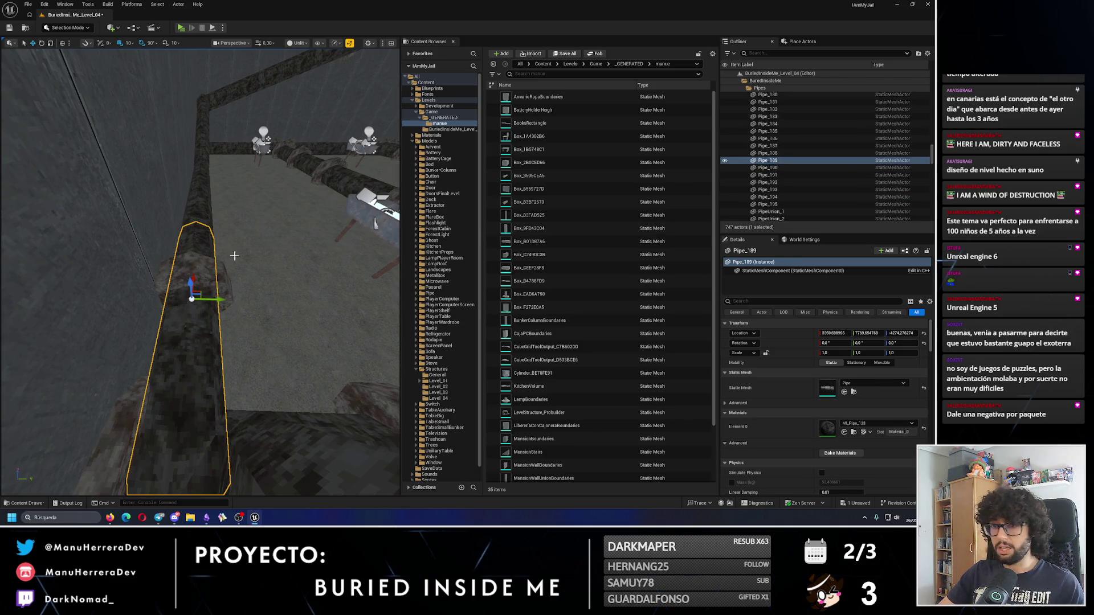
scroll(786, 148, "up", 7)
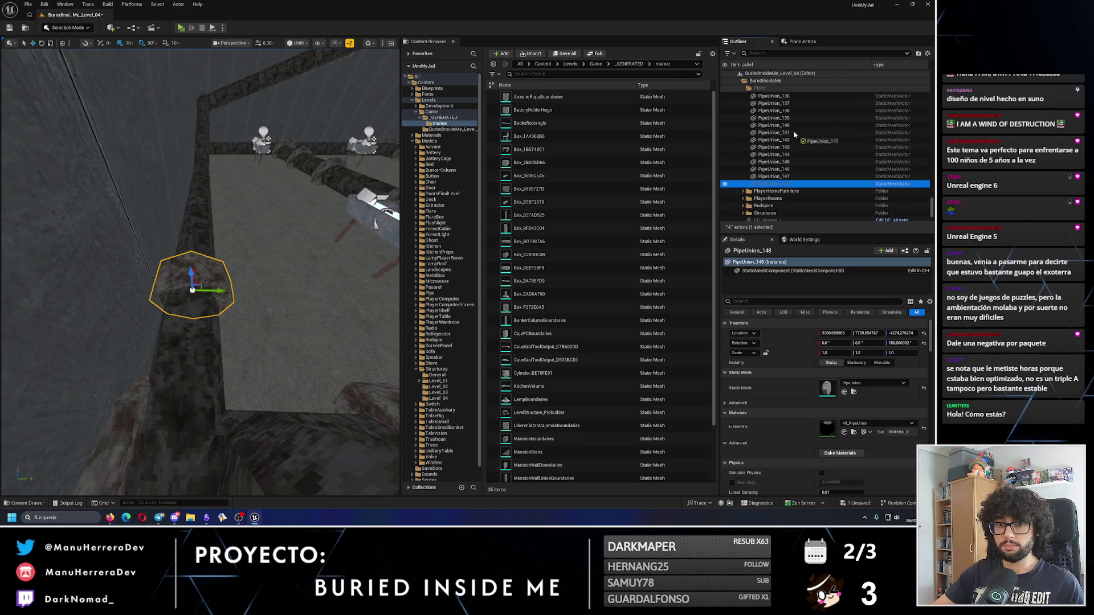
left_click_drag(791, 137, 794, 145)
scroll(795, 134, "up", 10)
scroll(795, 137, "up", 13)
scroll(794, 145, "up", 2)
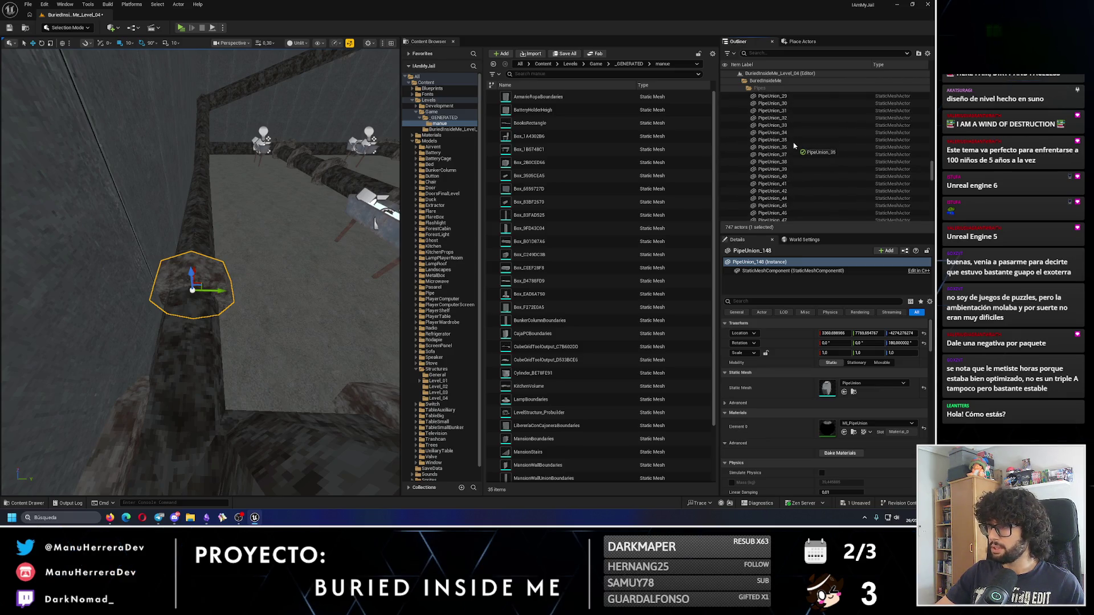
left_click(194, 349)
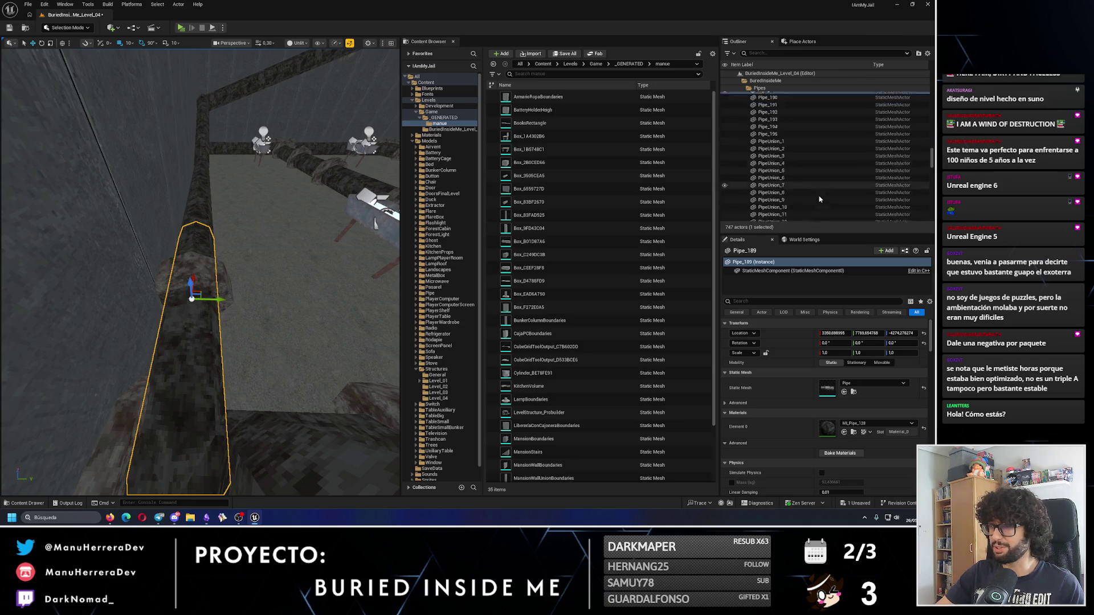
key("ctrl+z")
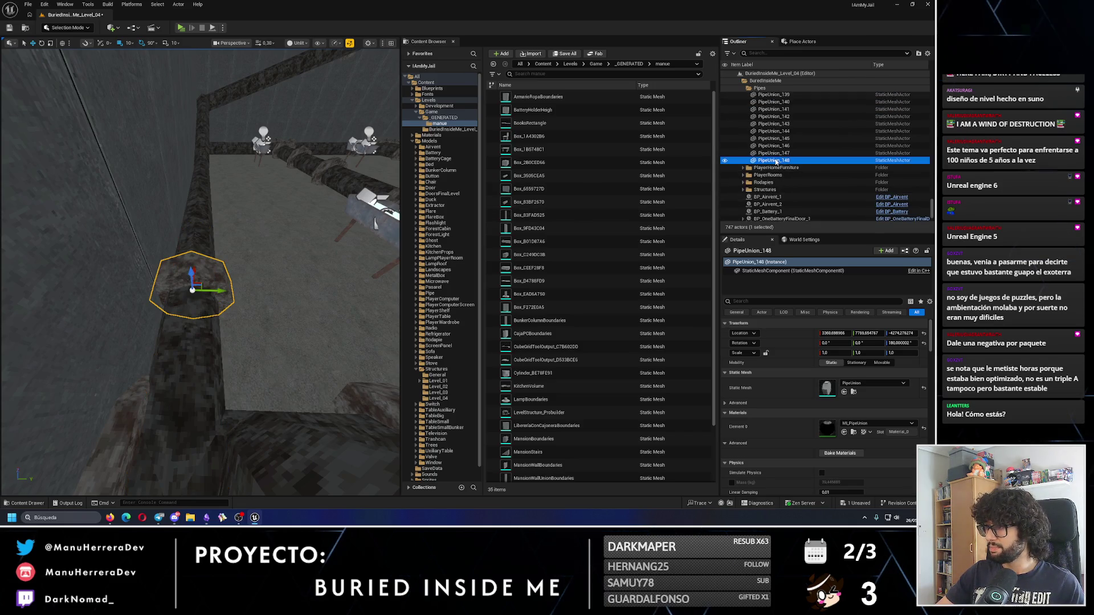
scroll(776, 161, "up", 10)
left_click_drag(783, 152, 790, 155)
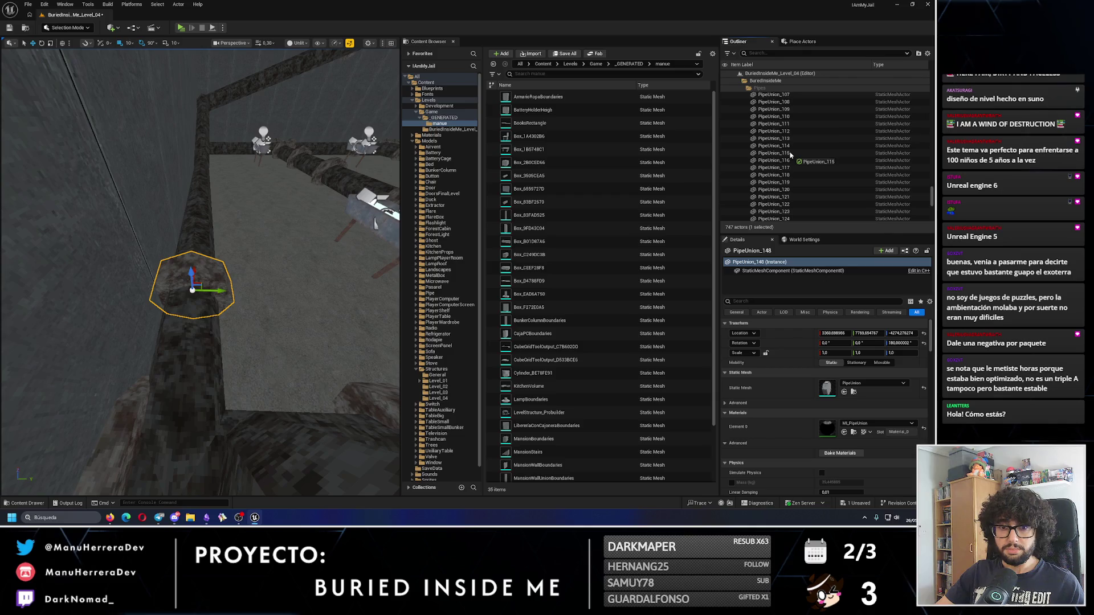